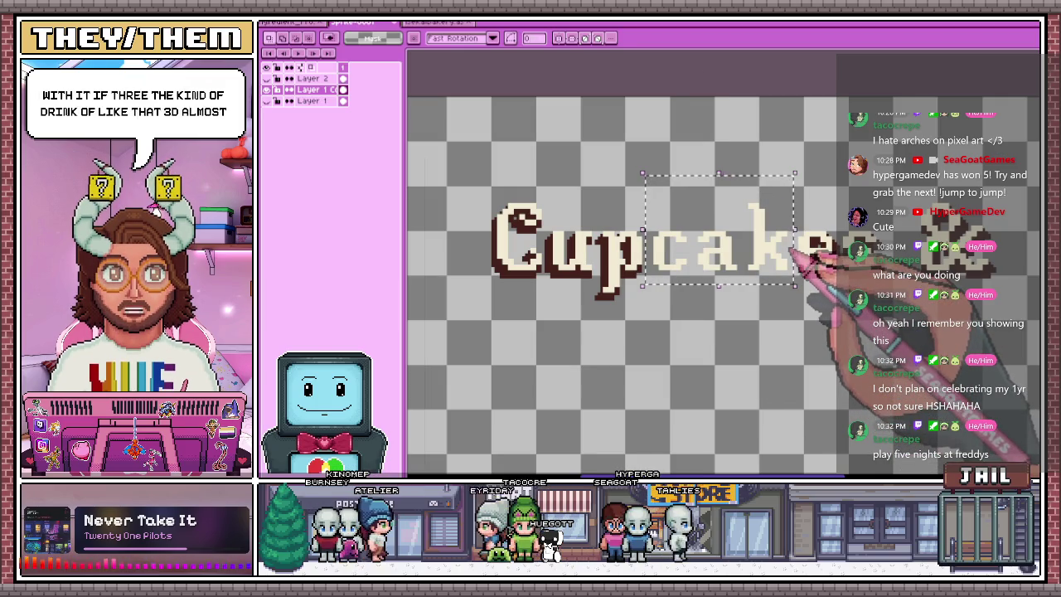
# Apply an Outline effect on the bottom/right sides to the selected 'cake' letters
pyautogui.press('o')
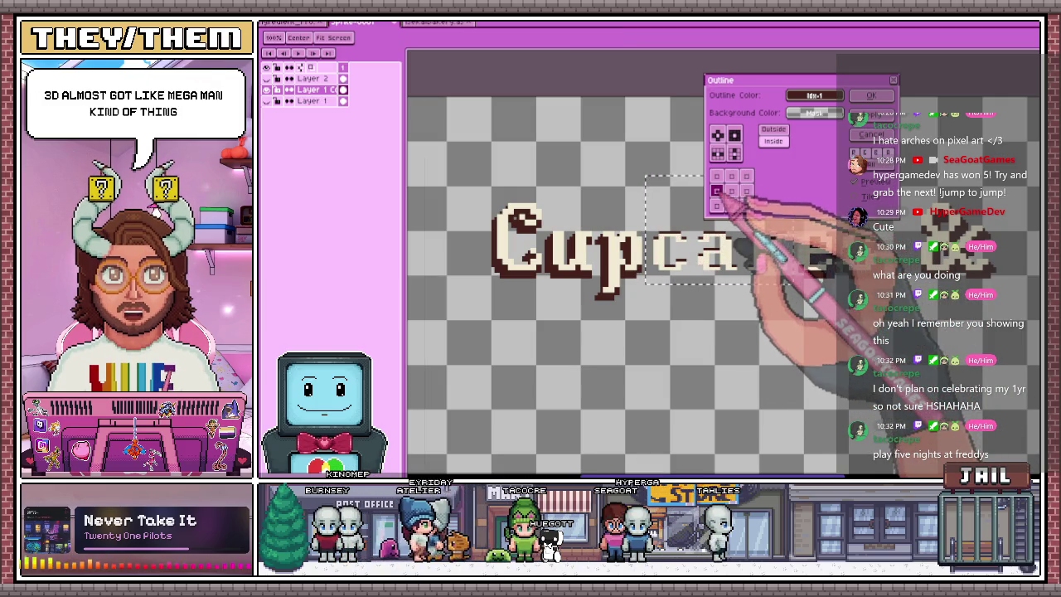
pyautogui.click(718, 191)
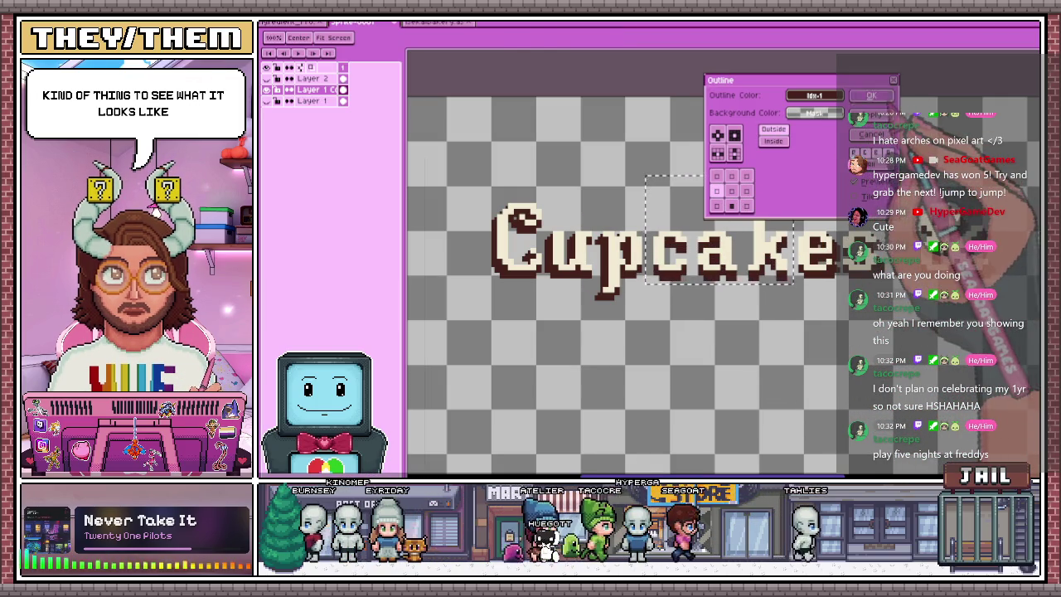
pyautogui.press('Return')
pyautogui.scroll(-2, 601, 217)
pyautogui.scroll(2, 601, 217)
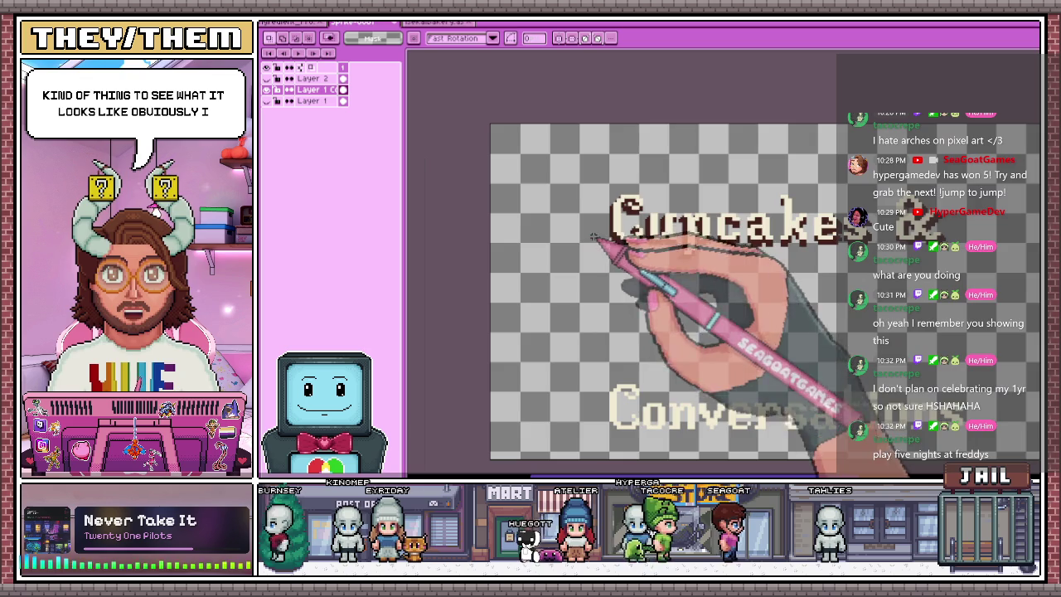
# Zoom in on the 'u' and sample the medium shading brown with the eyedropper
pyautogui.scroll(-1, 601, 217)
pyautogui.scroll(1, 602, 217)
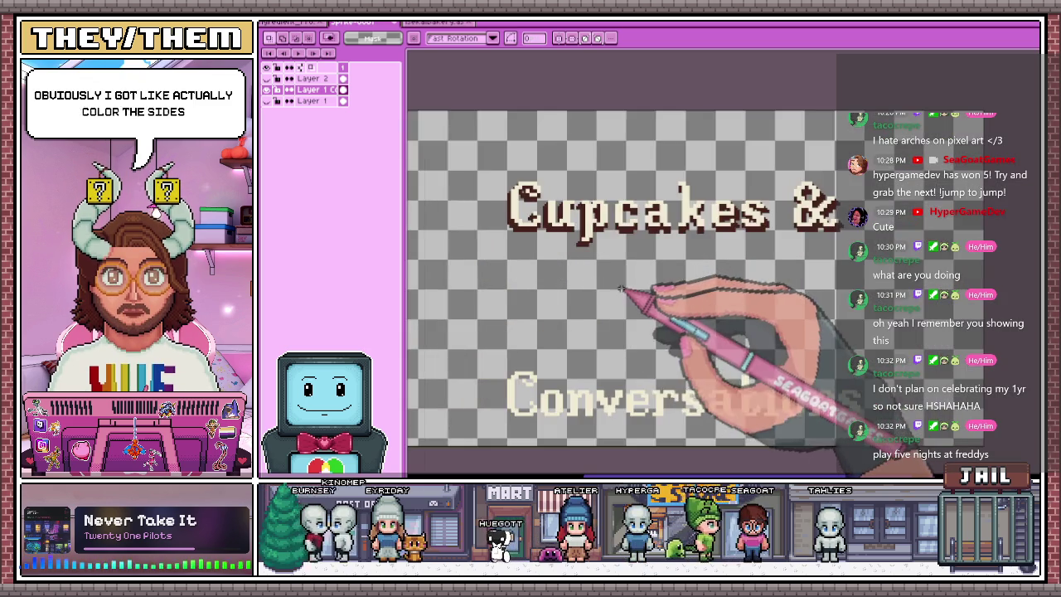
pyautogui.scroll(-1, 629, 292)
pyautogui.scroll(1, 632, 291)
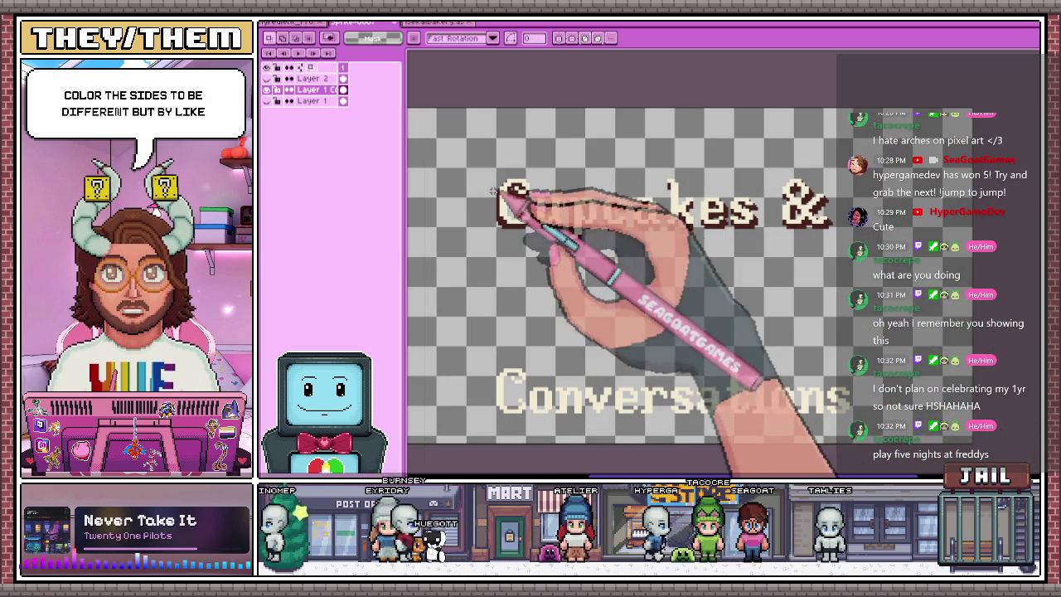
pyautogui.scroll(1, 643, 239)
pyautogui.scroll(1, 638, 232)
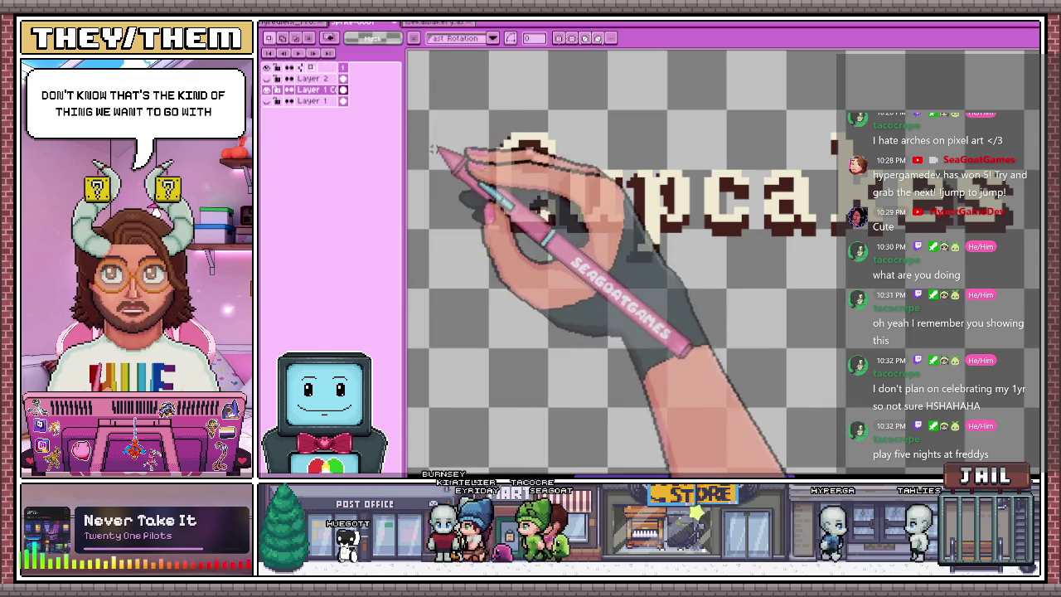
pyautogui.press('b')
pyautogui.scroll(1, 498, 207)
pyautogui.scroll(1, 497, 212)
pyautogui.scroll(-1, 497, 212)
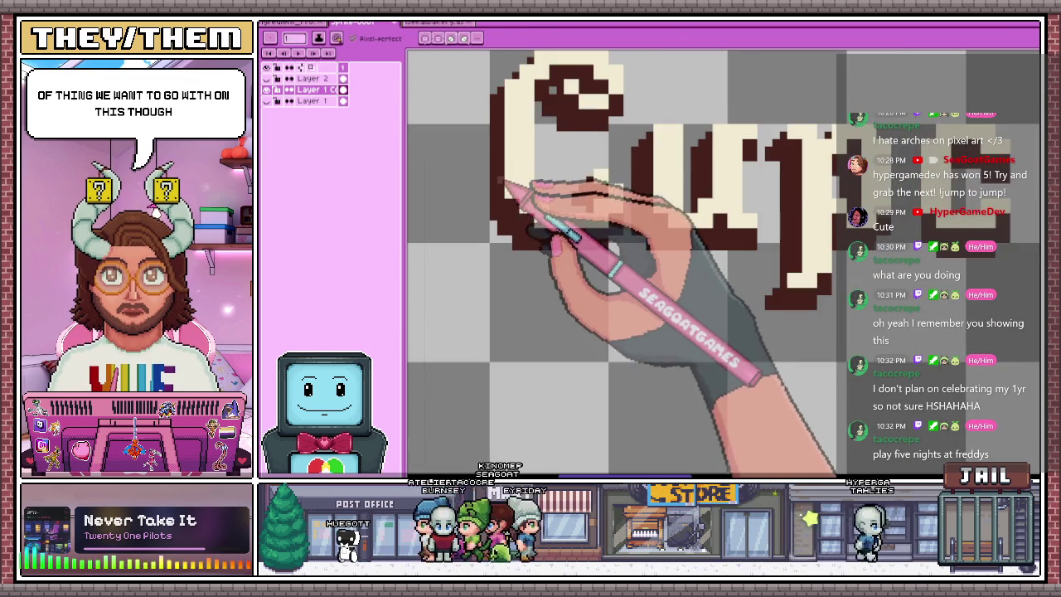
pyautogui.scroll(1, 498, 216)
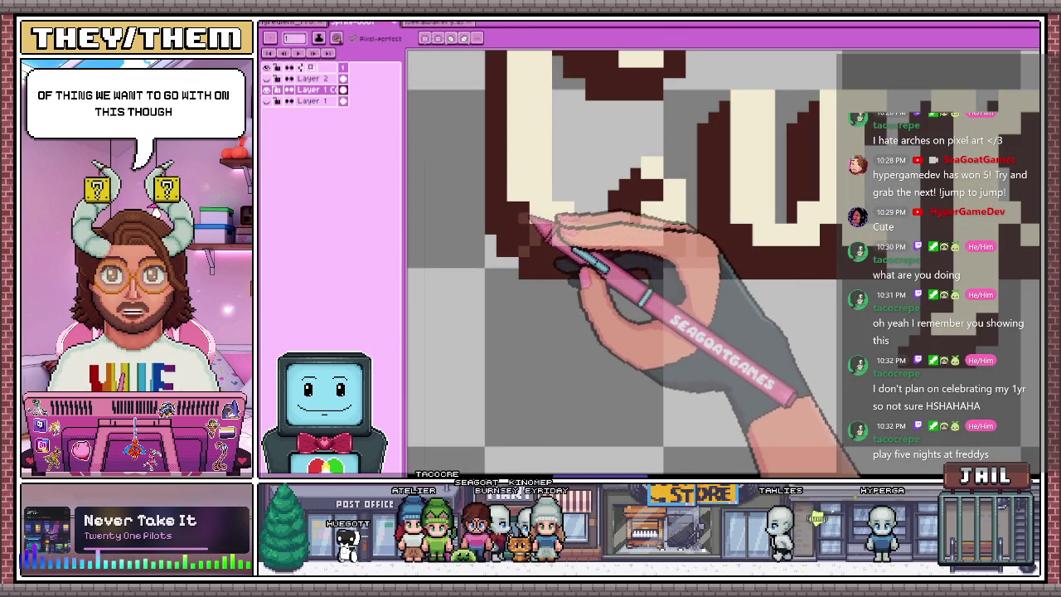
pyautogui.scroll(-2, 537, 235)
pyautogui.scroll(1, 515, 246)
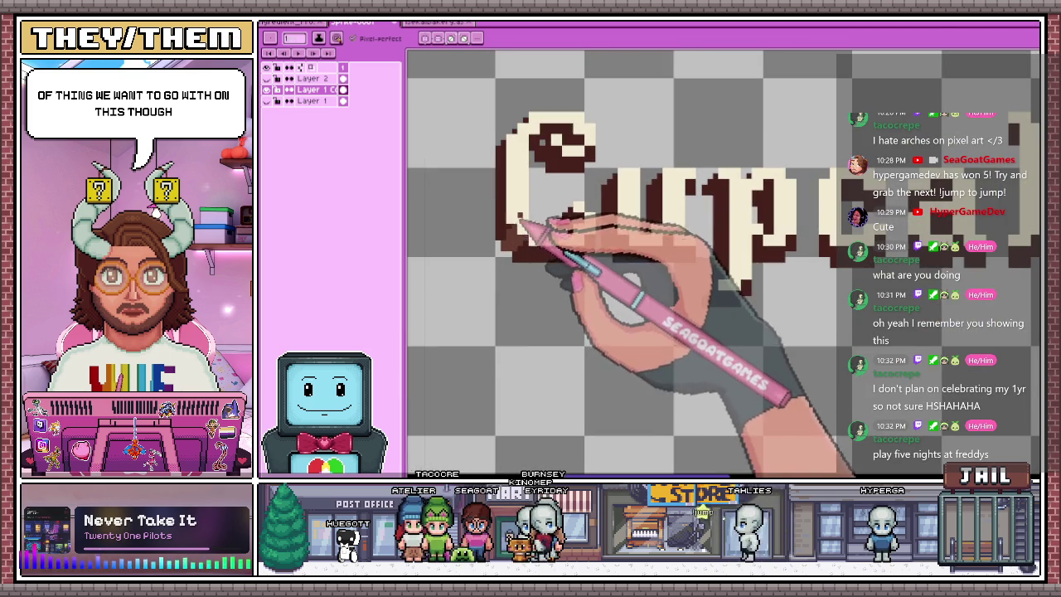
pyautogui.scroll(-1, 516, 208)
pyautogui.scroll(-1, 524, 249)
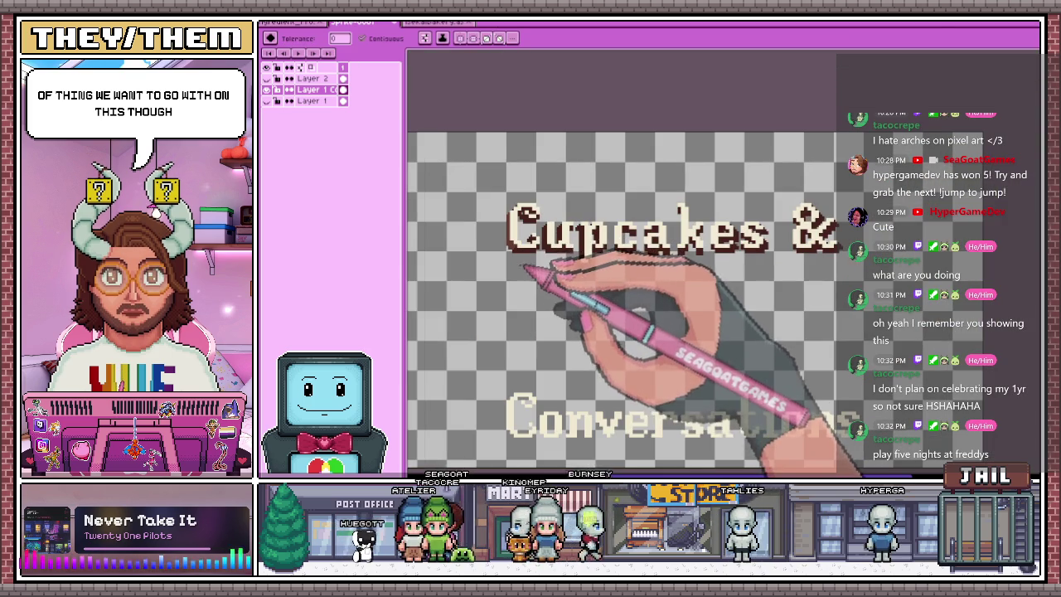
pyautogui.scroll(1, 502, 272)
pyautogui.scroll(2, 549, 218)
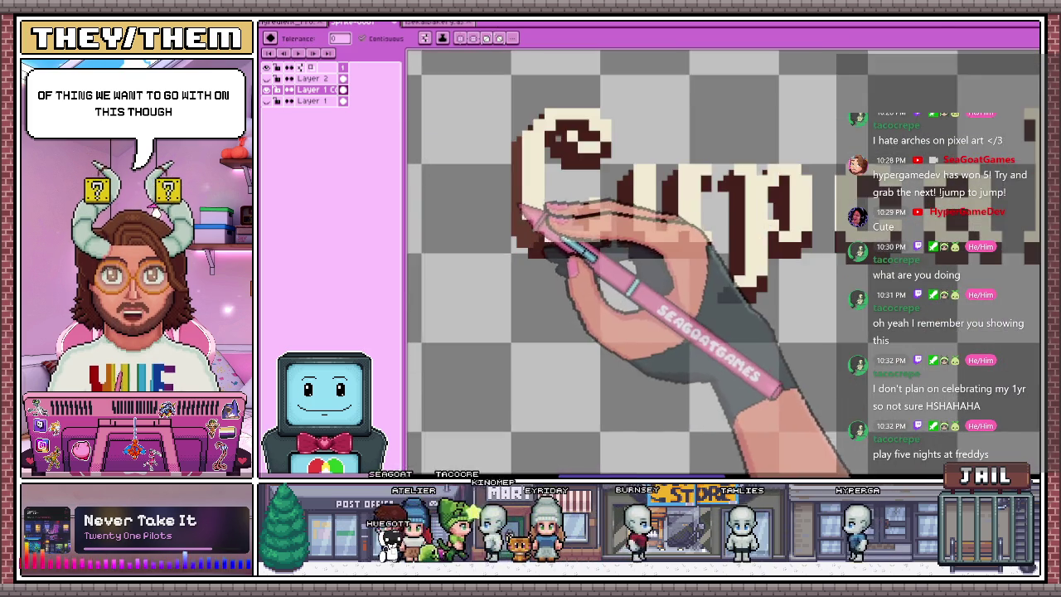
pyautogui.scroll(1, 535, 262)
pyautogui.press('i')
pyautogui.press('b')
# Pencil two brown shading columns down the left stroke of the 'u'
pyautogui.scroll(1, 539, 240)
pyautogui.scroll(1, 517, 224)
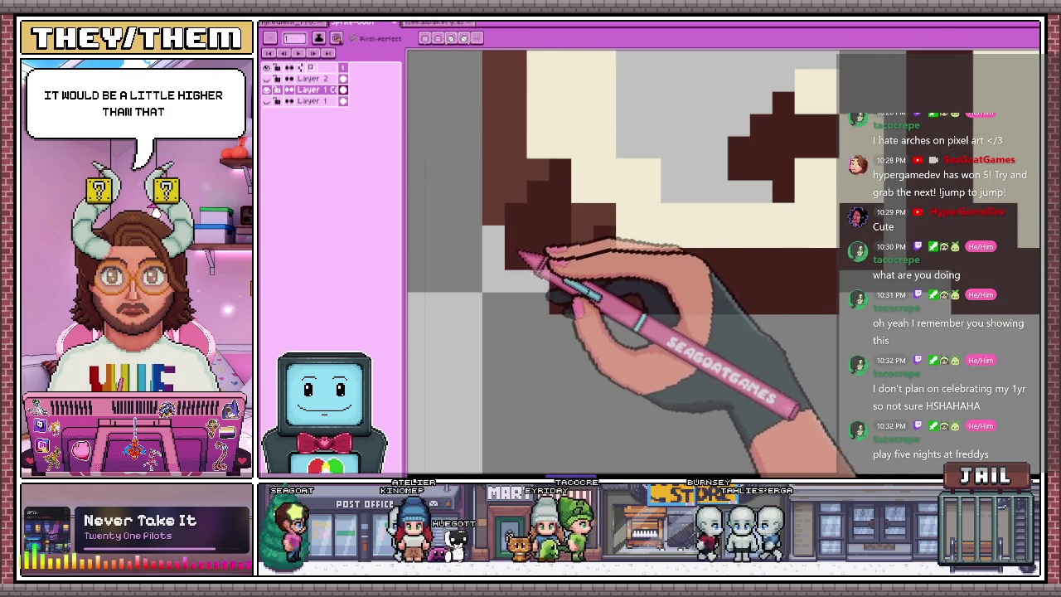
pyautogui.scroll(-1, 605, 232)
pyautogui.scroll(-2, 539, 240)
pyautogui.scroll(-2, 539, 265)
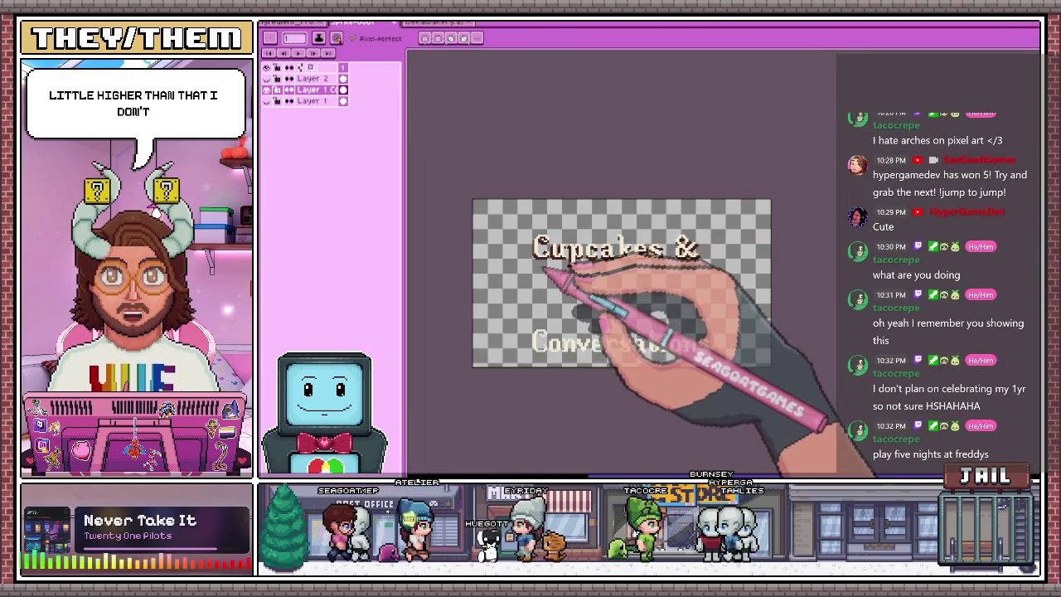
pyautogui.scroll(1, 551, 280)
pyautogui.scroll(2, 530, 241)
pyautogui.scroll(1, 521, 221)
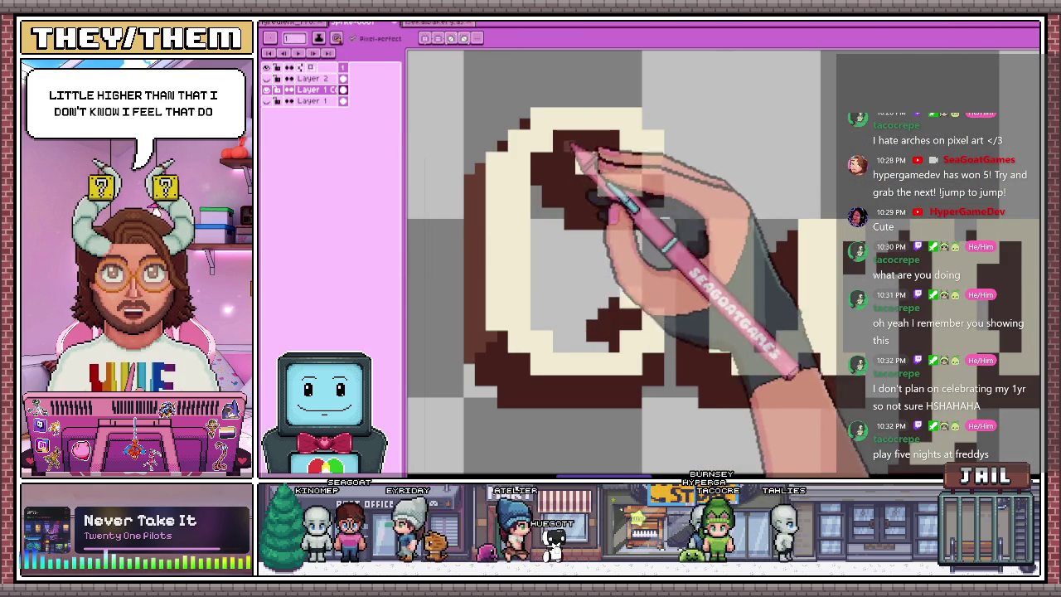
pyautogui.scroll(-2, 550, 249)
pyautogui.scroll(1, 612, 241)
pyautogui.scroll(2, 624, 252)
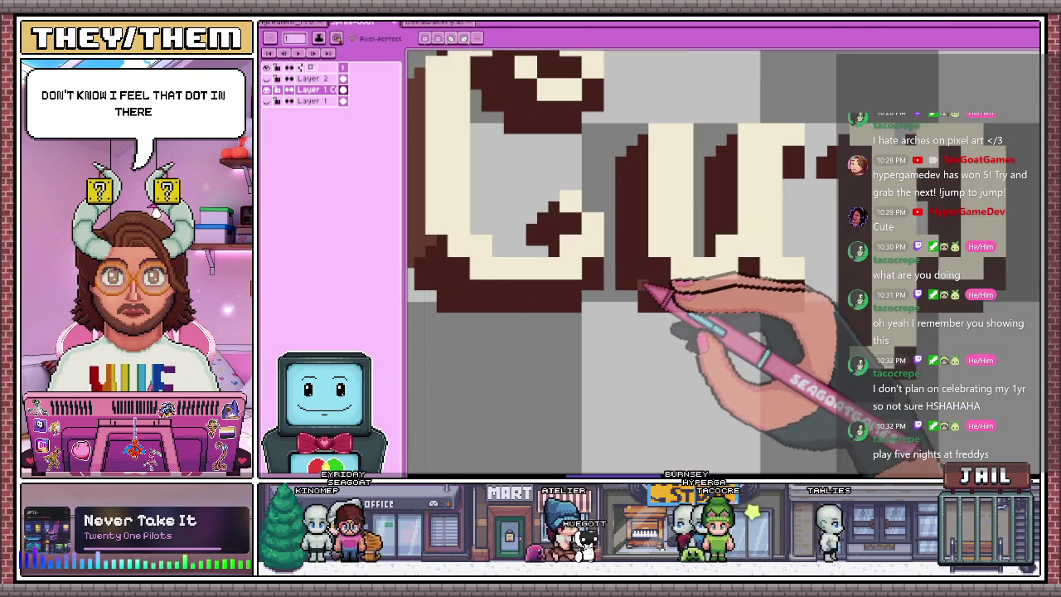
pyautogui.moveTo(639, 142); pyautogui.dragTo(635, 274)
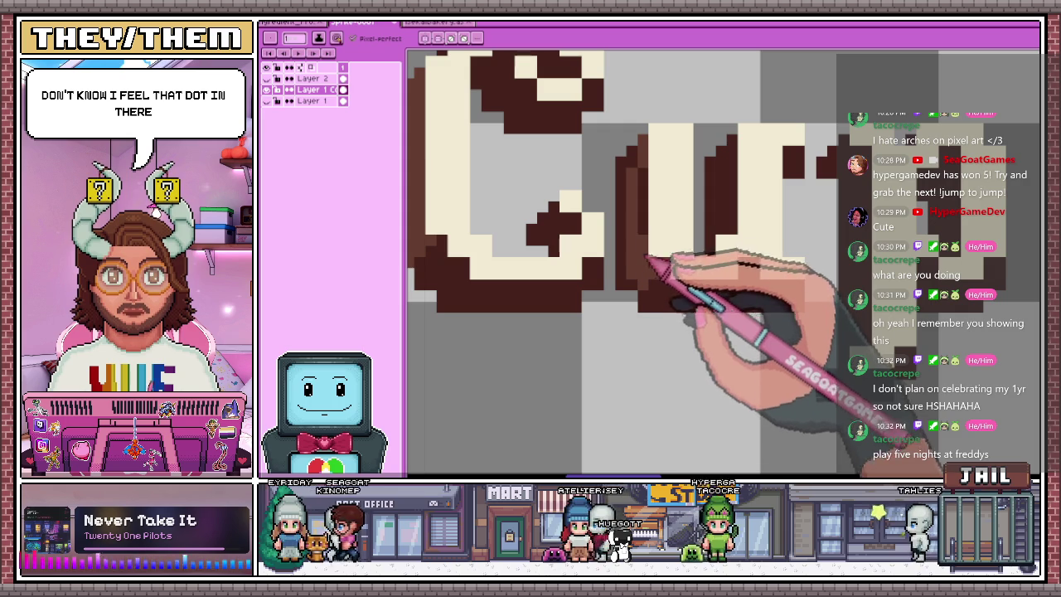
pyautogui.moveTo(663, 166); pyautogui.dragTo(624, 251)
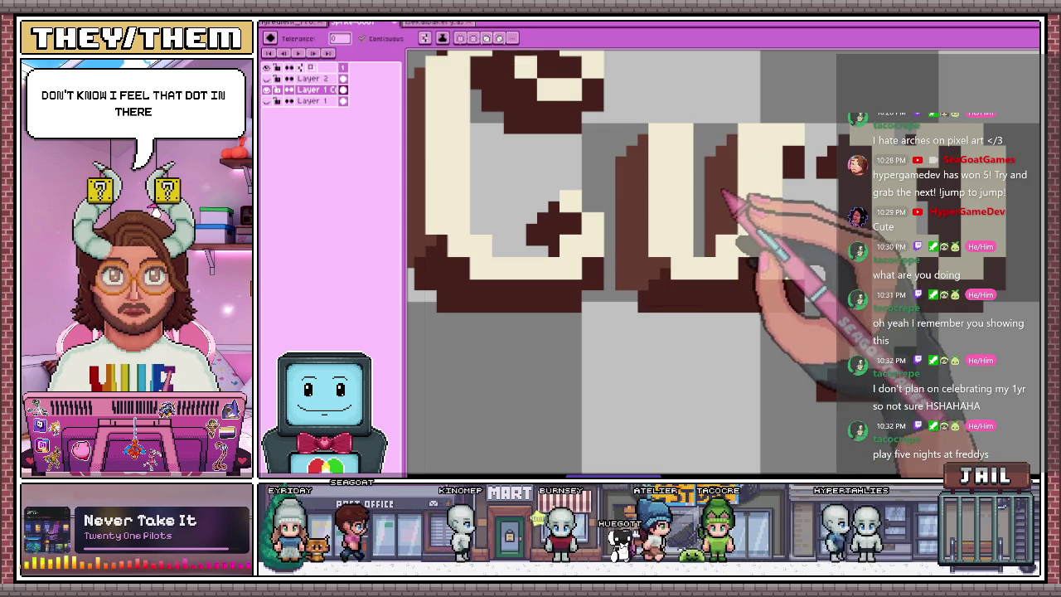
pyautogui.scroll(-3, 705, 249)
pyautogui.scroll(-3, 681, 264)
pyautogui.press('g')
pyautogui.scroll(1, 680, 264)
pyautogui.scroll(2, 704, 221)
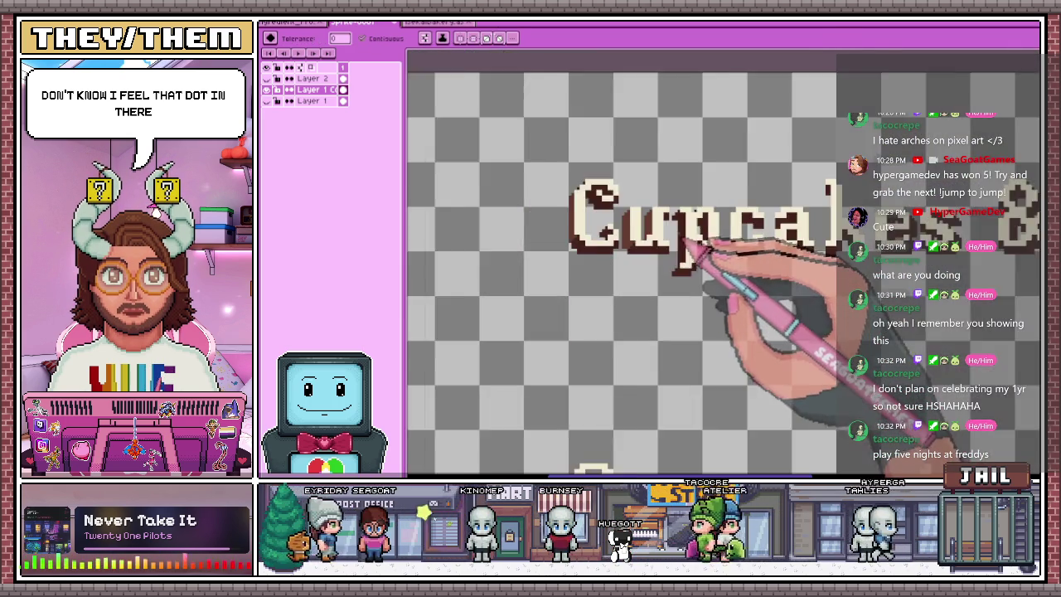
# Add a brown shading pixel inside the curl of the 'C' with the Pencil
pyautogui.scroll(2, 722, 246)
pyautogui.scroll(2, 687, 284)
pyautogui.press('b')
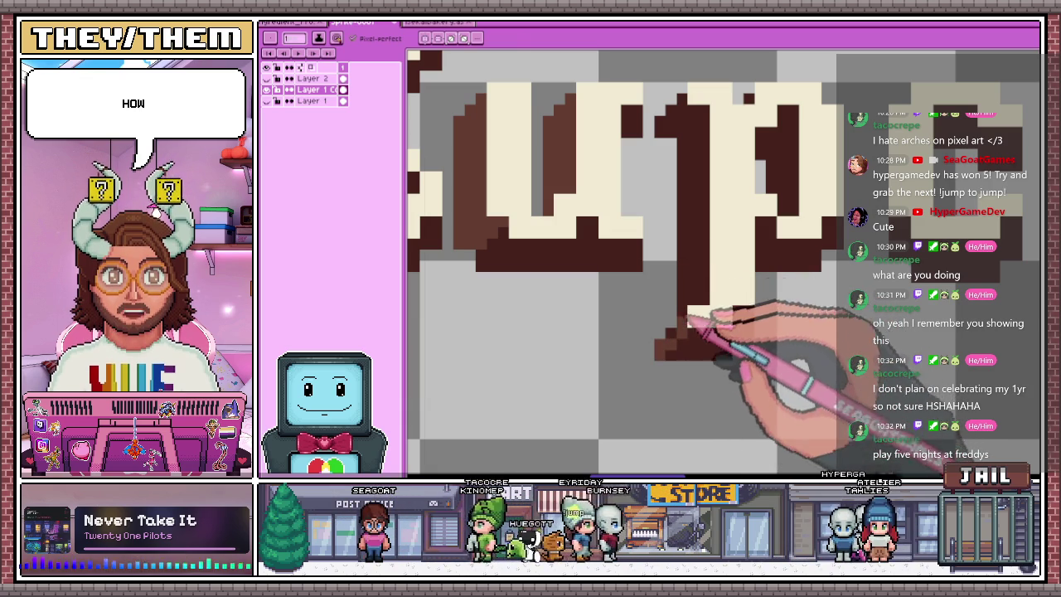
pyautogui.press('w')
pyautogui.scroll(-1, 676, 332)
pyautogui.scroll(-1, 680, 327)
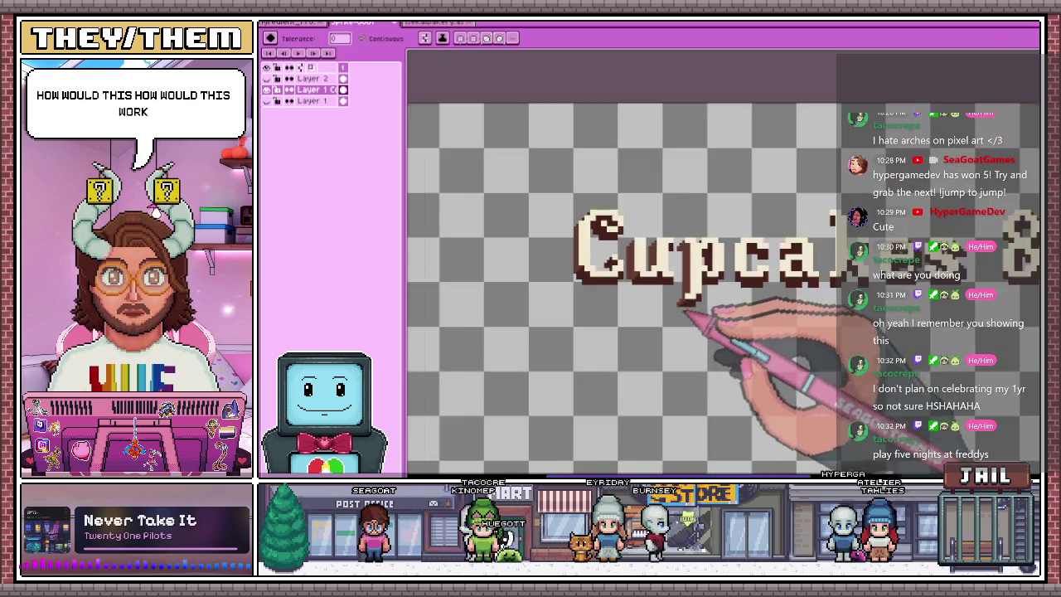
pyautogui.scroll(-1, 688, 319)
pyautogui.scroll(1, 693, 315)
pyautogui.scroll(1, 703, 303)
pyautogui.scroll(1, 746, 324)
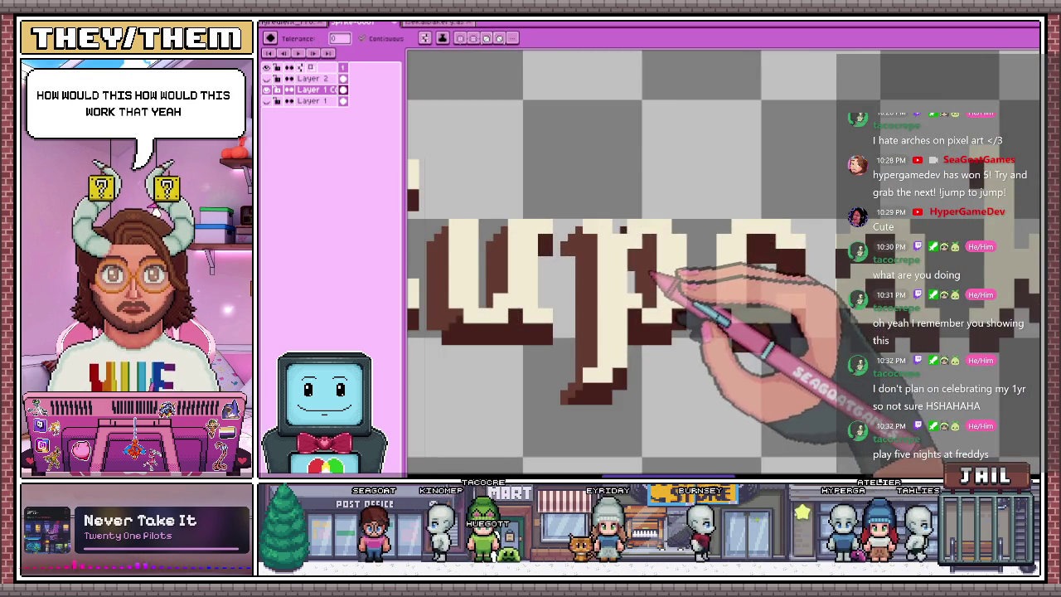
pyautogui.scroll(-1, 663, 295)
pyautogui.scroll(1, 707, 298)
pyautogui.scroll(1, 705, 286)
pyautogui.press('b')
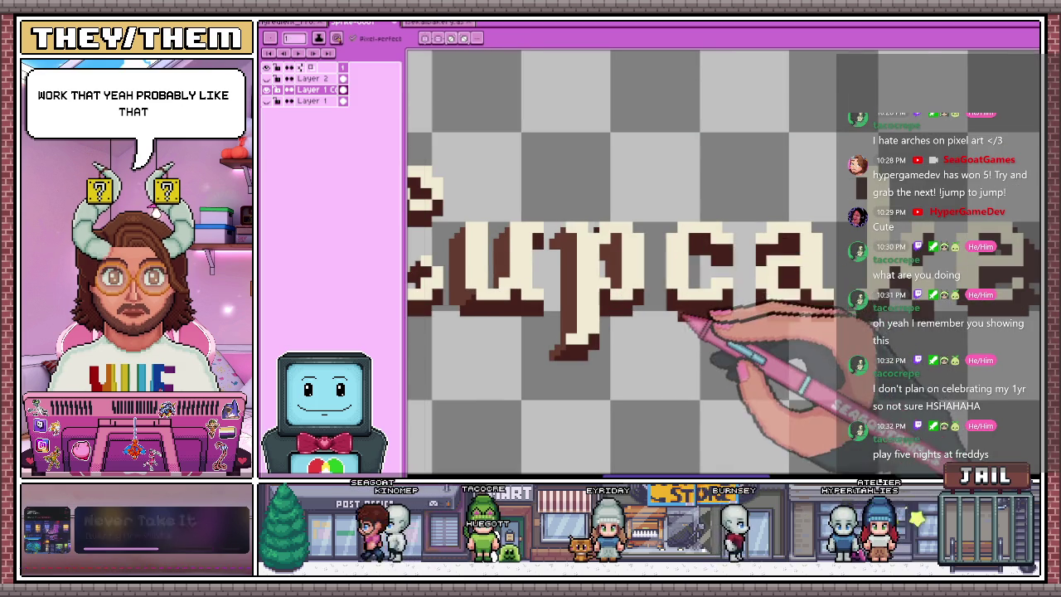
pyautogui.scroll(1, 670, 309)
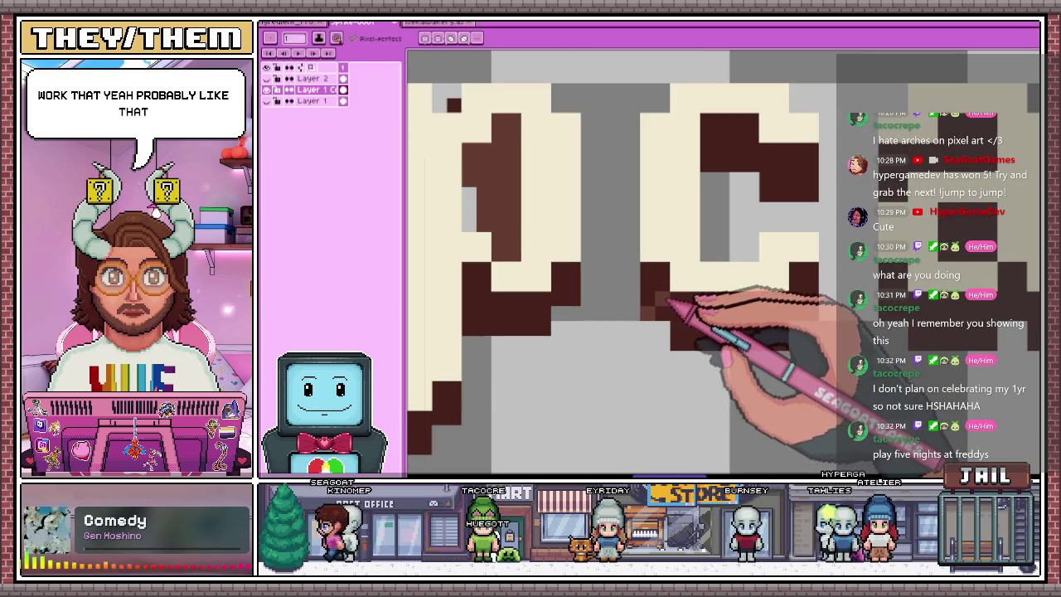
pyautogui.scroll(-1, 667, 266)
pyautogui.scroll(-1, 688, 299)
pyautogui.scroll(-2, 695, 322)
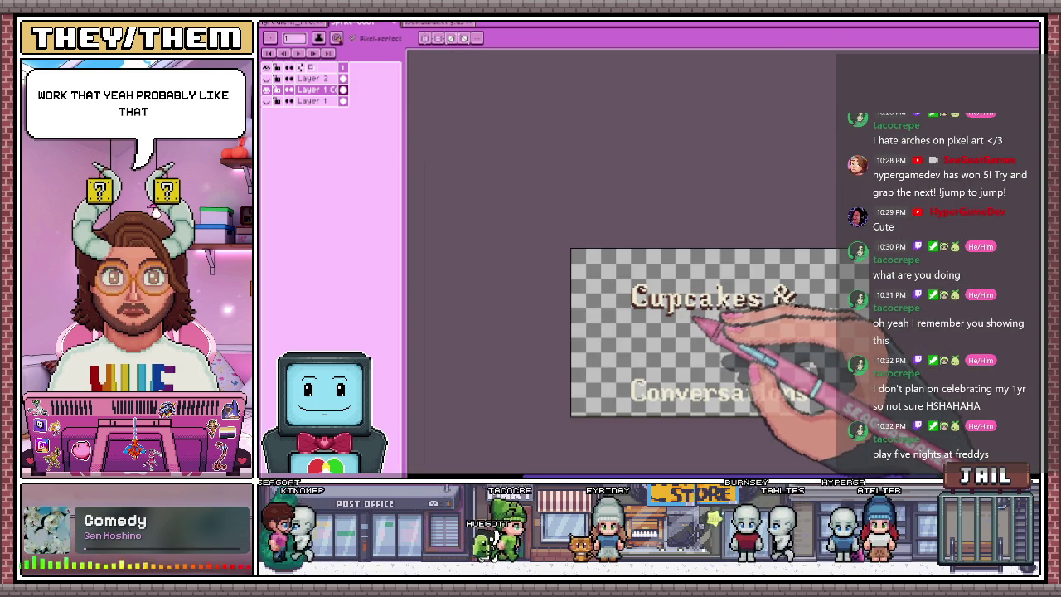
pyautogui.scroll(1, 696, 323)
pyautogui.scroll(1, 805, 285)
pyautogui.scroll(1, 711, 224)
pyautogui.scroll(1, 688, 280)
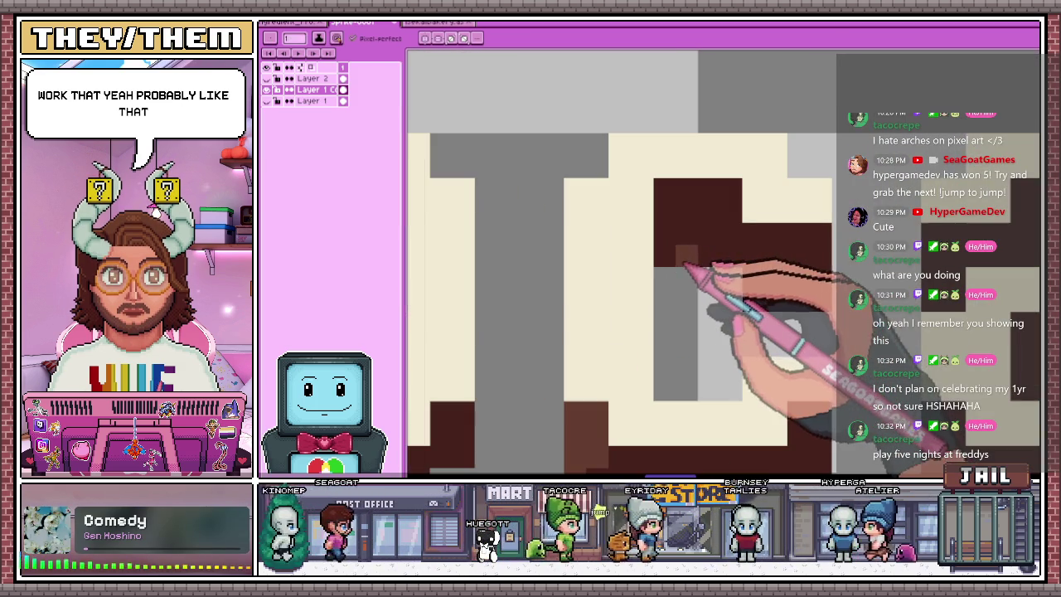
pyautogui.click(730, 189)
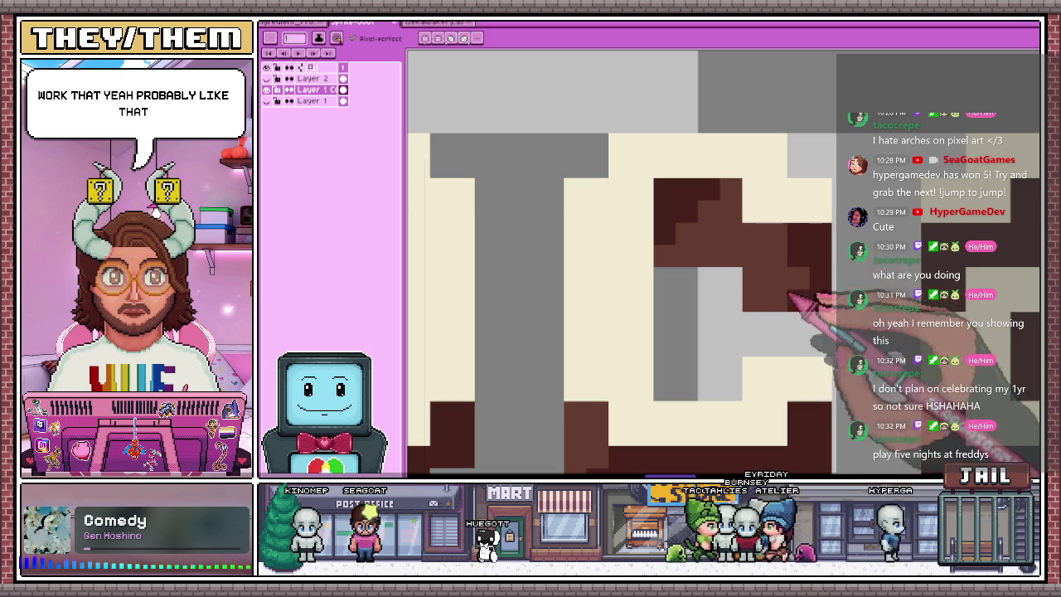
# Sketch a trial curved arc over 'Cupcakes &', then undo it
pyautogui.scroll(-1, 825, 252)
pyautogui.scroll(-1, 812, 273)
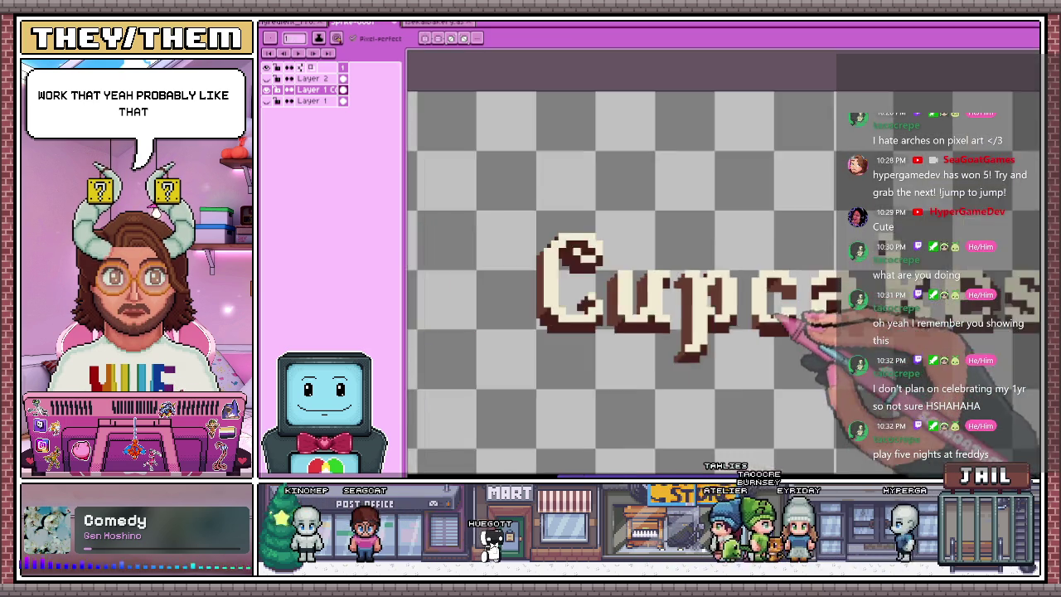
pyautogui.scroll(-2, 796, 306)
pyautogui.scroll(1, 780, 330)
pyautogui.scroll(2, 775, 332)
pyautogui.scroll(1, 793, 273)
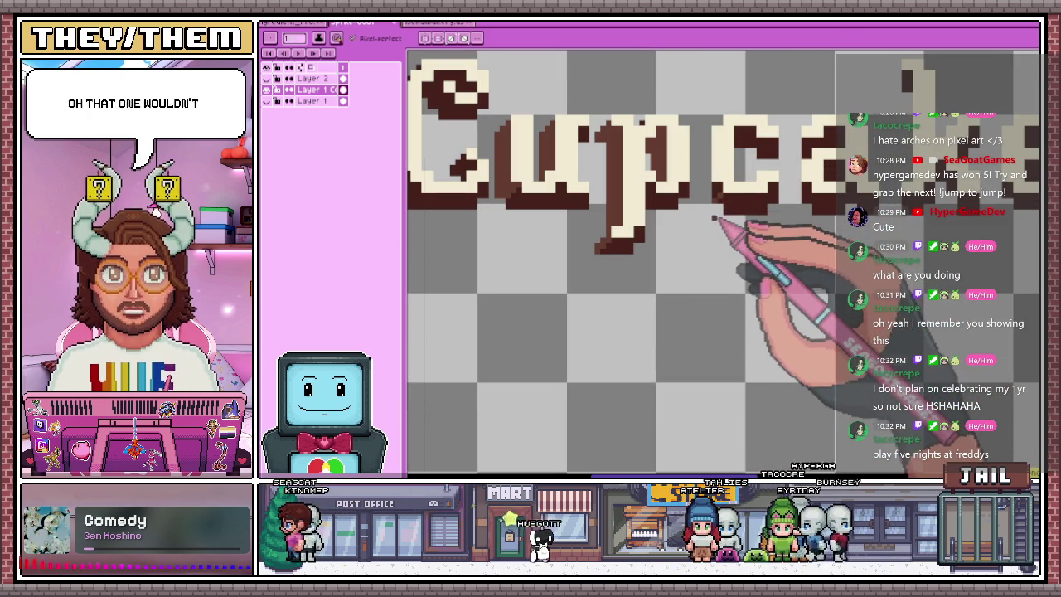
pyautogui.scroll(-1, 709, 219)
pyautogui.scroll(-1, 678, 273)
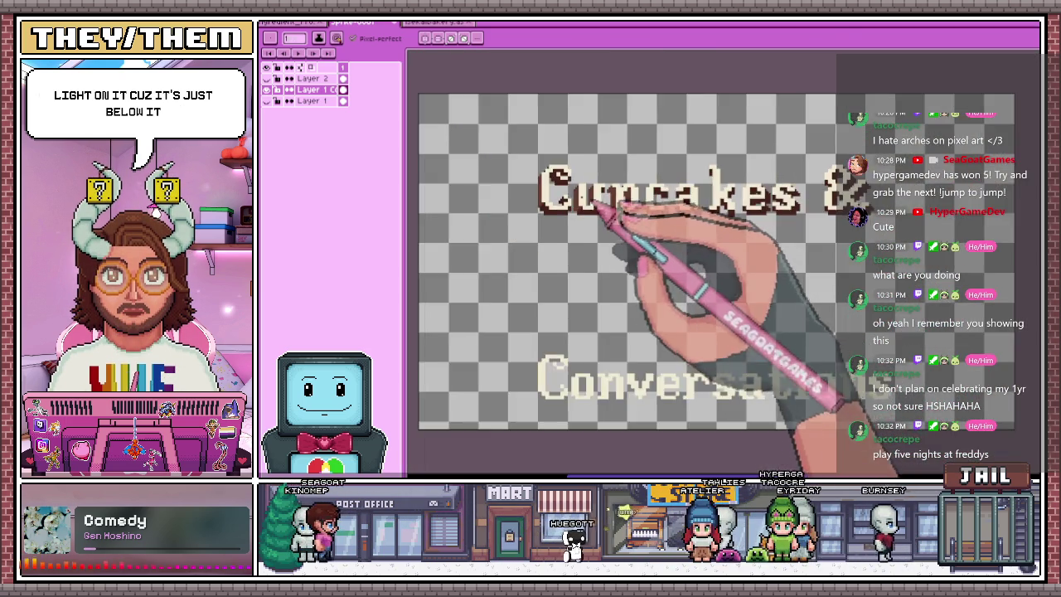
pyautogui.scroll(-1, 611, 208)
pyautogui.scroll(1, 569, 177)
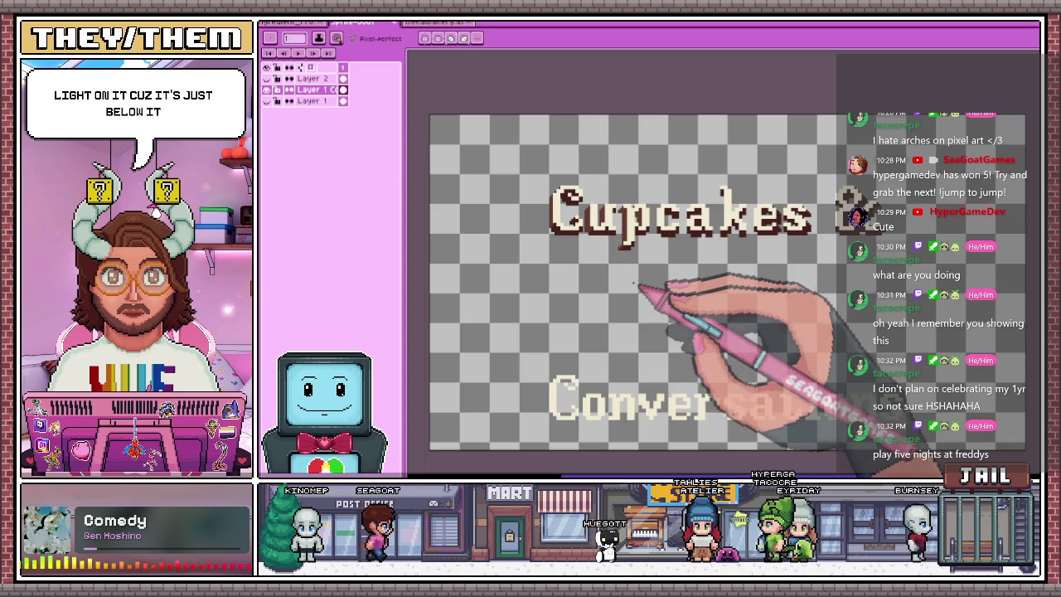
pyautogui.scroll(1, 642, 288)
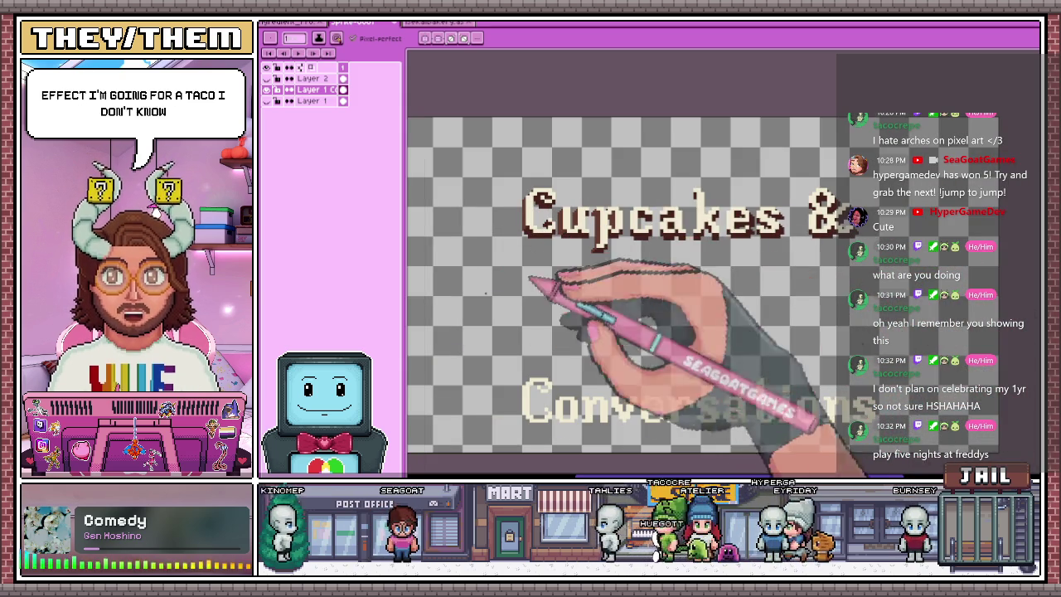
pyautogui.moveTo(451, 305); pyautogui.dragTo(817, 217)
pyautogui.hotkey('ctrl', 'z')
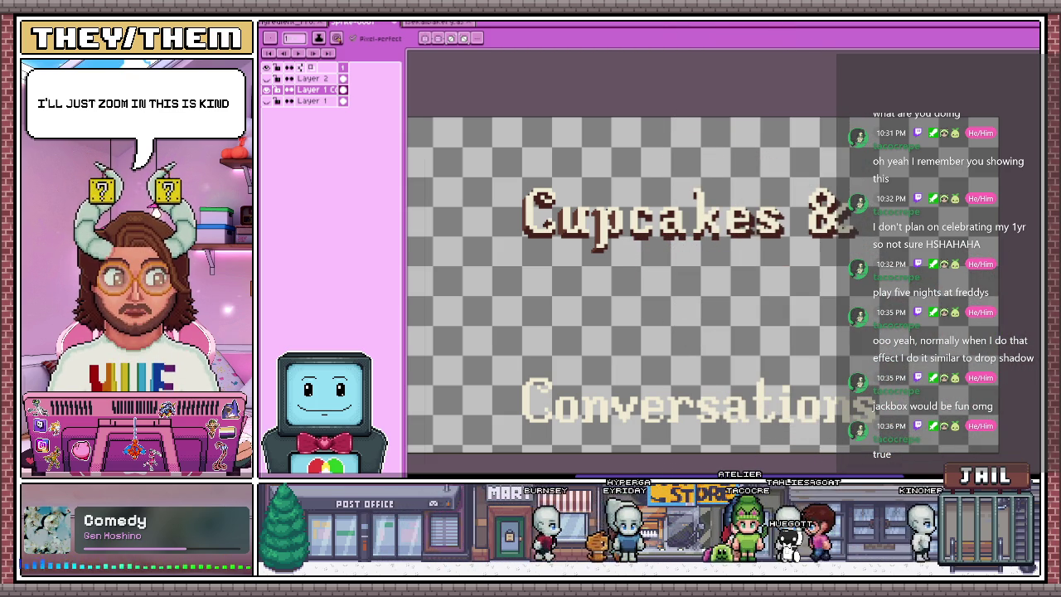
# Switch to the browser showing the Mega Man VII title screen image
pyautogui.hotkey('alt', 'Tab')
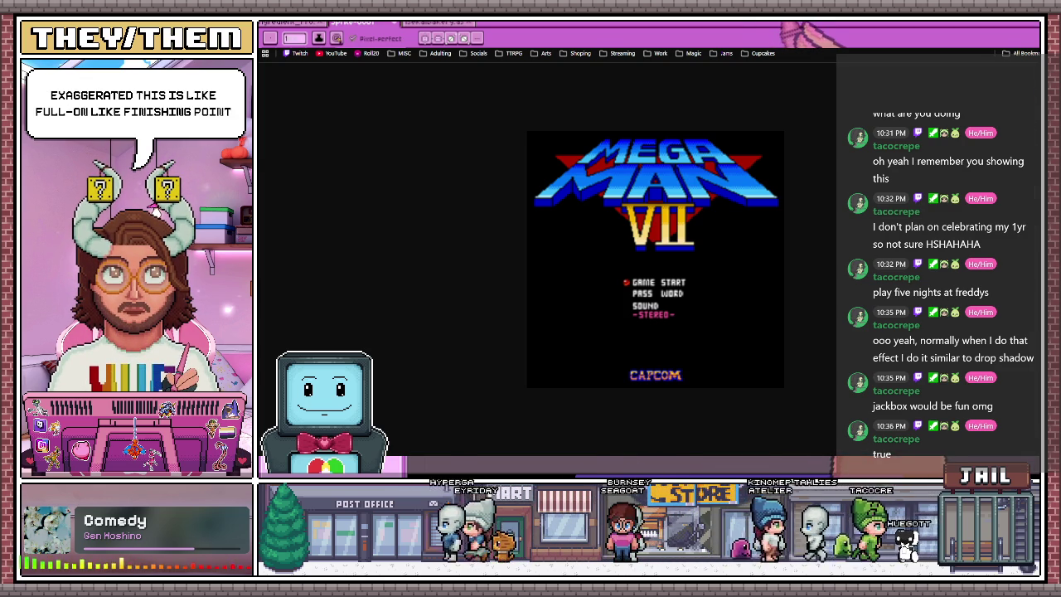
# Close the image back to the 'mega title screen' results and return to Aseprite
pyautogui.hotkey('ctrl', 'w')
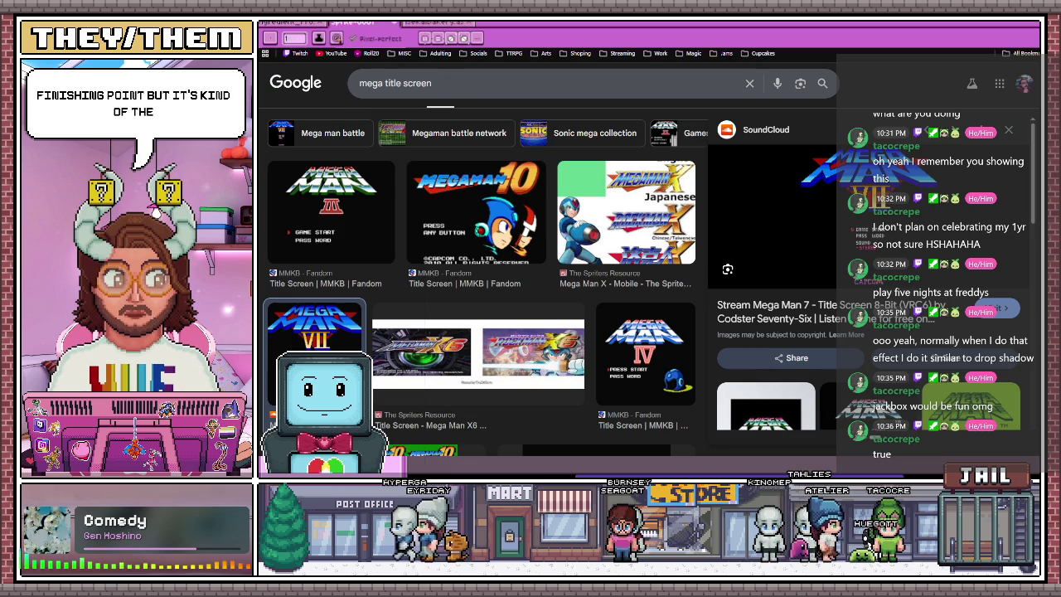
pyautogui.hotkey('alt', 'Tab')
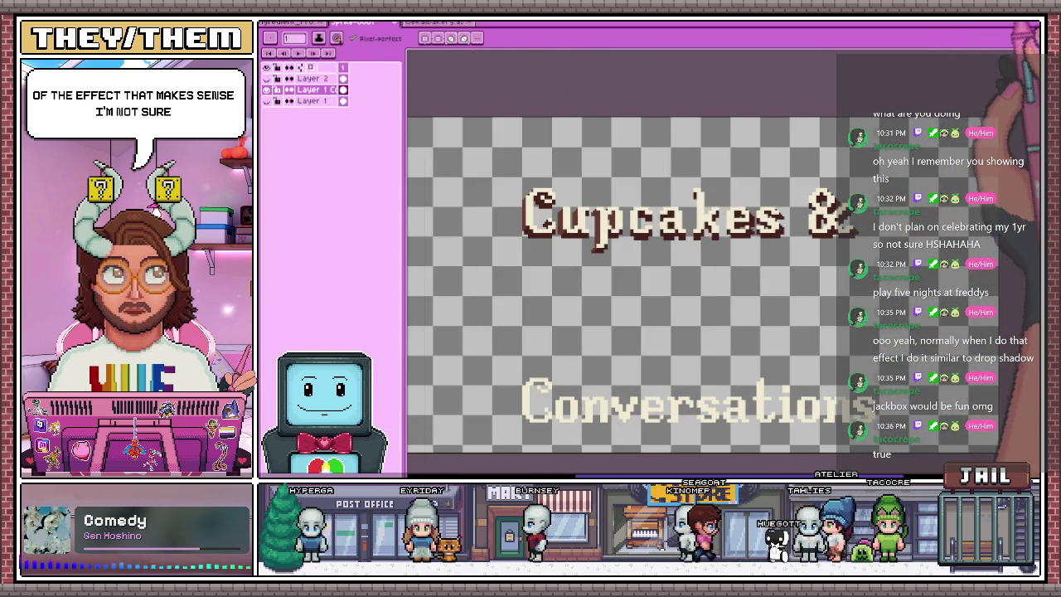
# Widen the canvas area and zoom out until 'Cupcakes &' and 'Conversations' both fit
pyautogui.scroll(2, 520, 209)
pyautogui.scroll(2, 521, 209)
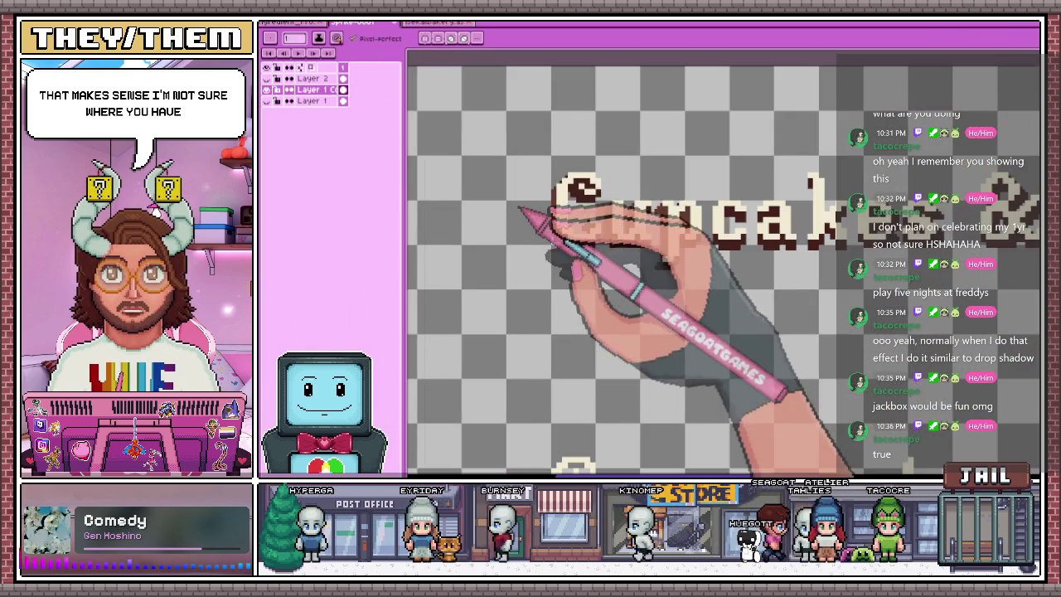
pyautogui.scroll(-3, 548, 234)
pyautogui.scroll(2, 531, 236)
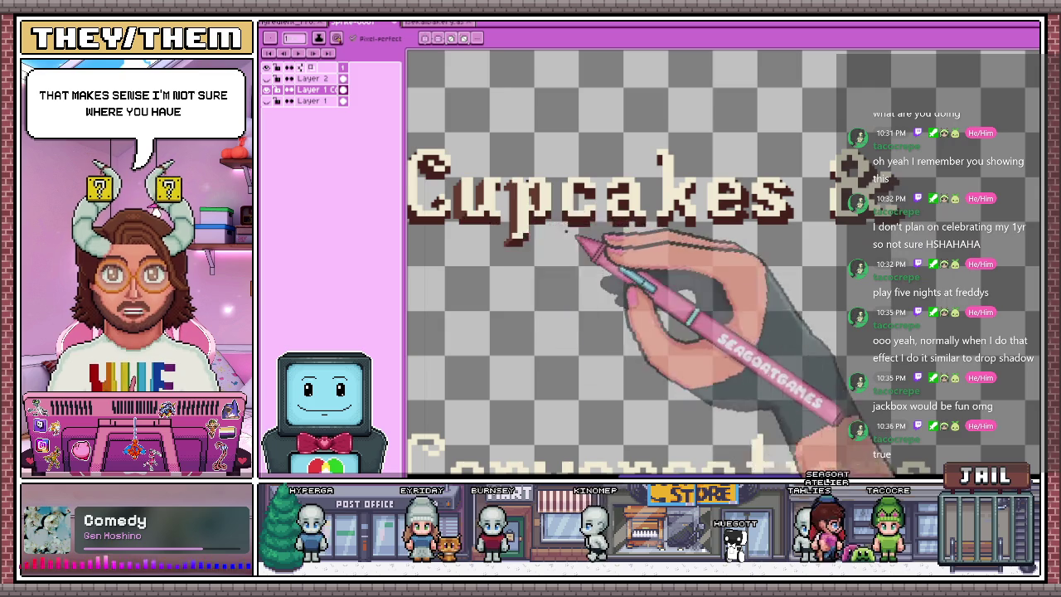
pyautogui.moveTo(406, 170); pyautogui.dragTo(357, 181)
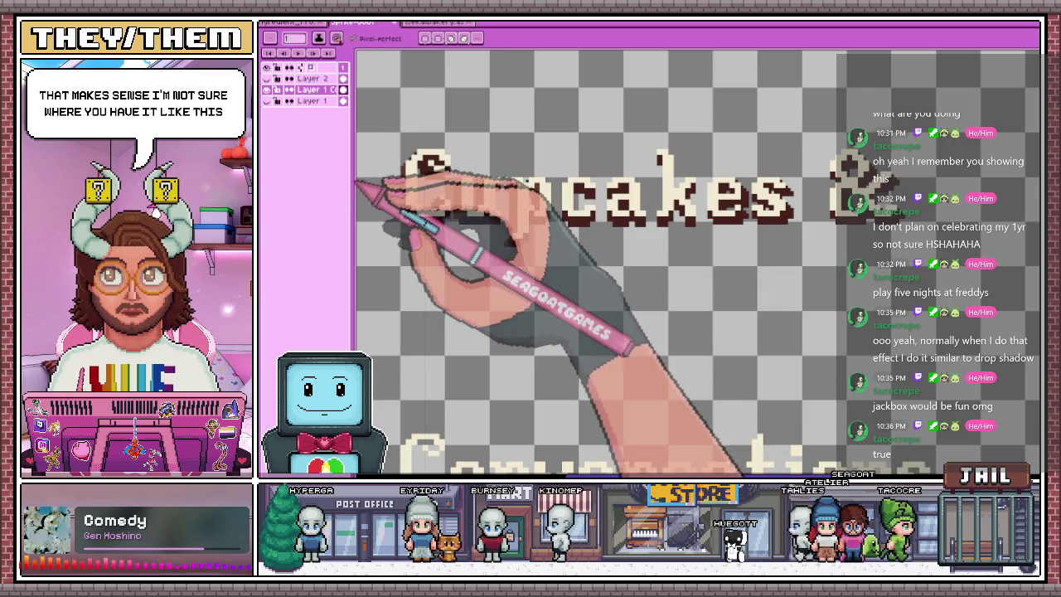
pyautogui.scroll(-1, 715, 296)
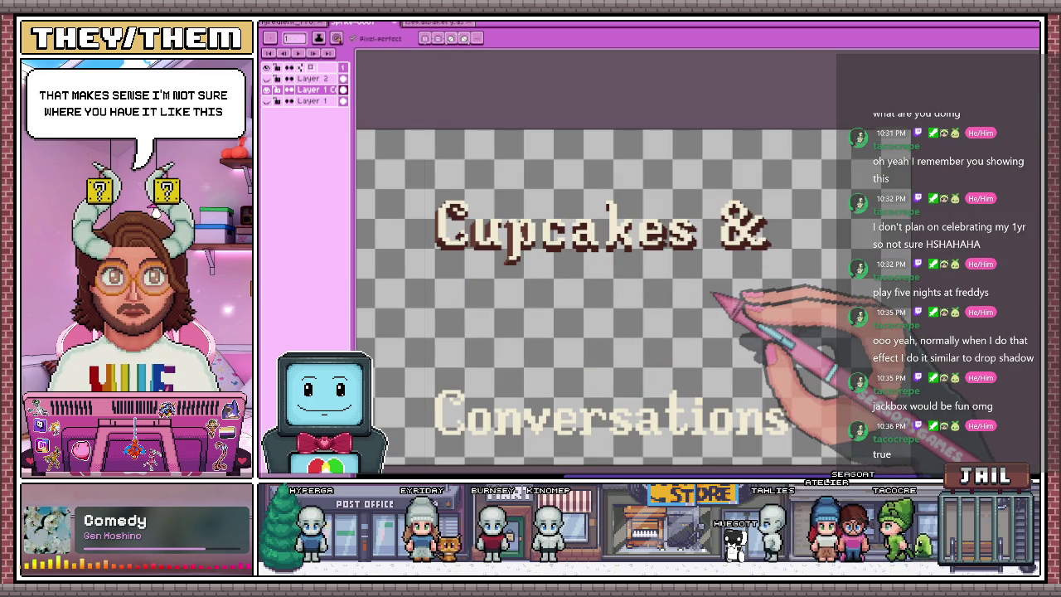
pyautogui.scroll(2, 465, 218)
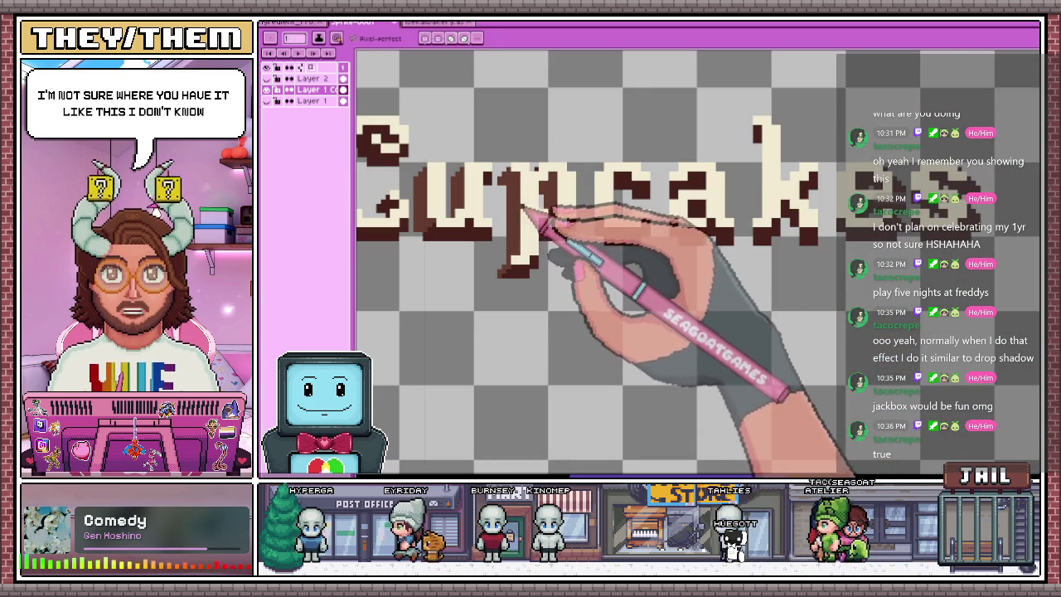
pyautogui.scroll(-1, 544, 214)
pyautogui.scroll(-1, 407, 161)
pyautogui.scroll(1, 540, 219)
pyautogui.scroll(-1, 582, 202)
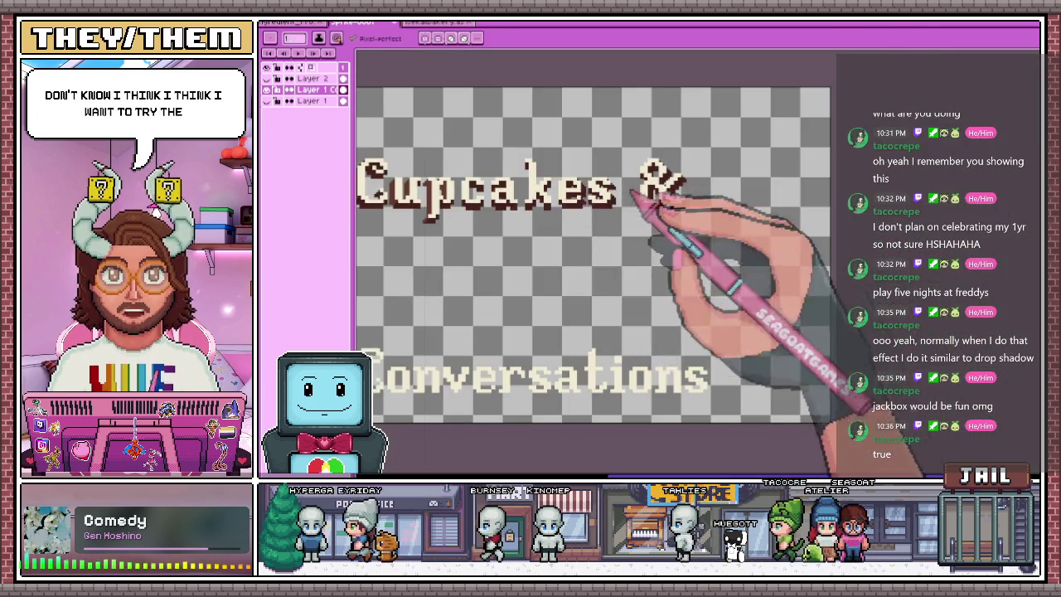
# Pencil a diagonal run of lighter brown pixels into the letters' dark shadow
pyautogui.scroll(1, 597, 205)
pyautogui.scroll(1, 664, 220)
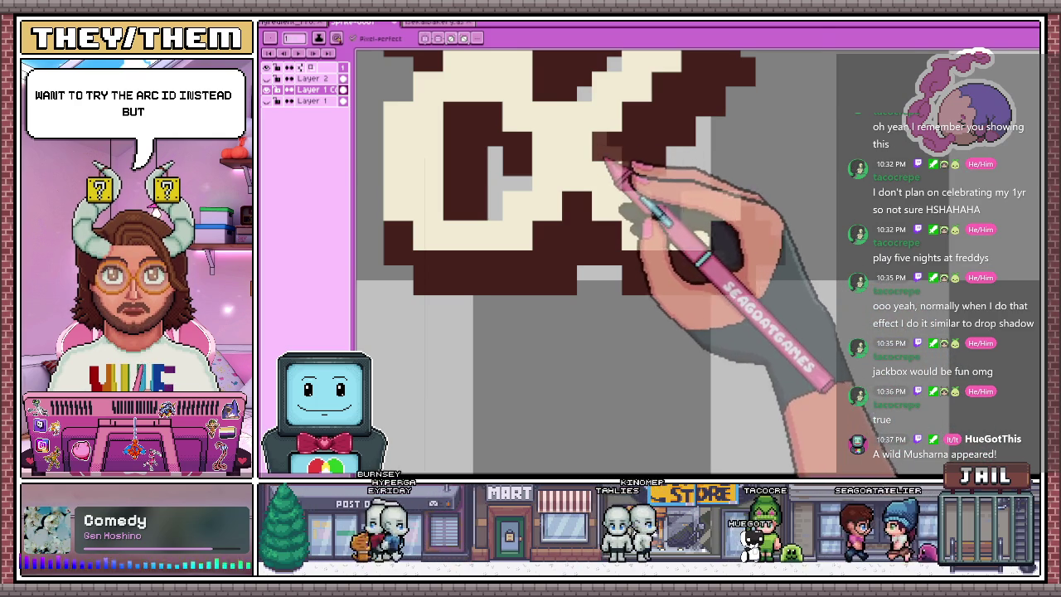
pyautogui.scroll(-2, 609, 159)
pyautogui.scroll(2, 587, 130)
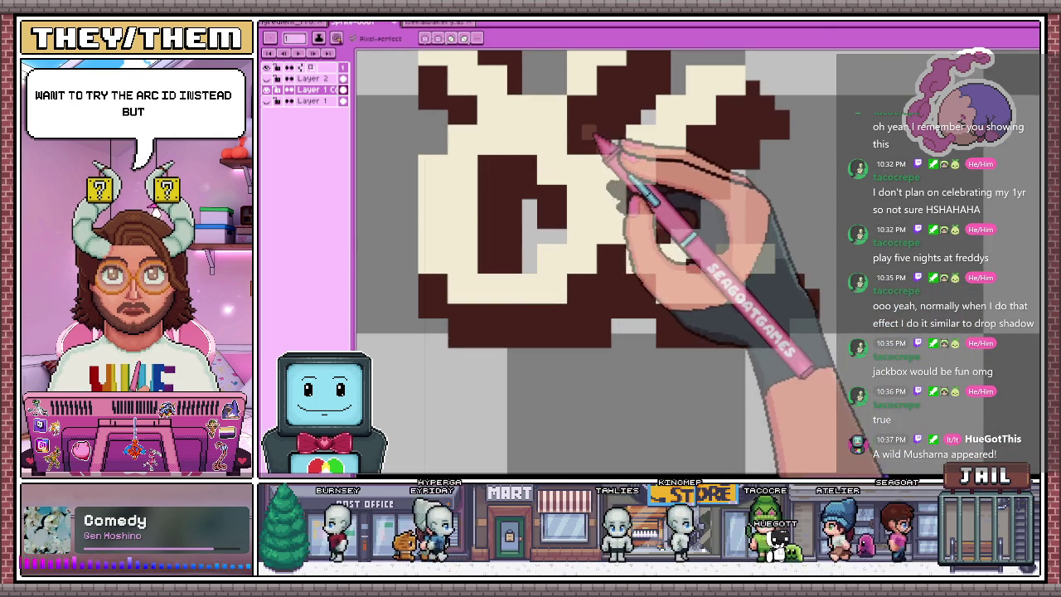
pyautogui.scroll(-1, 583, 122)
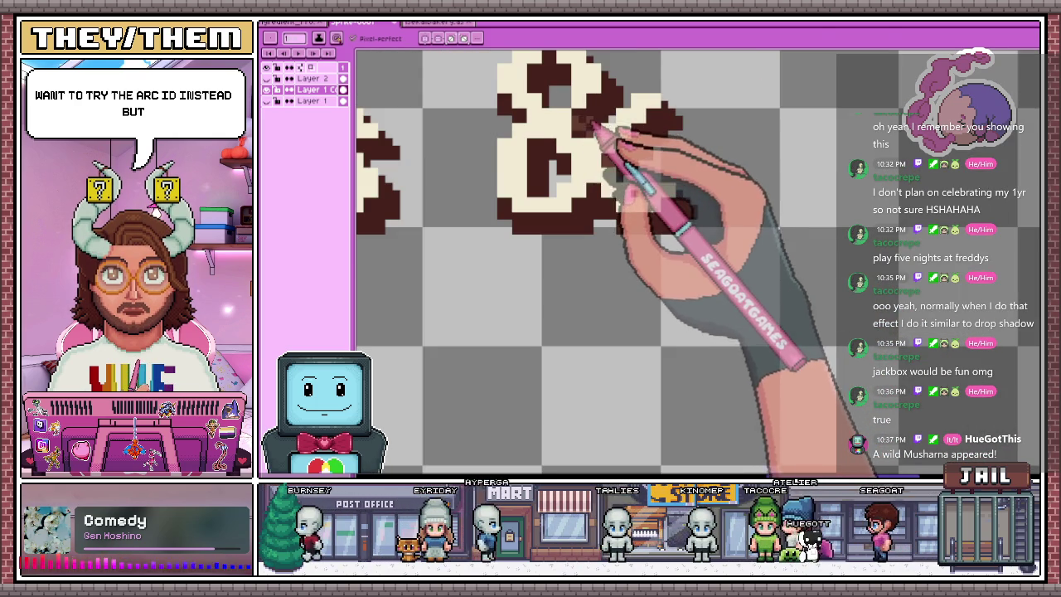
pyautogui.scroll(1, 591, 127)
pyautogui.scroll(-1, 587, 132)
pyautogui.scroll(-1, 586, 130)
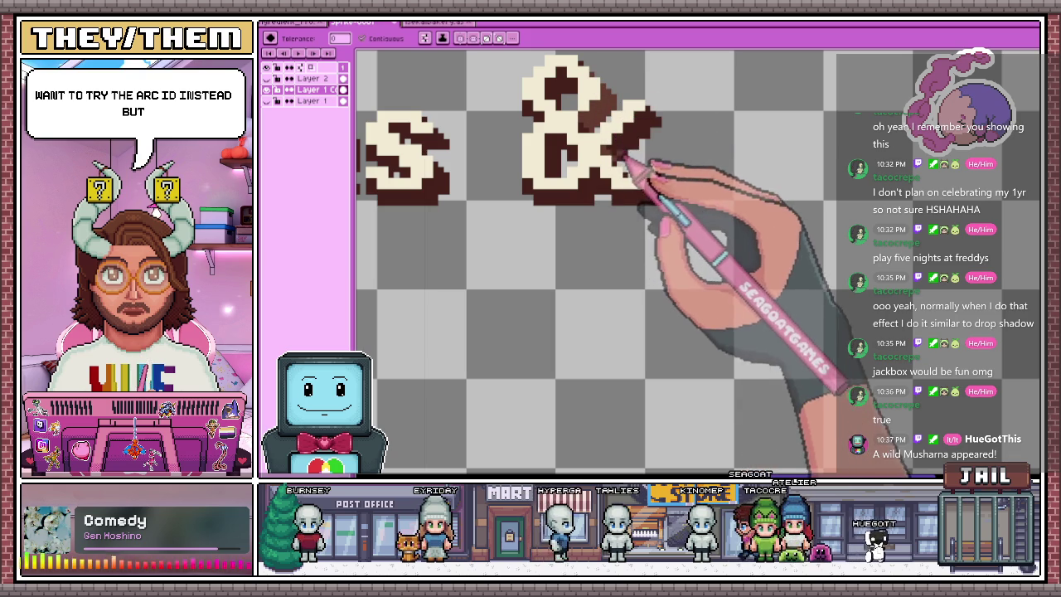
pyautogui.scroll(-1, 654, 194)
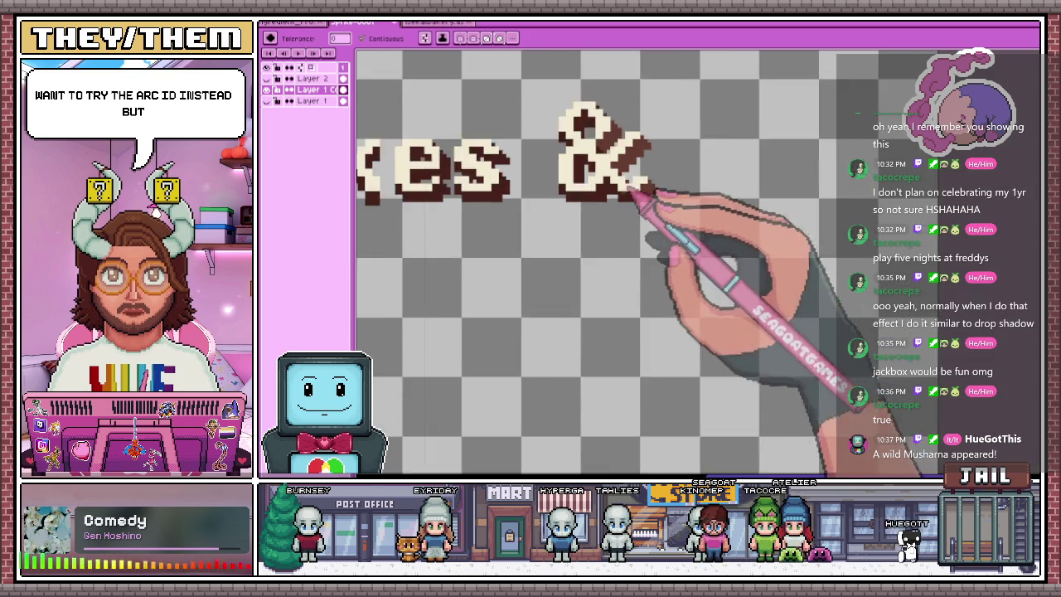
pyautogui.scroll(-2, 630, 205)
pyautogui.scroll(1, 601, 195)
pyautogui.scroll(1, 605, 211)
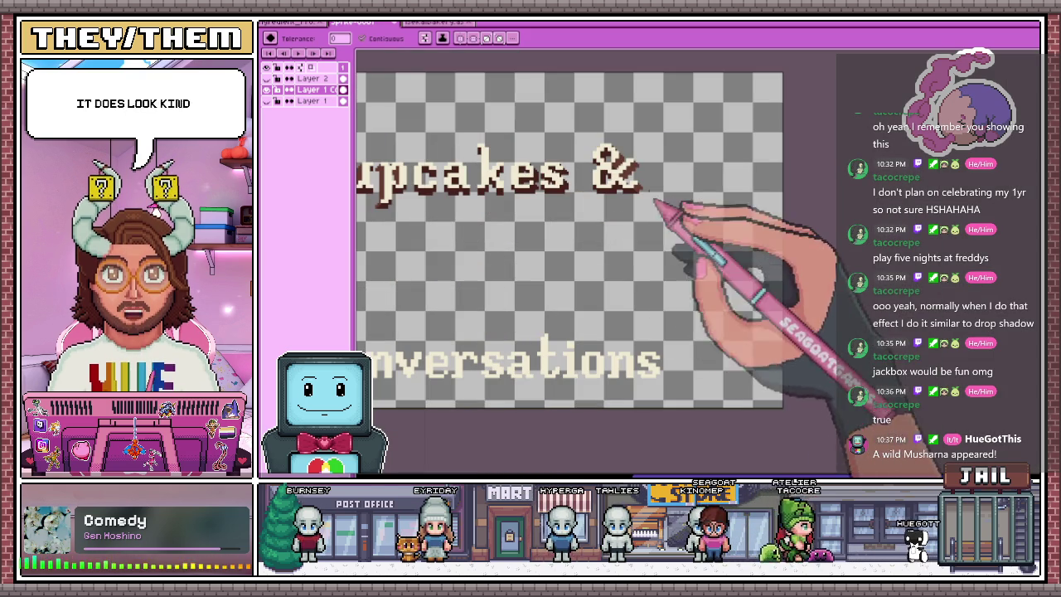
pyautogui.scroll(2, 544, 148)
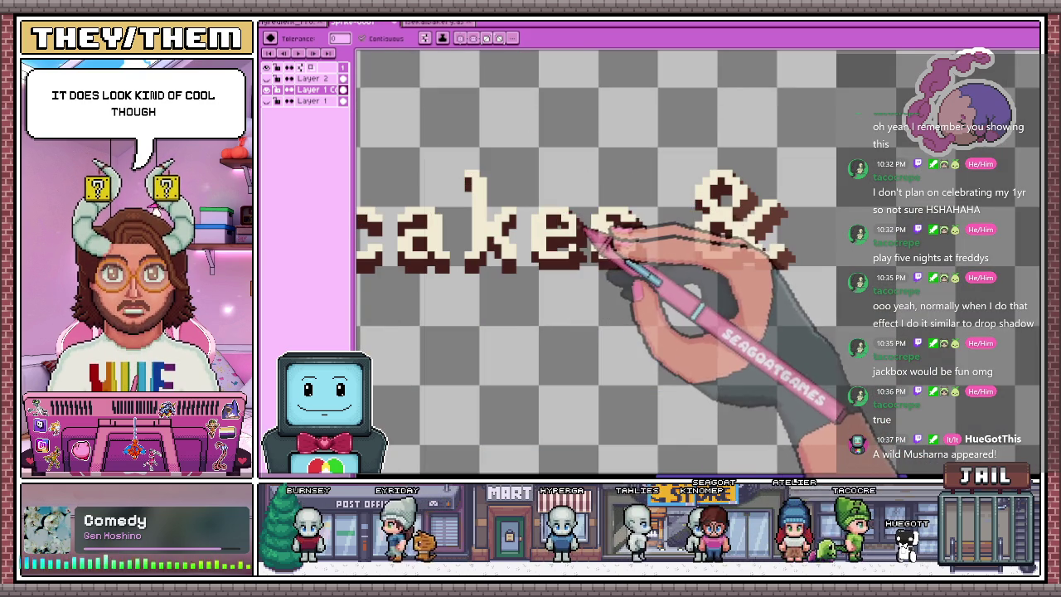
pyautogui.press('b')
pyautogui.scroll(2, 627, 249)
pyautogui.scroll(1, 670, 280)
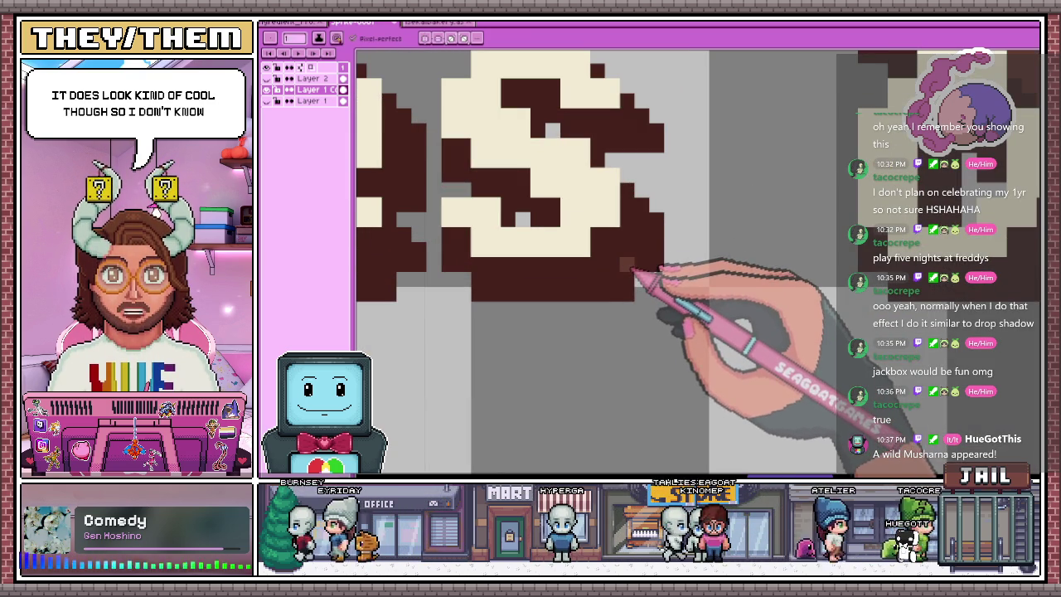
pyautogui.moveTo(508, 94); pyautogui.dragTo(576, 151)
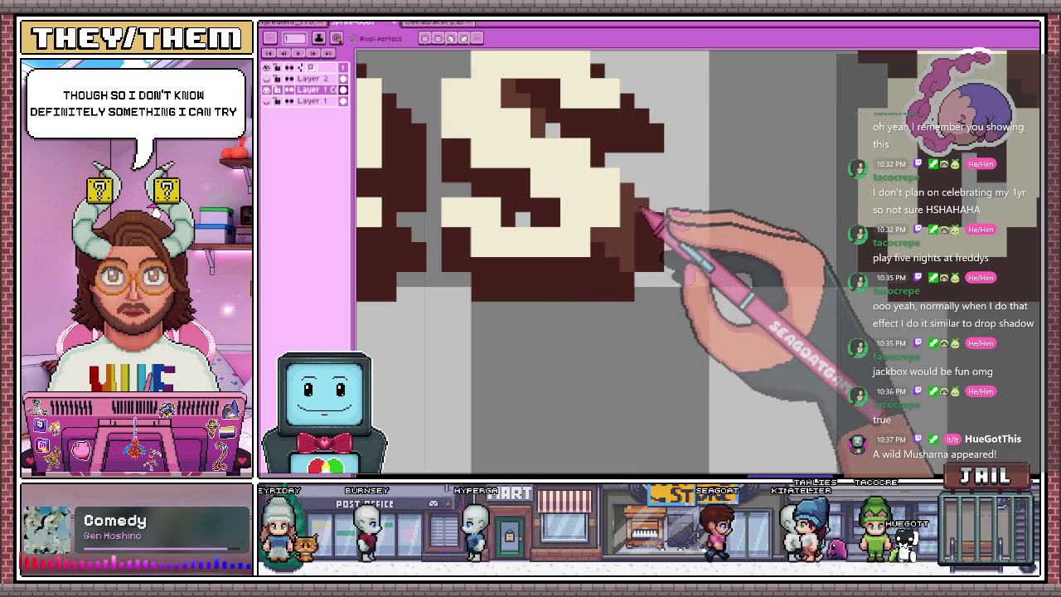
# Alternate Paint Bucket and Pencil to fill the lighter brown shade into more shadow pixels
pyautogui.scroll(2, 640, 190)
pyautogui.press('g')
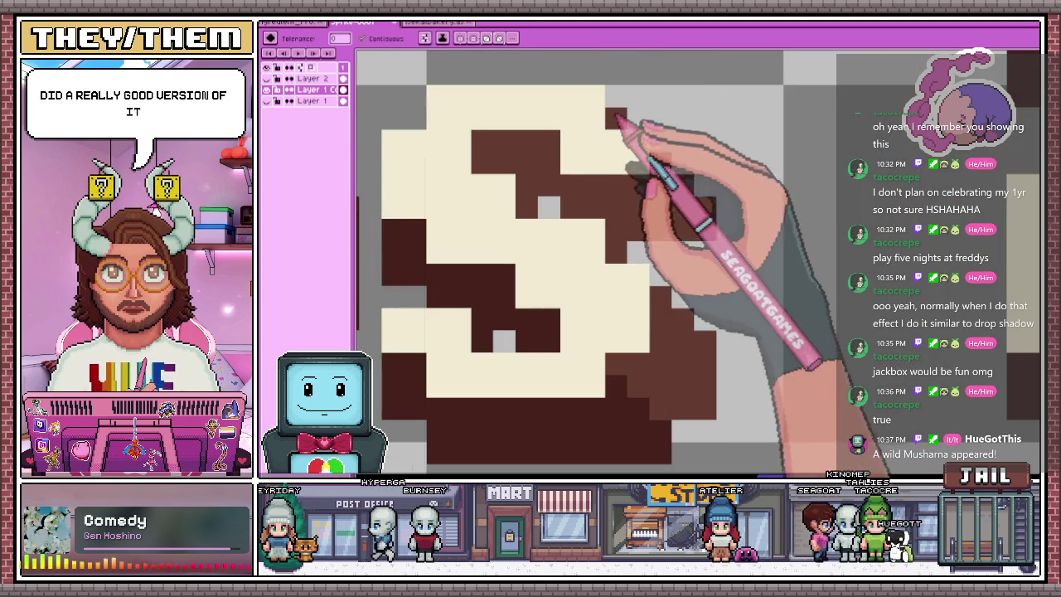
pyautogui.scroll(-2, 604, 120)
pyautogui.scroll(-1, 580, 158)
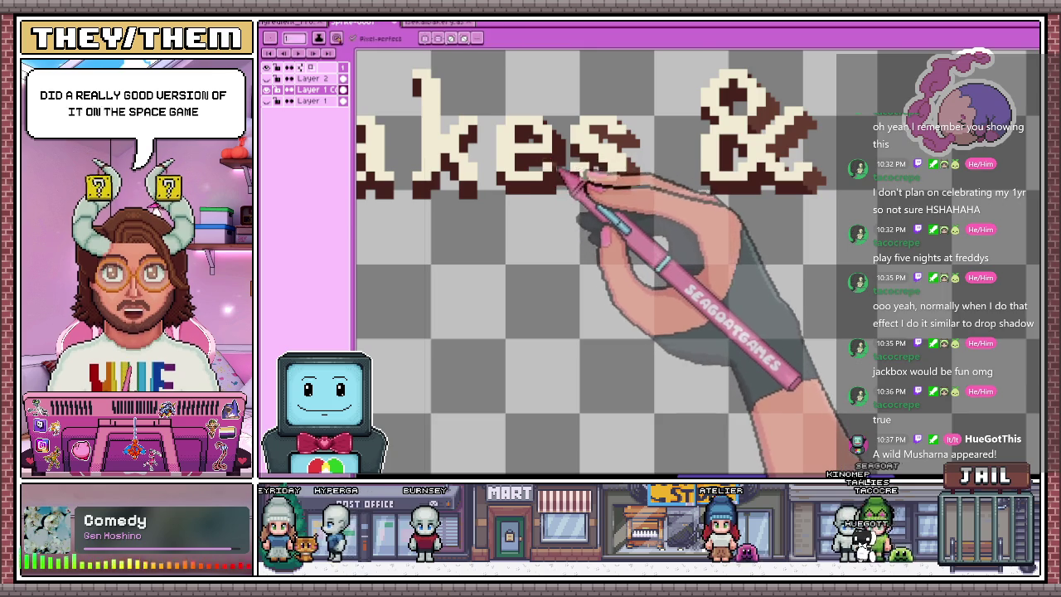
pyautogui.scroll(2, 562, 170)
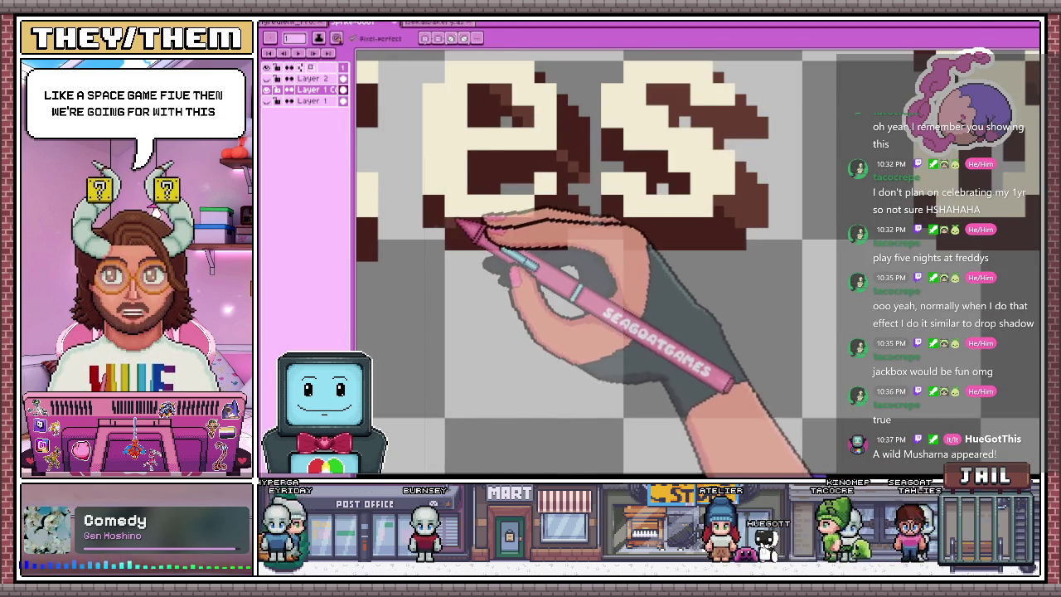
pyautogui.scroll(-2, 561, 126)
pyautogui.scroll(-1, 547, 141)
pyautogui.scroll(3, 540, 183)
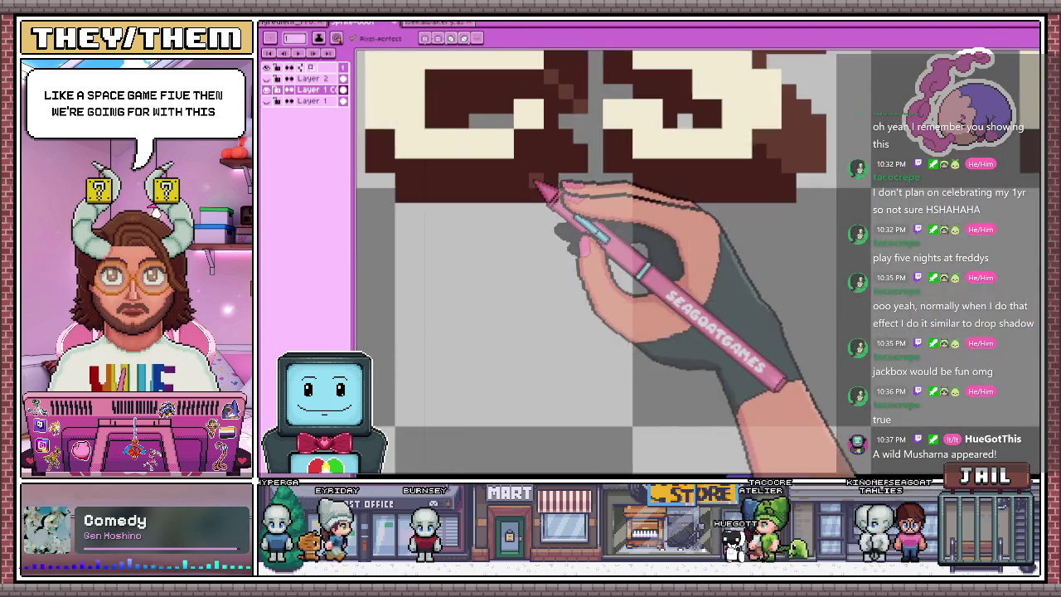
pyautogui.scroll(2, 518, 170)
pyautogui.scroll(-1, 557, 201)
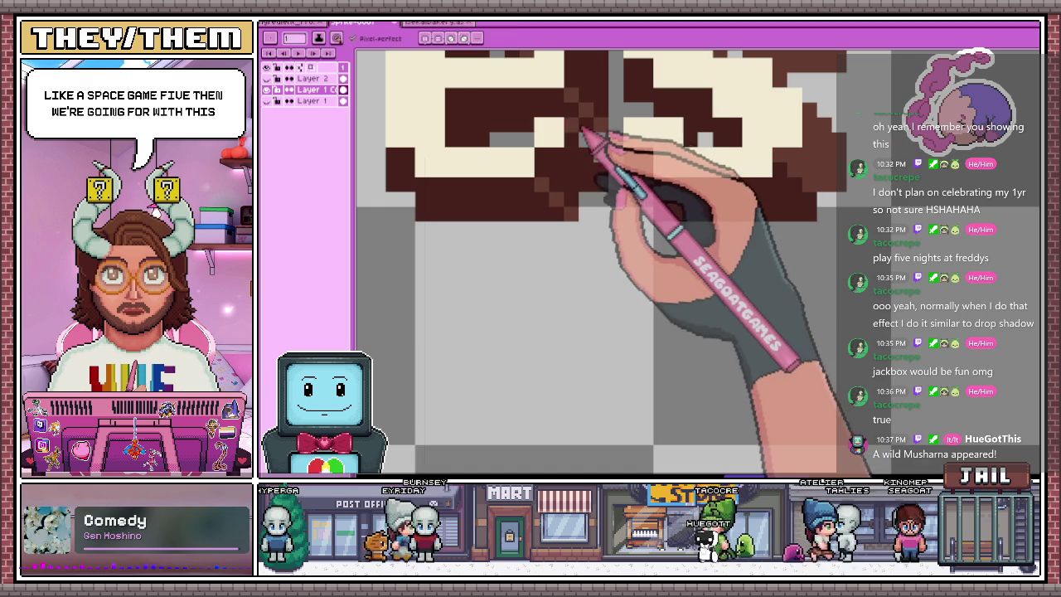
pyautogui.press('b')
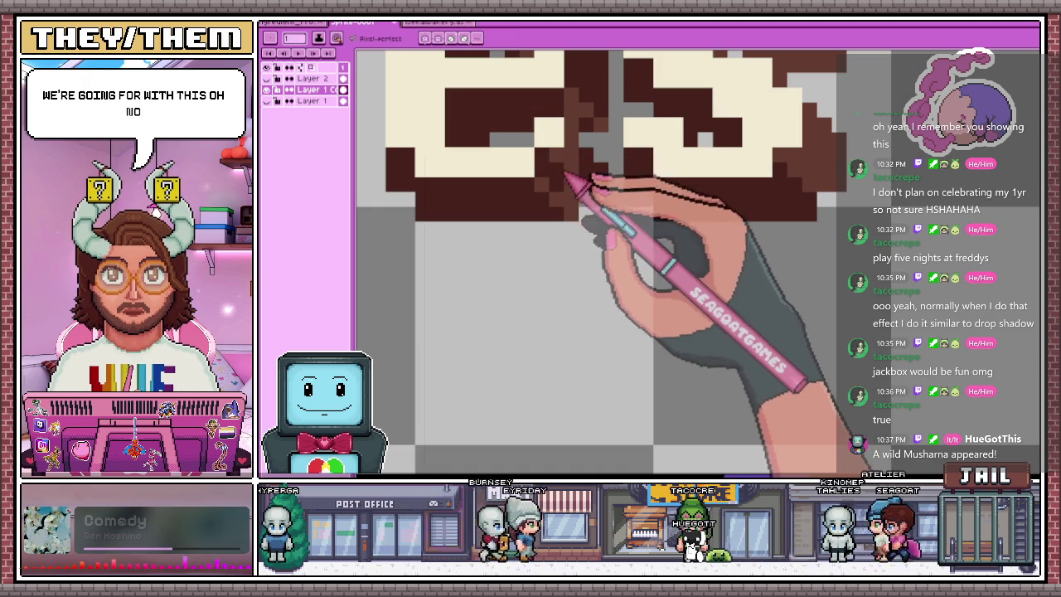
pyautogui.scroll(2, 599, 192)
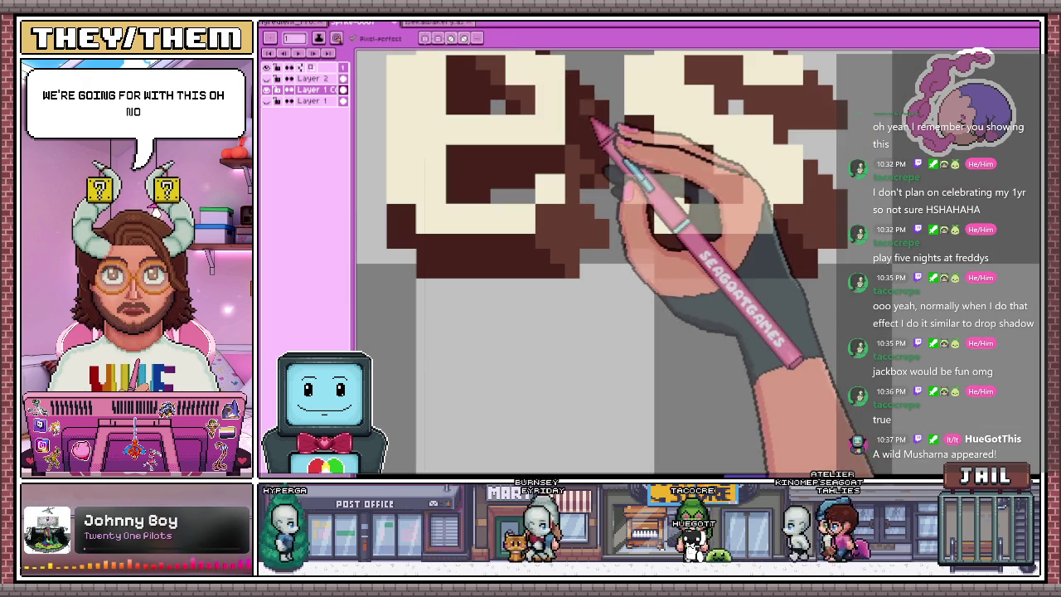
pyautogui.press('g')
pyautogui.scroll(-1, 592, 147)
pyautogui.scroll(-1, 581, 191)
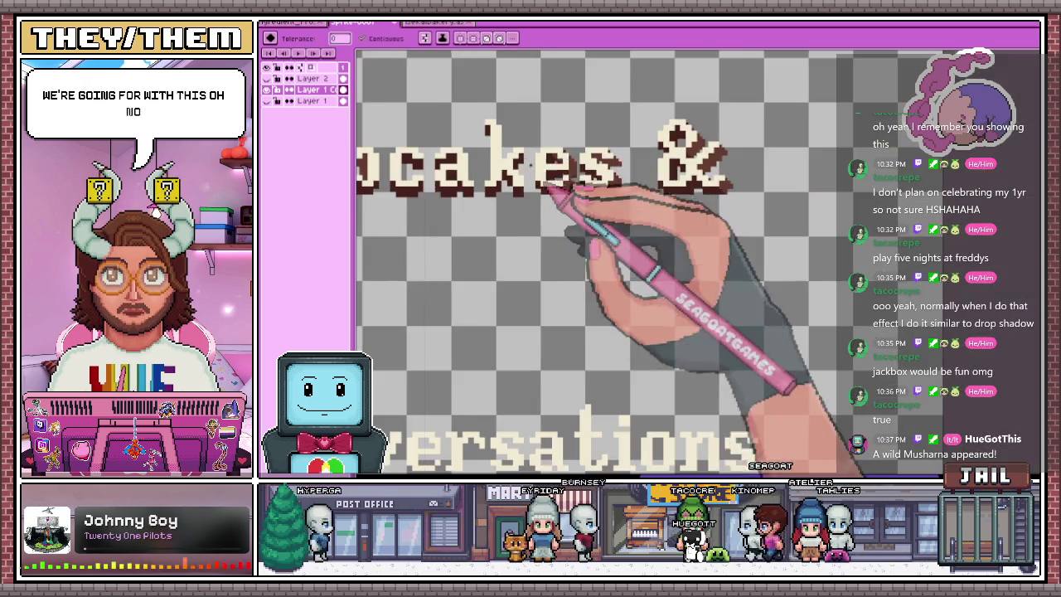
pyautogui.scroll(1, 543, 162)
pyautogui.press('b')
pyautogui.scroll(2, 545, 160)
pyautogui.scroll(-1, 640, 237)
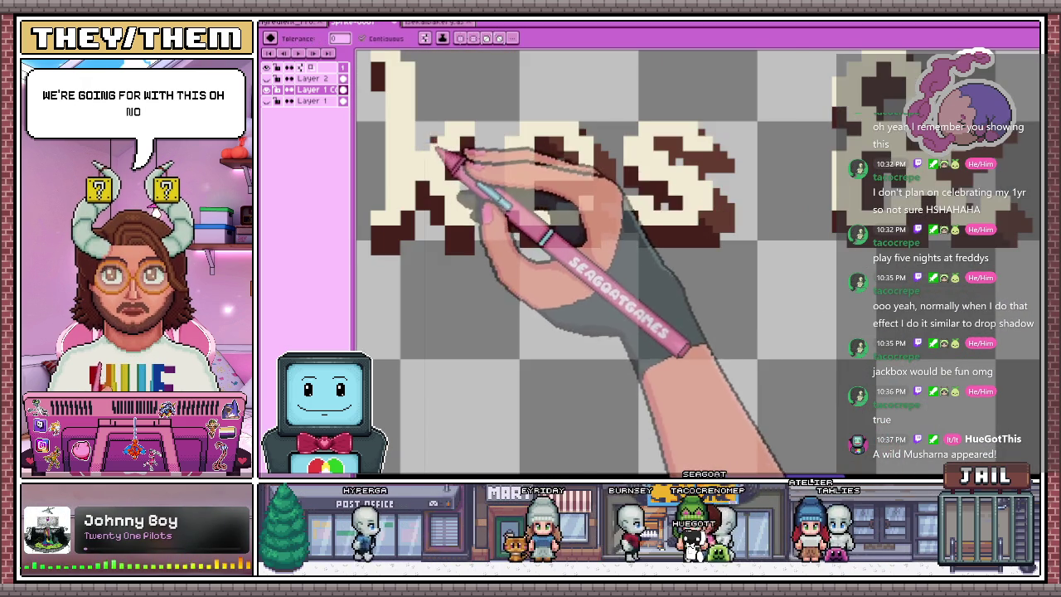
pyautogui.scroll(-1, 558, 207)
pyautogui.scroll(-1, 539, 220)
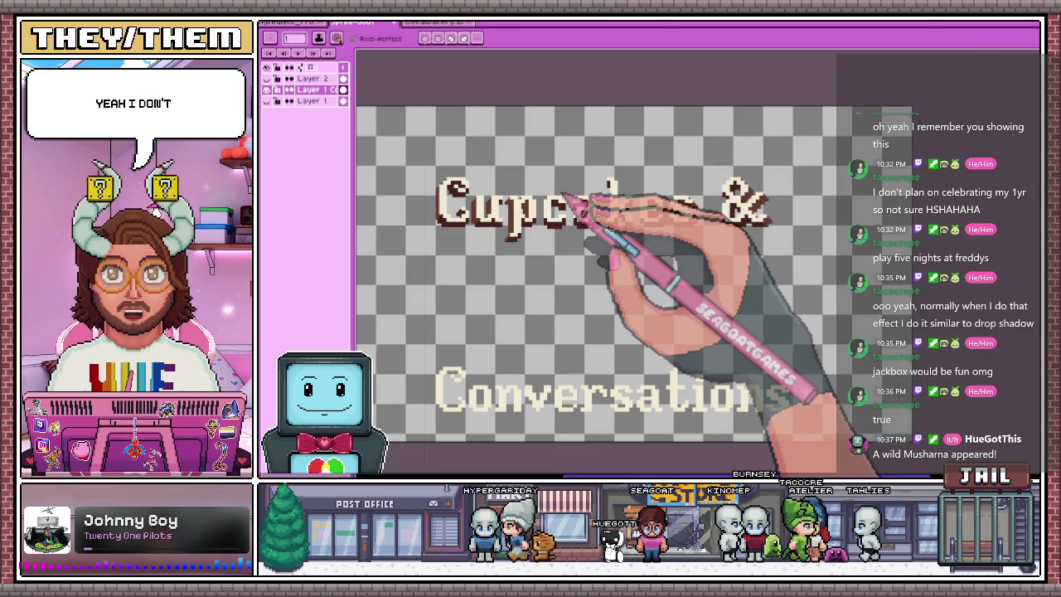
pyautogui.scroll(-2, 522, 237)
pyautogui.scroll(2, 516, 235)
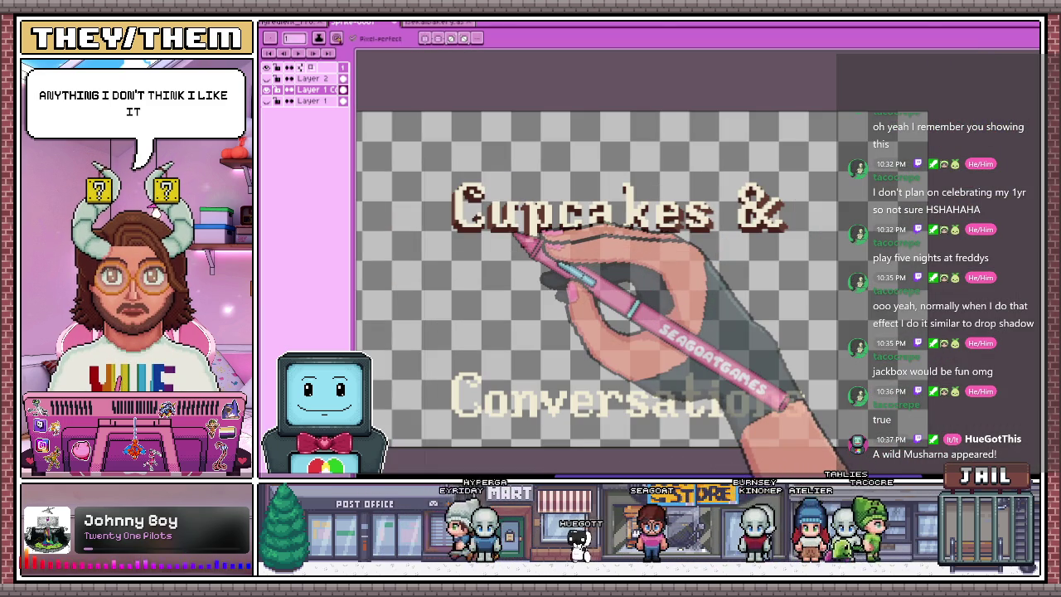
pyautogui.scroll(2, 531, 245)
pyautogui.press('w')
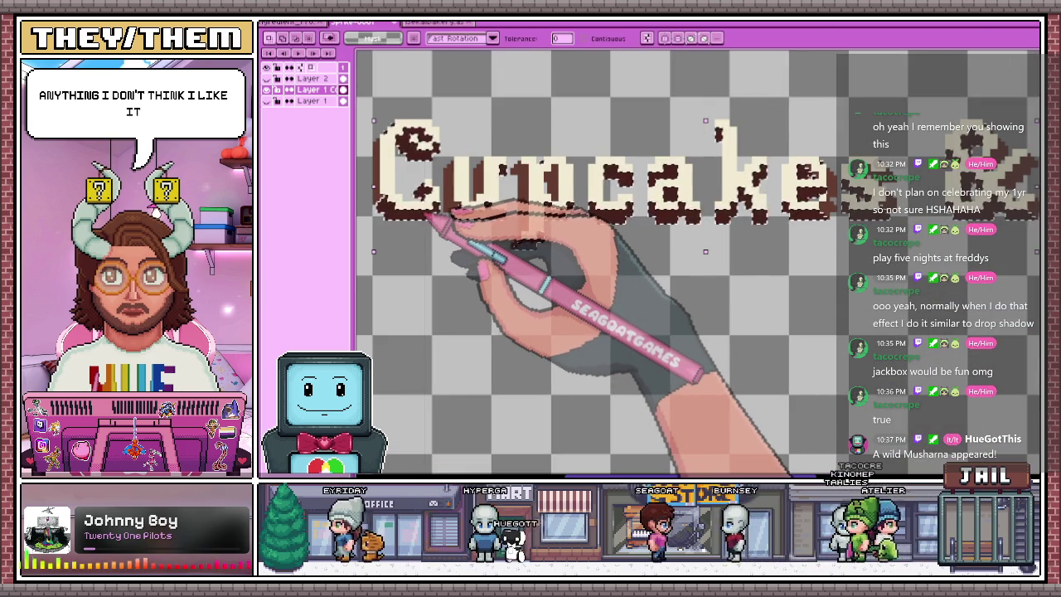
pyautogui.moveTo(425, 216); pyautogui.dragTo(381, 190)
pyautogui.hotkey('ctrl', 'z')
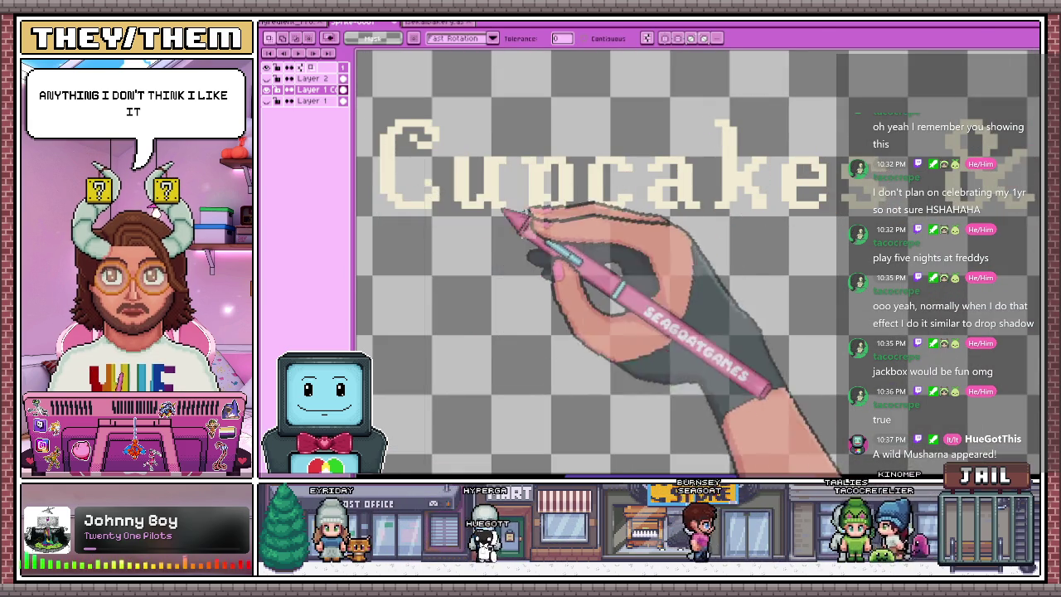
pyautogui.scroll(-2, 540, 232)
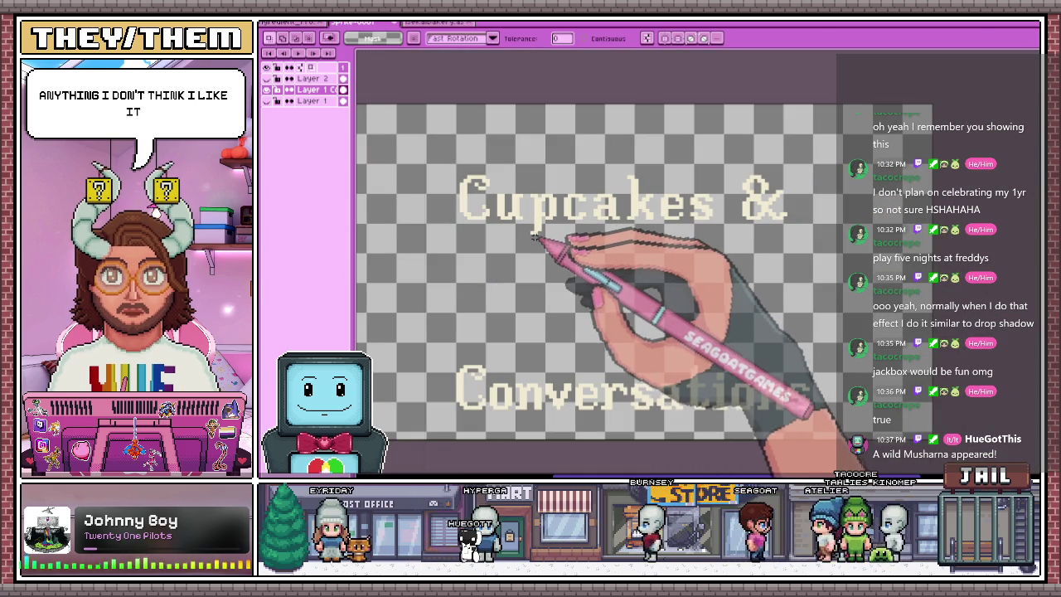
pyautogui.scroll(2, 466, 191)
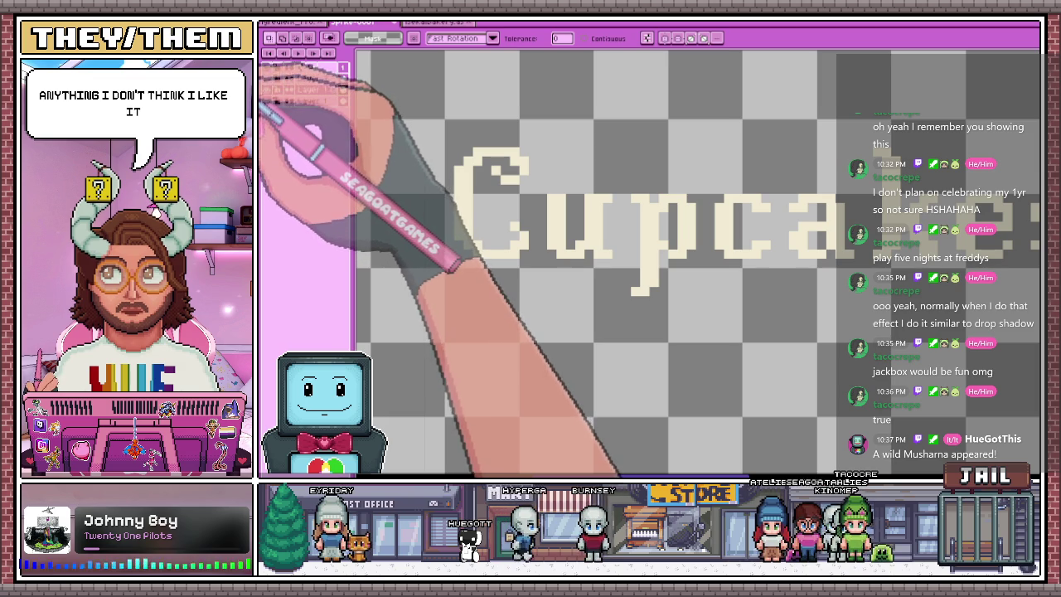
pyautogui.scroll(2, 471, 226)
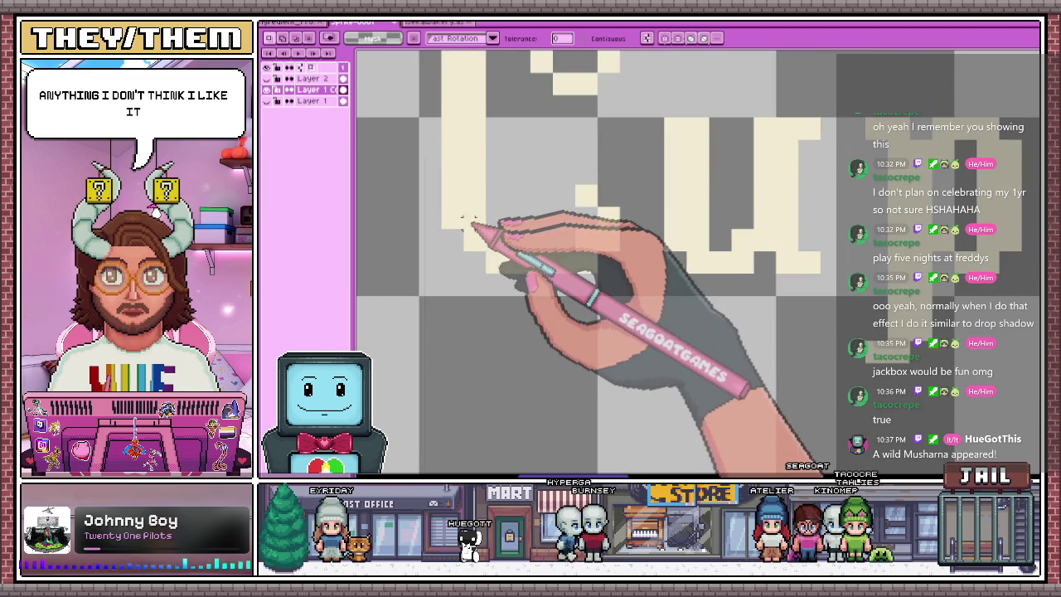
pyautogui.scroll(2, 460, 232)
pyautogui.press('i')
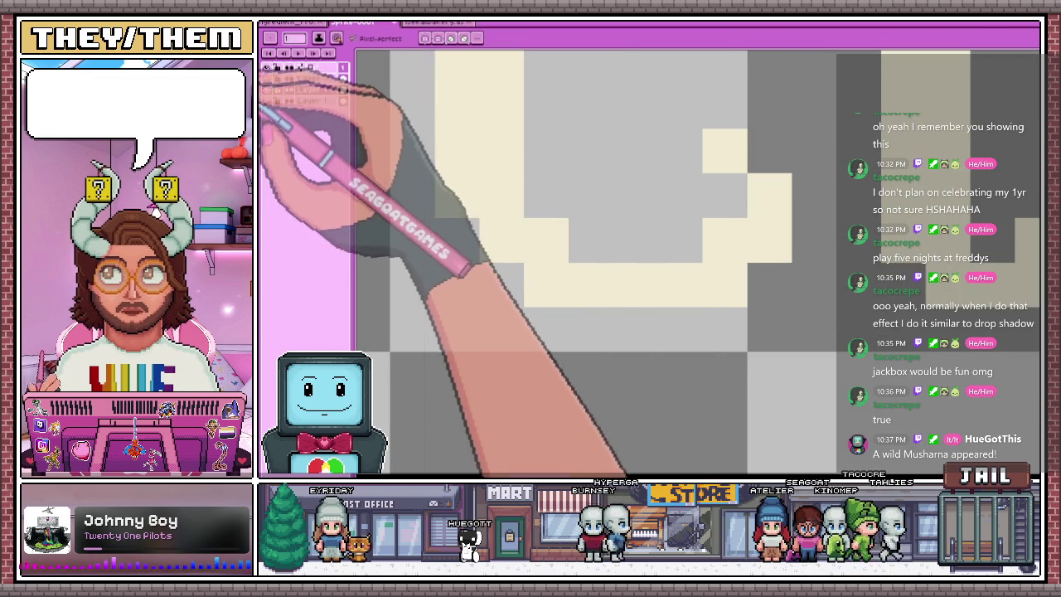
# Take a darker shade of the cream lettering colour and place a pixel at the C's stepped corner
pyautogui.click(473, 168)
pyautogui.hotkey('shift', 'a')
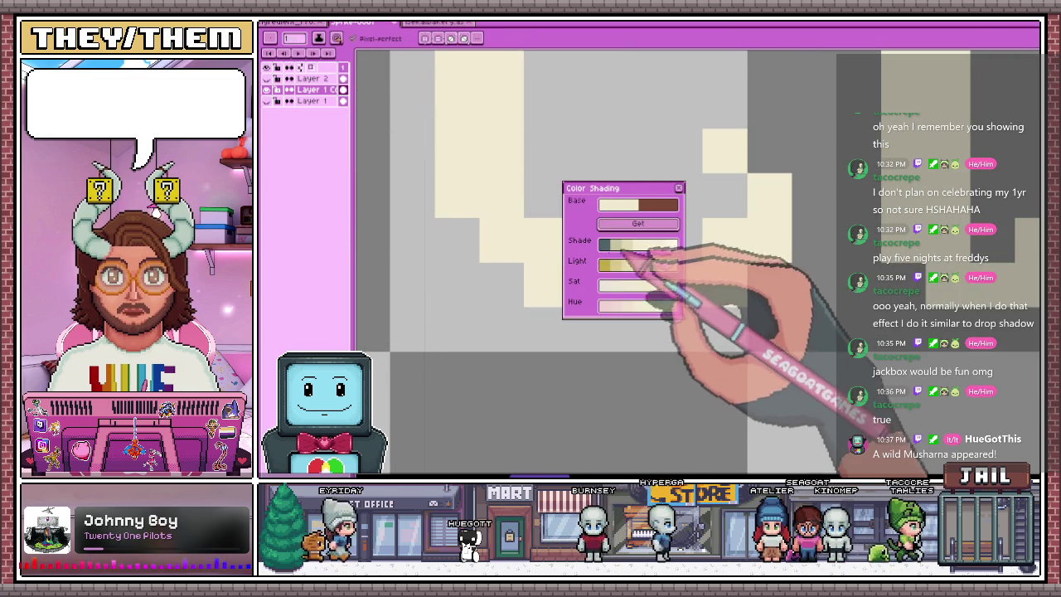
pyautogui.click(679, 188)
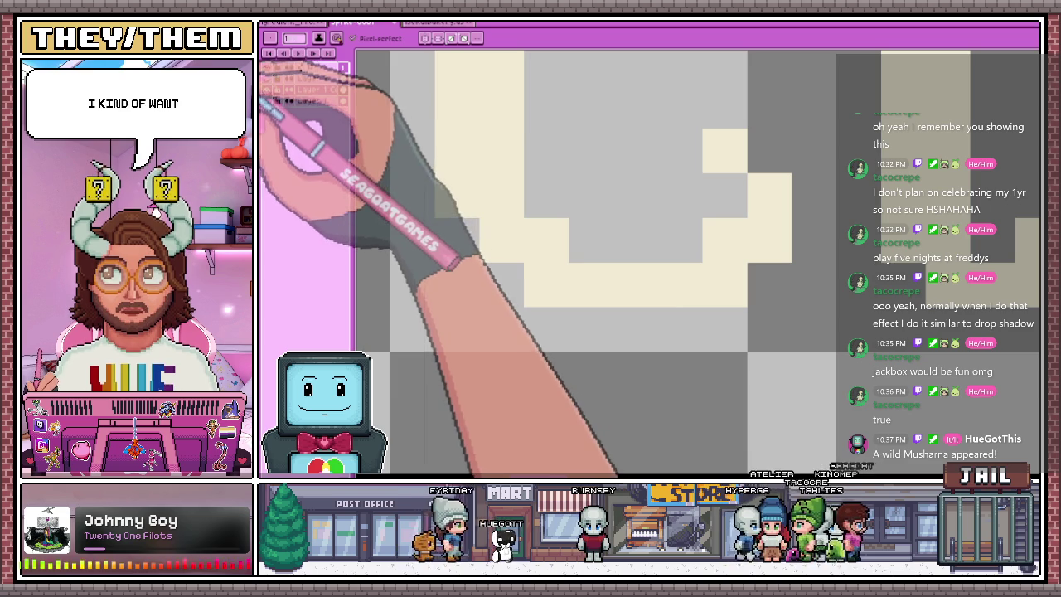
pyautogui.click(446, 228)
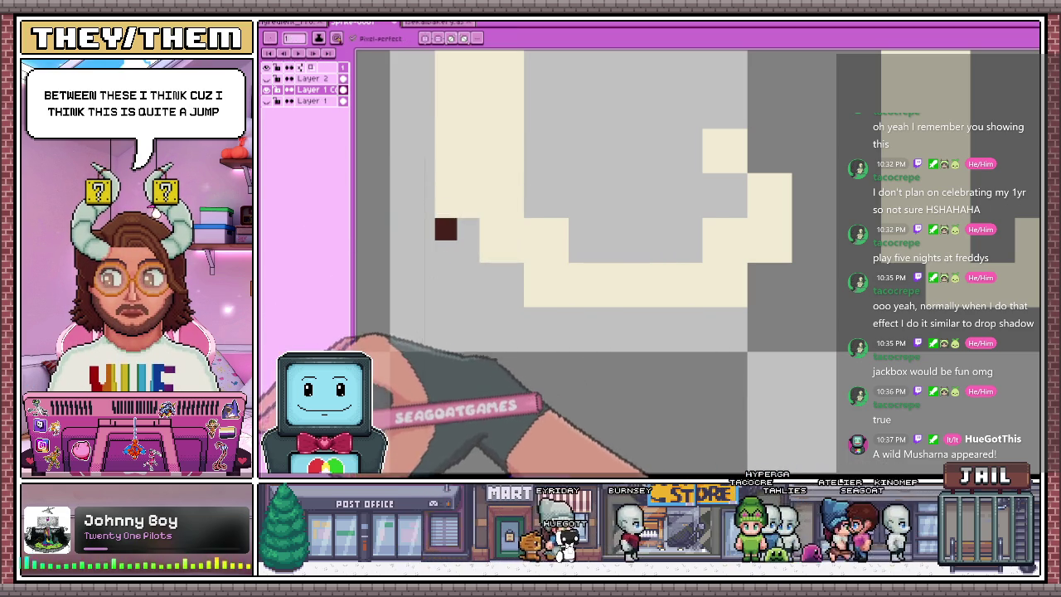
# Add a second dark pixel along the C's bottom curve
pyautogui.press('i')
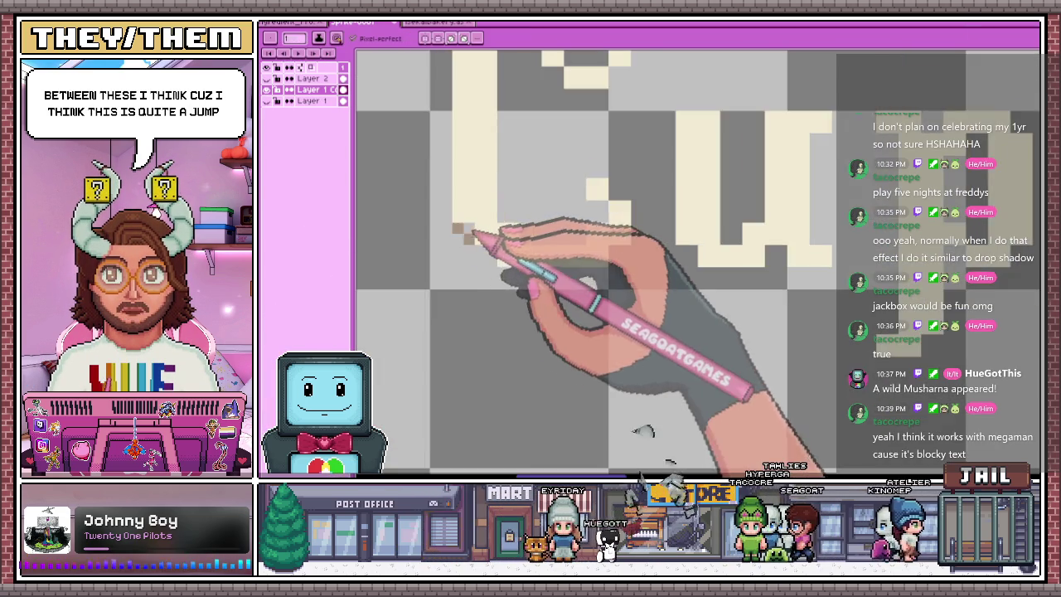
pyautogui.click(469, 229)
pyautogui.scroll(-2, 454, 237)
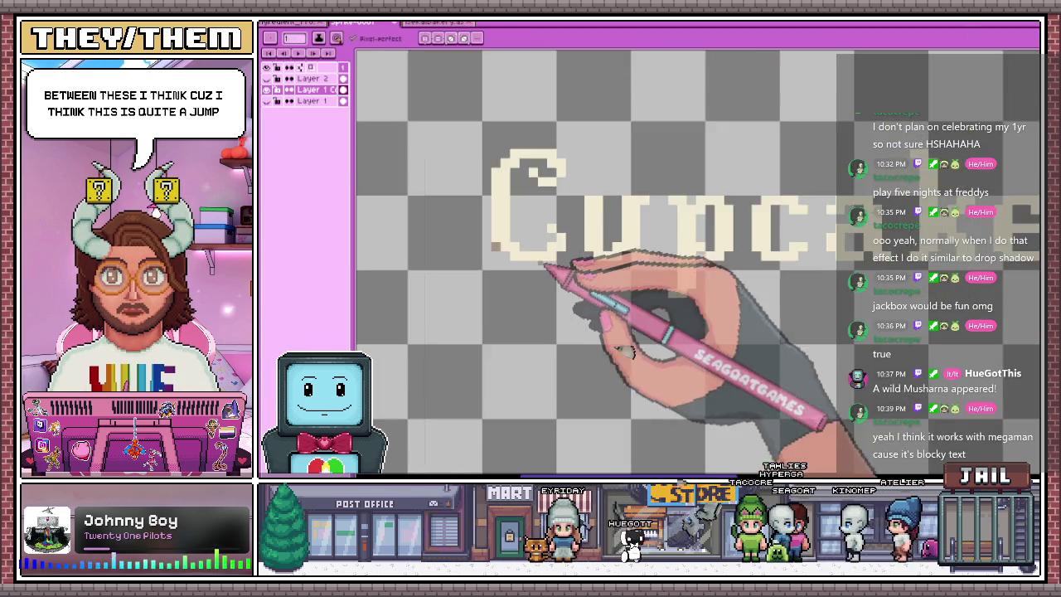
pyautogui.scroll(-1, 550, 273)
pyautogui.scroll(1, 526, 284)
pyautogui.scroll(2, 533, 285)
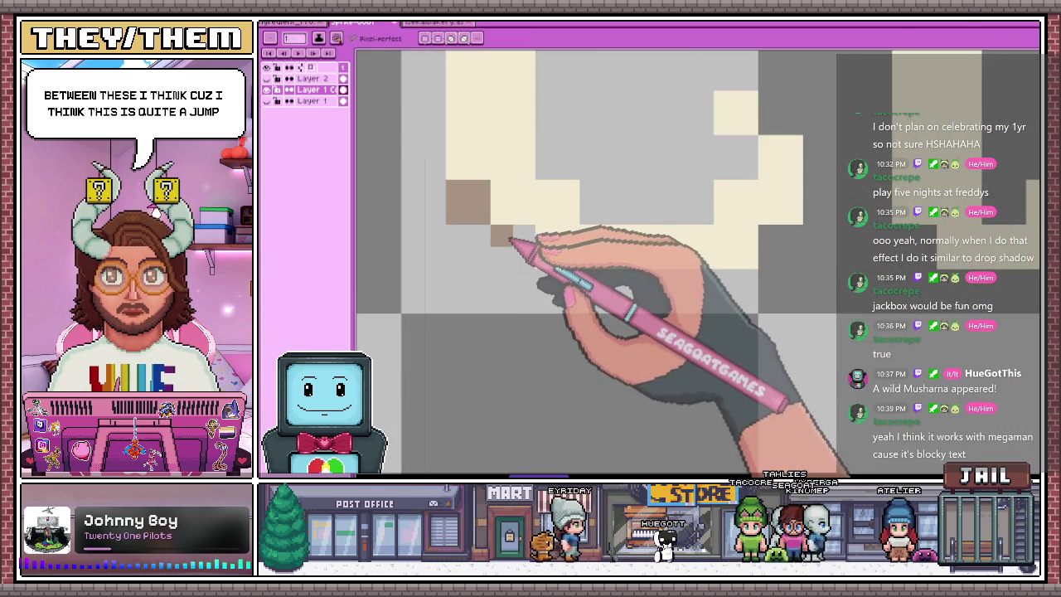
pyautogui.scroll(-1, 531, 241)
pyautogui.scroll(-2, 564, 282)
pyautogui.scroll(-1, 572, 302)
pyautogui.scroll(3, 564, 303)
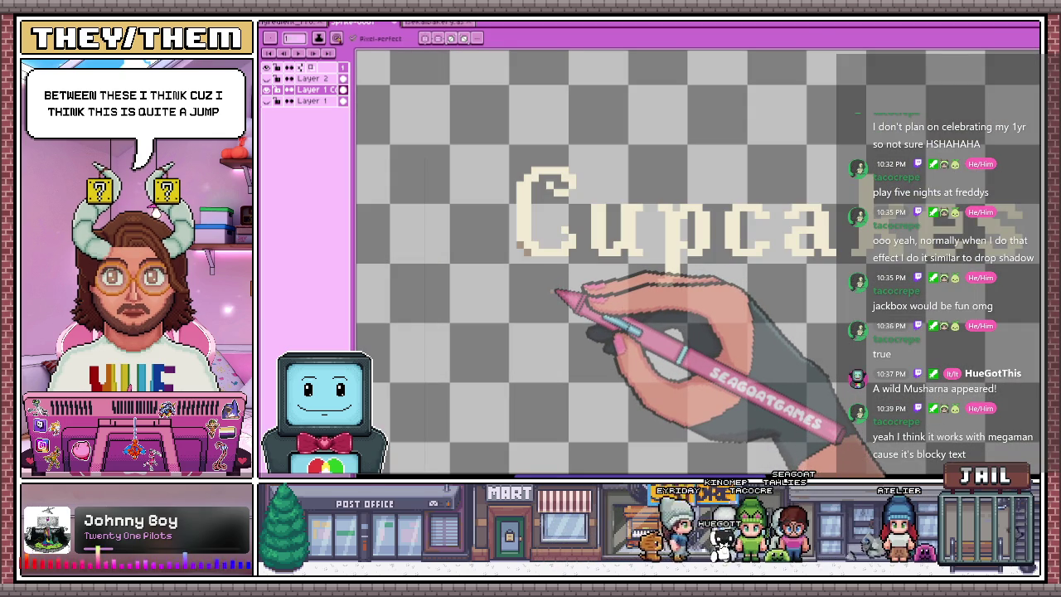
pyautogui.scroll(1, 566, 311)
pyautogui.scroll(2, 552, 248)
pyautogui.scroll(1, 535, 225)
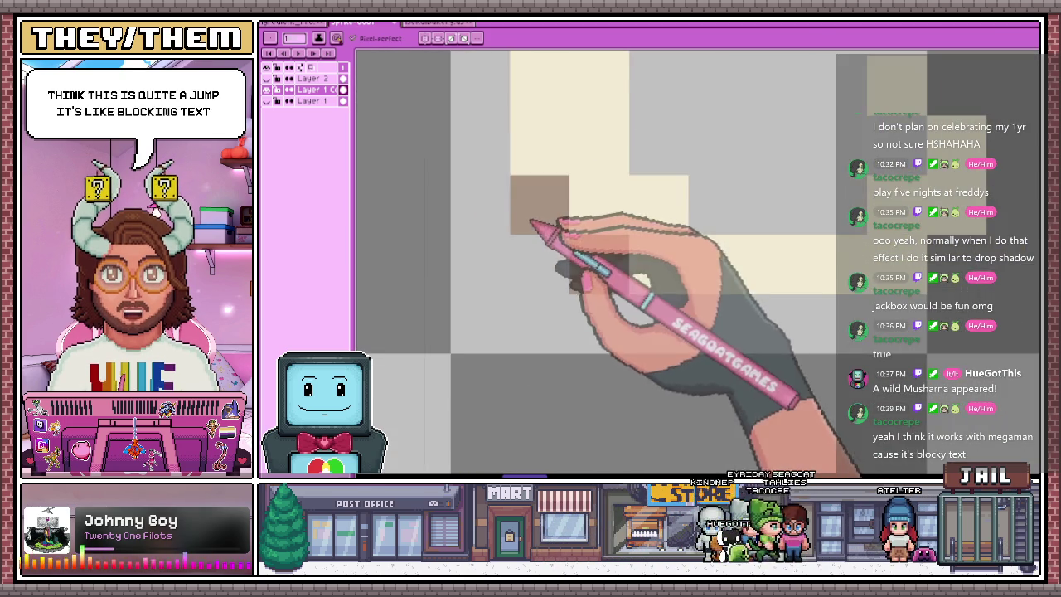
pyautogui.scroll(-1, 548, 232)
pyautogui.scroll(-1, 543, 240)
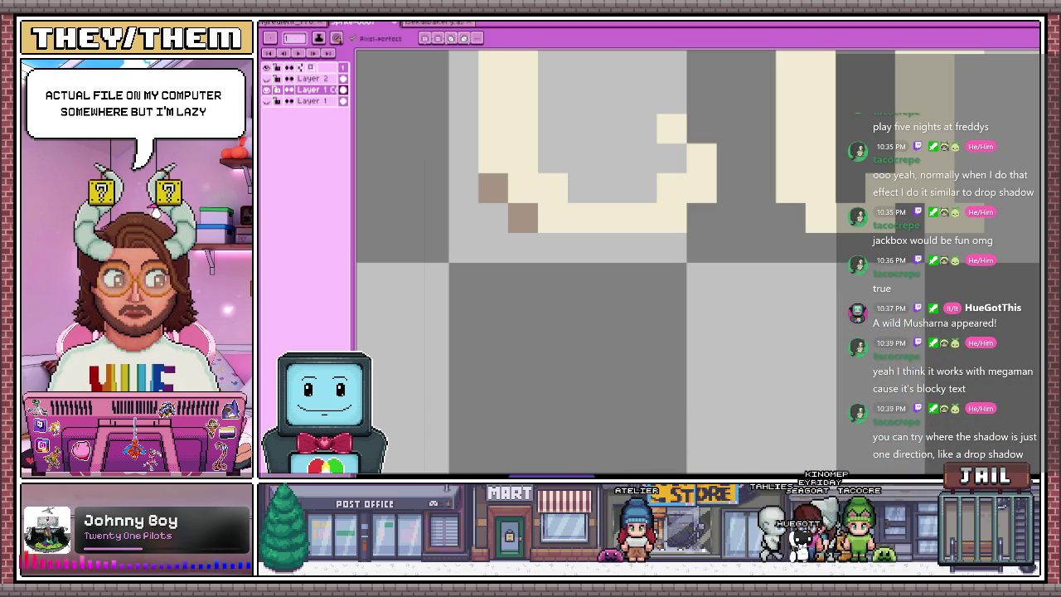
# Zoom around the itch.io 'GO LIVE Again In CYBERSPACE' banner for reference, then return to Aseprite
pyautogui.hotkey('alt', 'Tab')
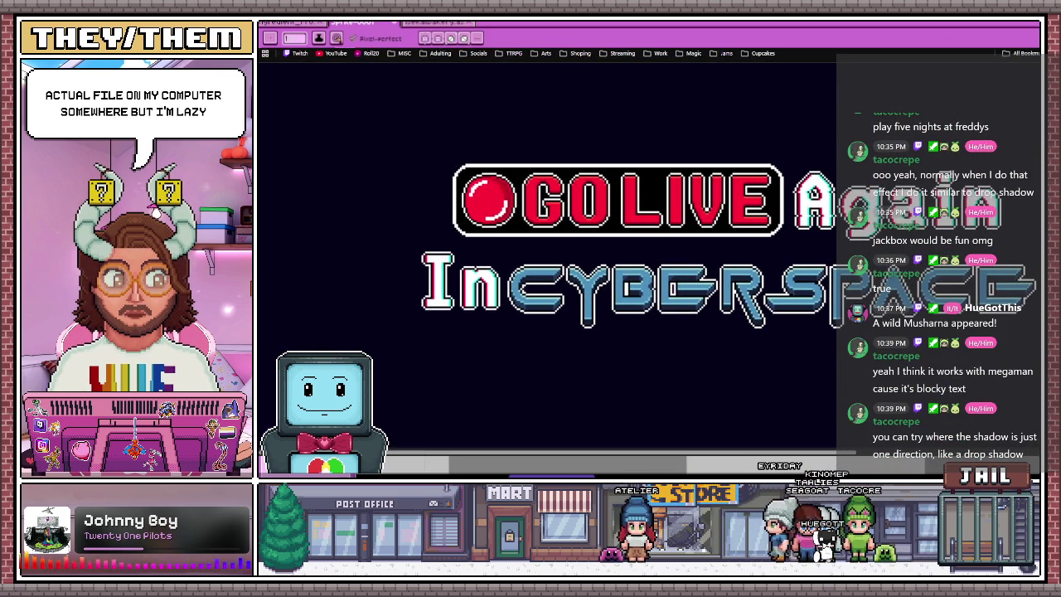
pyautogui.scroll(-1, 547, 248)
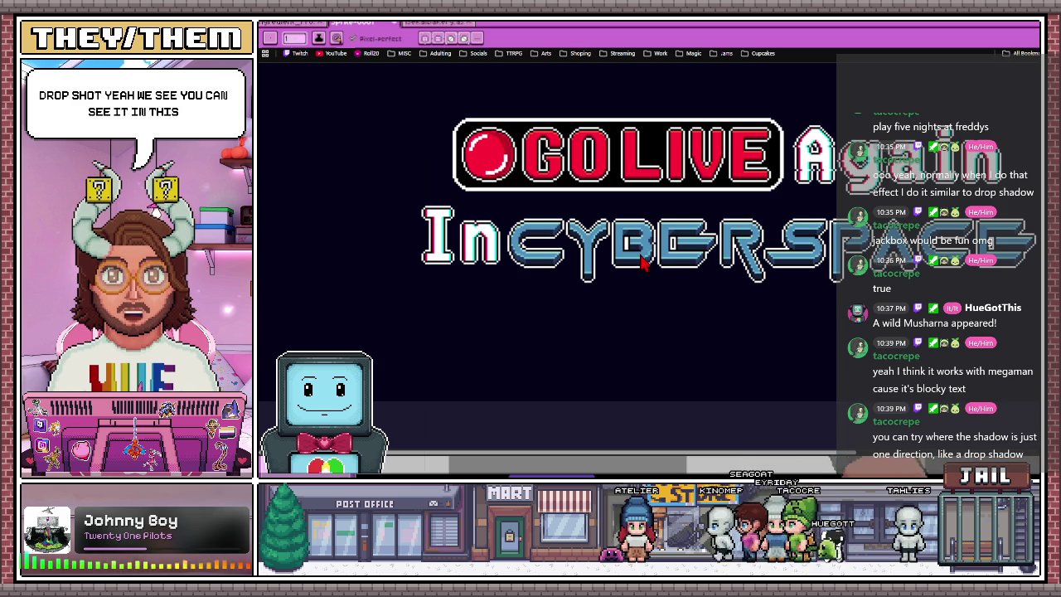
pyautogui.scroll(2, 613, 305)
pyautogui.scroll(2, 611, 306)
pyautogui.scroll(1, 605, 306)
pyautogui.scroll(-2, 659, 305)
pyautogui.scroll(1, 659, 306)
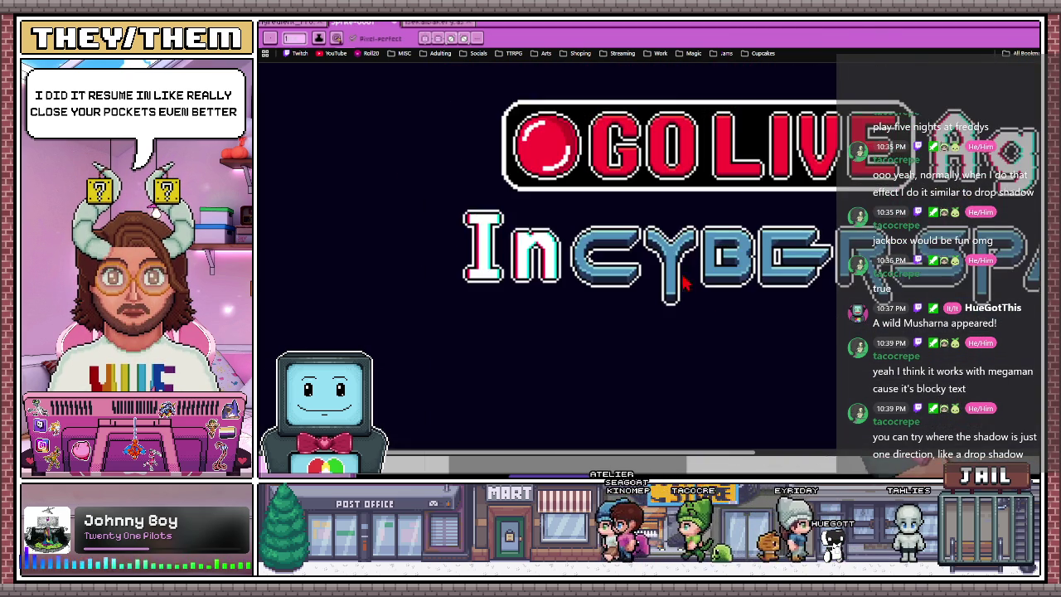
pyautogui.scroll(1, 672, 324)
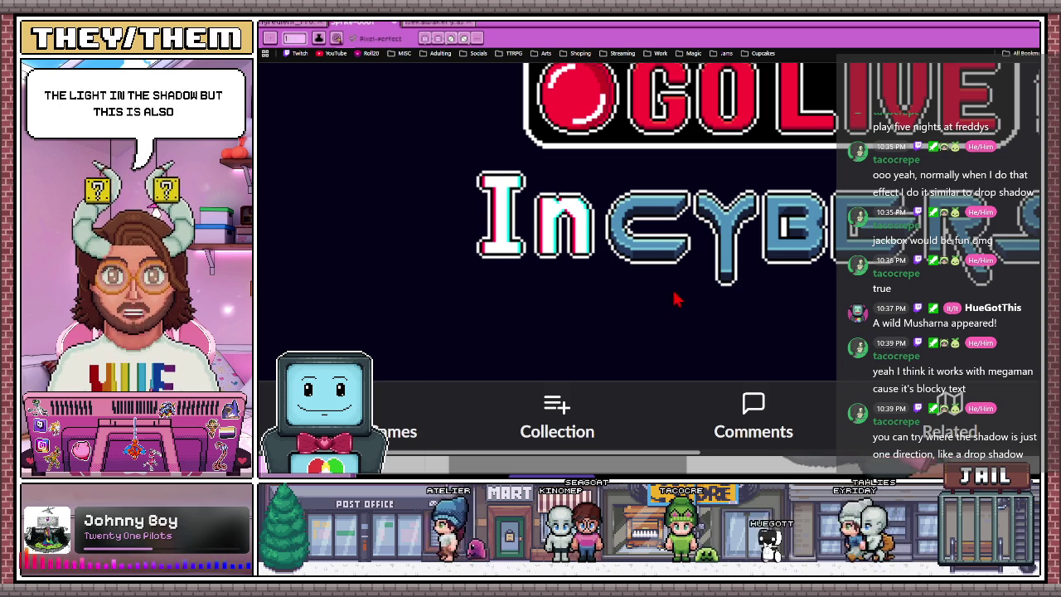
pyautogui.scroll(-1, 680, 297)
pyautogui.scroll(-1, 636, 297)
pyautogui.scroll(1, 758, 263)
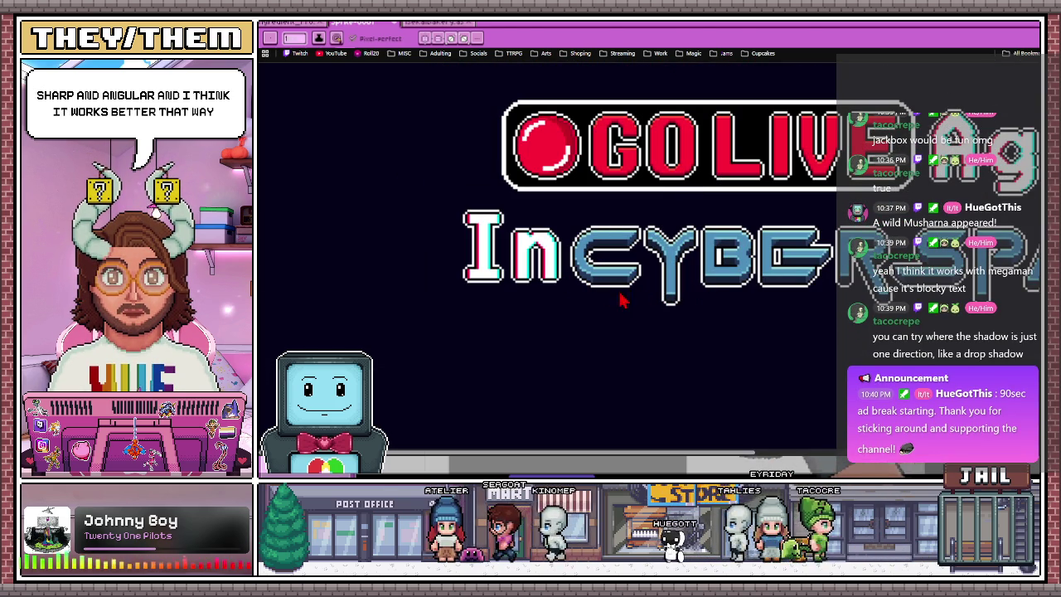
pyautogui.hotkey('alt', 'Tab')
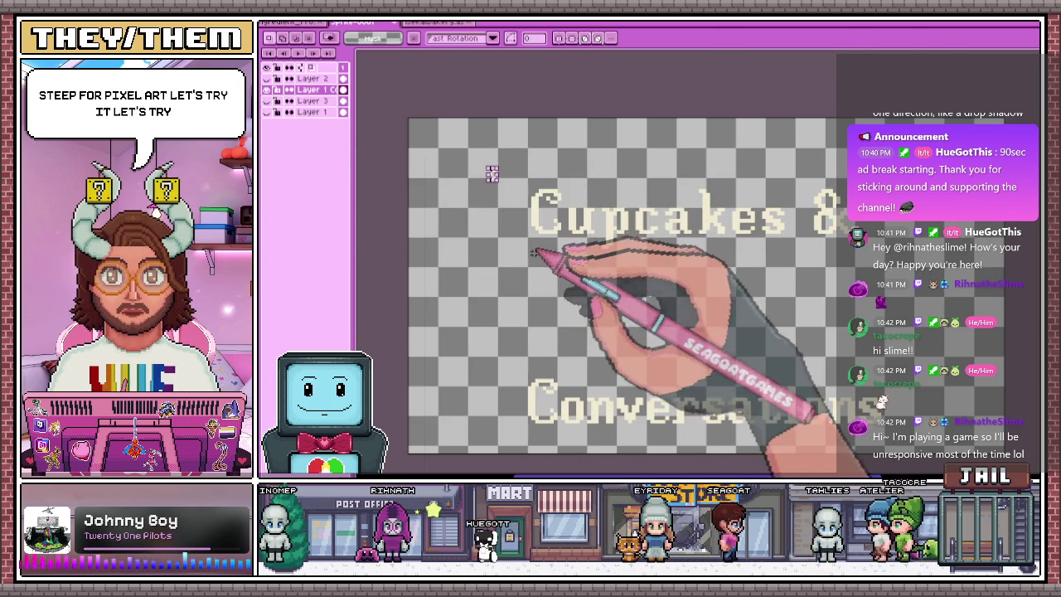
# Select the C of Cupcakes and drag it left, away from the rest of the word
pyautogui.scroll(2, 550, 214)
pyautogui.scroll(-3, 495, 141)
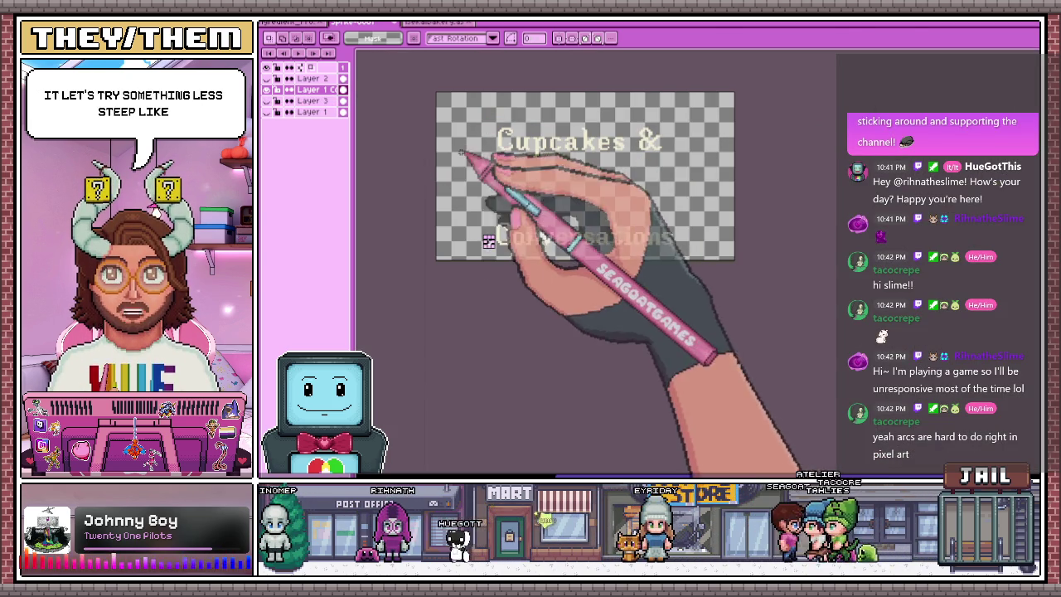
pyautogui.scroll(3, 509, 196)
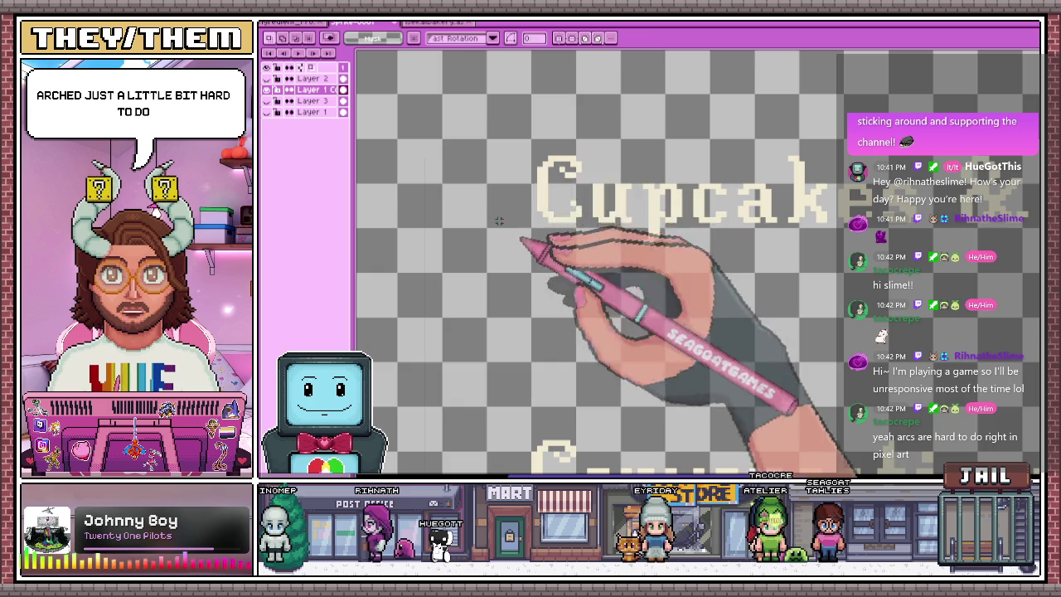
pyautogui.scroll(-3, 530, 149)
pyautogui.scroll(3, 547, 166)
pyautogui.moveTo(514, 110); pyautogui.dragTo(583, 237)
pyautogui.moveTo(564, 197); pyautogui.dragTo(500, 196)
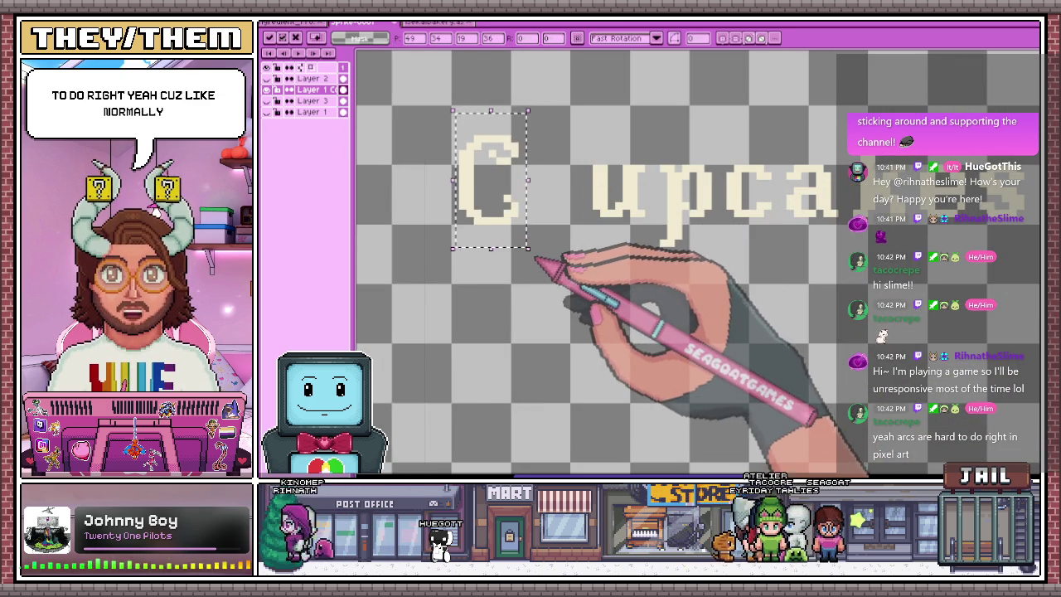
# Try tilting the C about 15°, set it back upright, slide it further left and confirm
pyautogui.moveTo(555, 228); pyautogui.dragTo(612, 233)
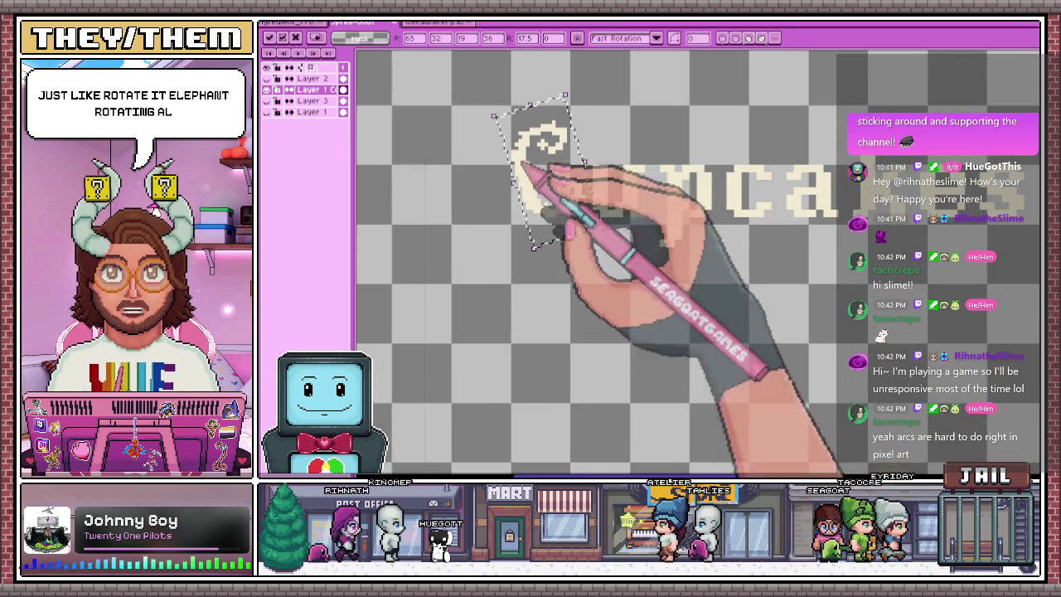
pyautogui.moveTo(614, 232); pyautogui.dragTo(592, 273)
pyautogui.scroll(-2, 581, 265)
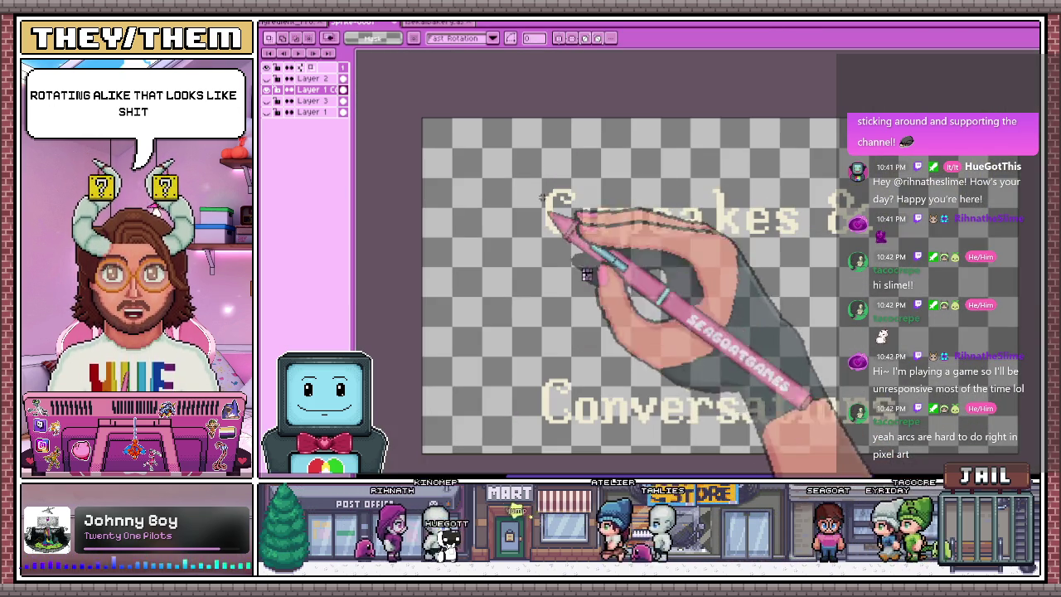
pyautogui.scroll(1, 556, 249)
pyautogui.moveTo(584, 249); pyautogui.dragTo(485, 249)
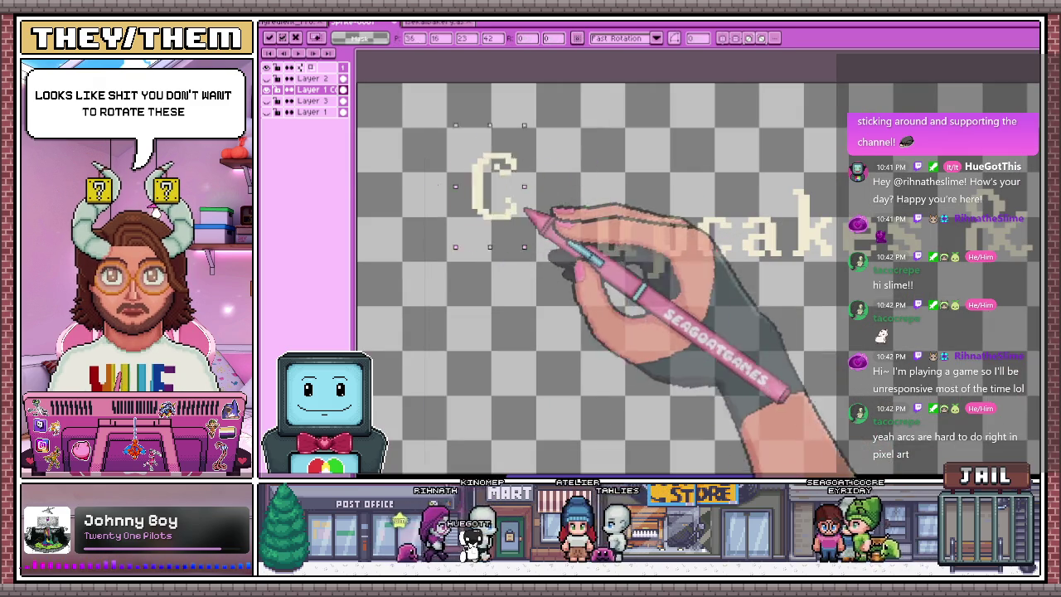
pyautogui.press('Return')
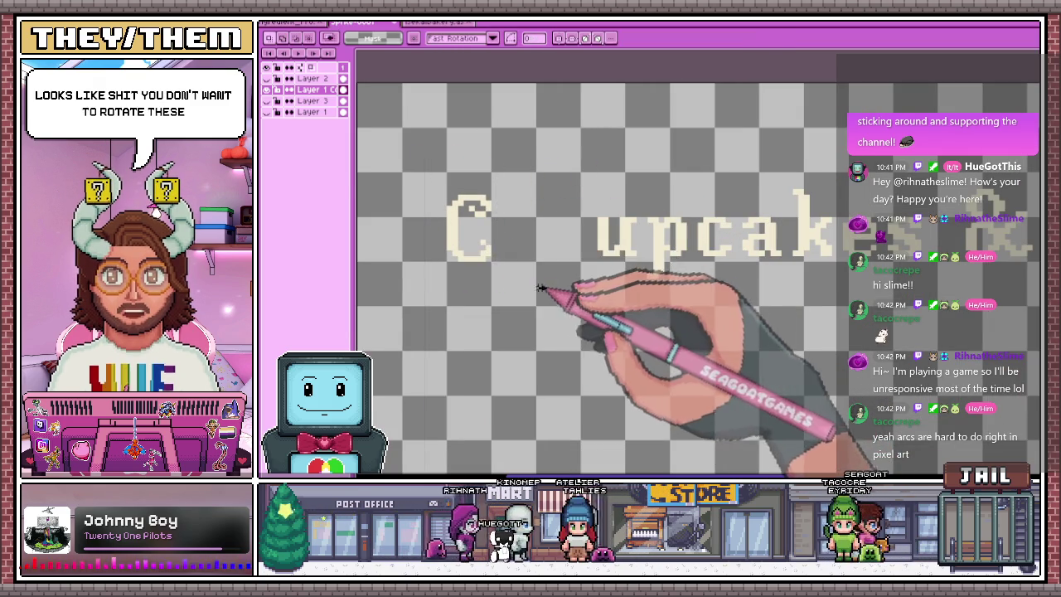
pyautogui.scroll(1, 580, 240)
pyautogui.scroll(-1, 662, 280)
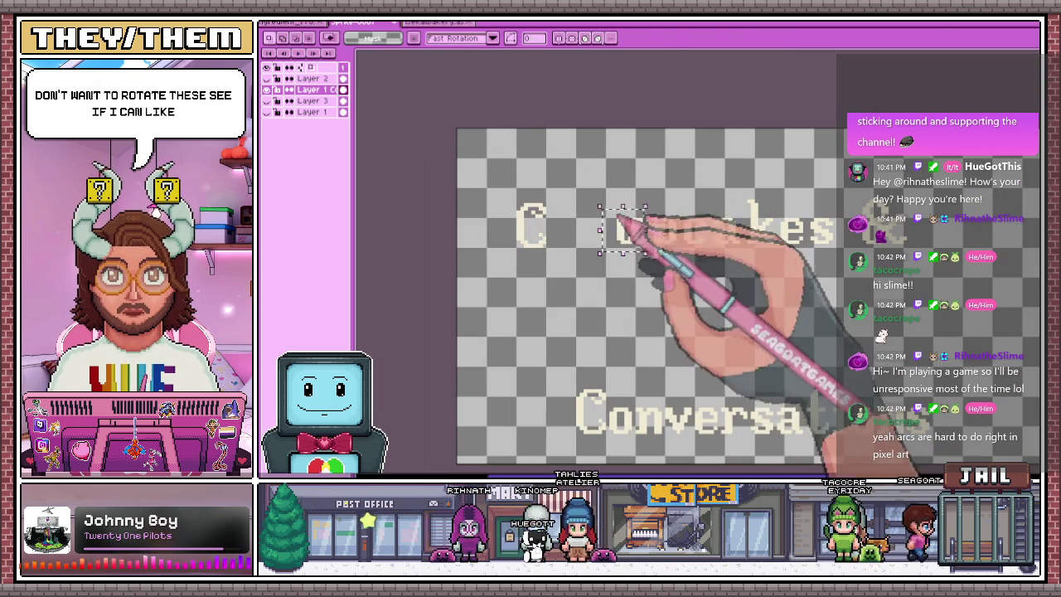
# Move the u left next to the C and commit it
pyautogui.moveTo(644, 227); pyautogui.dragTo(633, 236)
pyautogui.scroll(2, 633, 235)
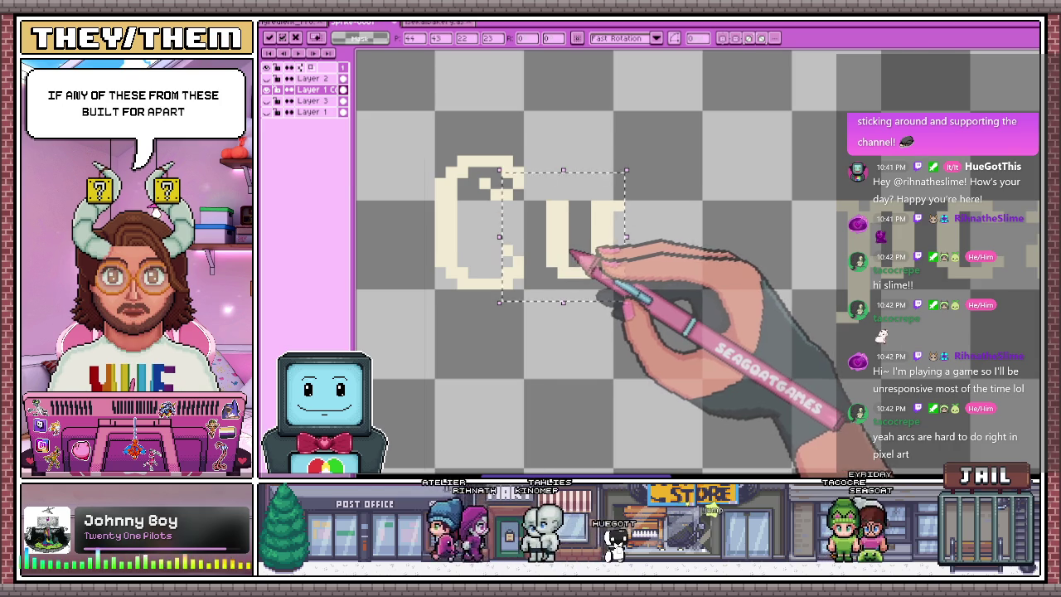
pyautogui.press('Return')
pyautogui.scroll(-1, 571, 253)
# Select the p and move it left beside 'Cu', then commit
pyautogui.moveTo(758, 189); pyautogui.dragTo(860, 340)
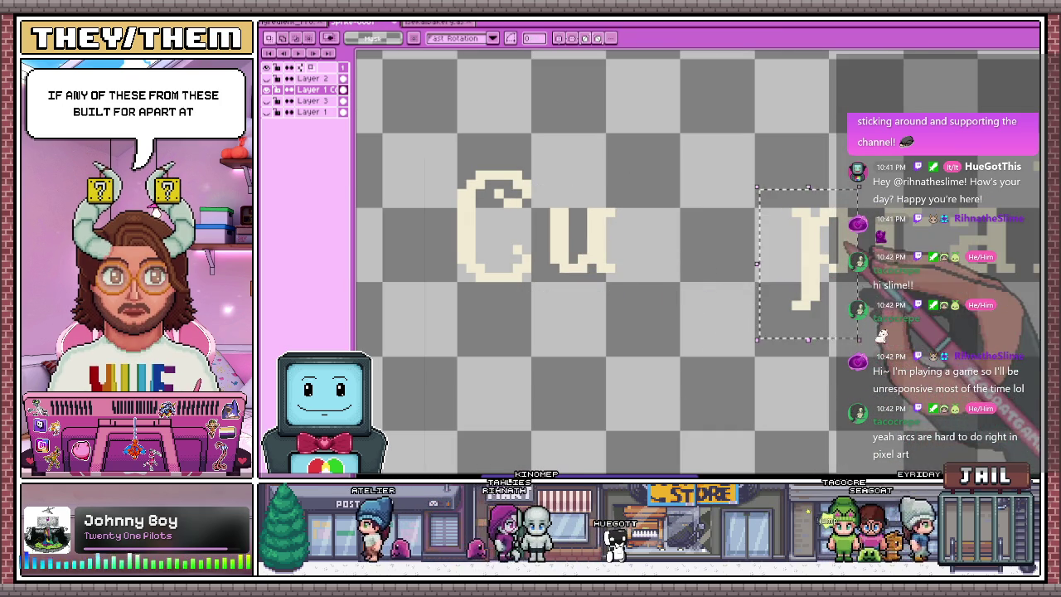
pyautogui.moveTo(845, 253); pyautogui.dragTo(667, 246)
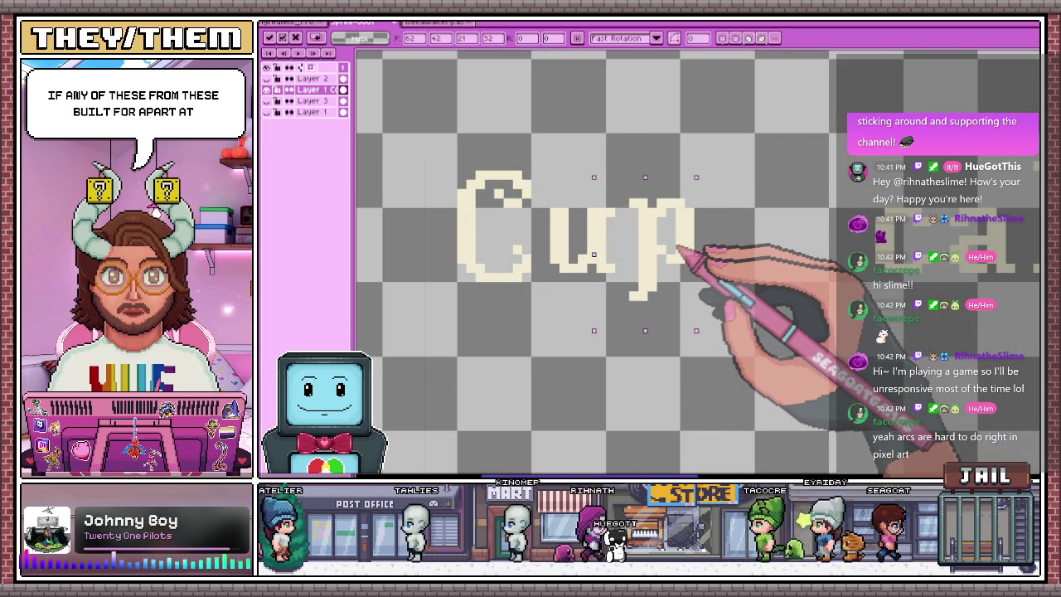
pyautogui.press('Return')
pyautogui.scroll(-1, 681, 250)
# Select the c following 'Cup' and pick up the stray a to reposition it
pyautogui.moveTo(784, 204)
pyautogui.mouseDown()
pyautogui.moveTo(796, 249)
pyautogui.moveTo(831, 280)
pyautogui.moveTo(667, 228)
pyautogui.mouseUp()
pyautogui.scroll(1, 832, 280)
pyautogui.scroll(1, 690, 237)
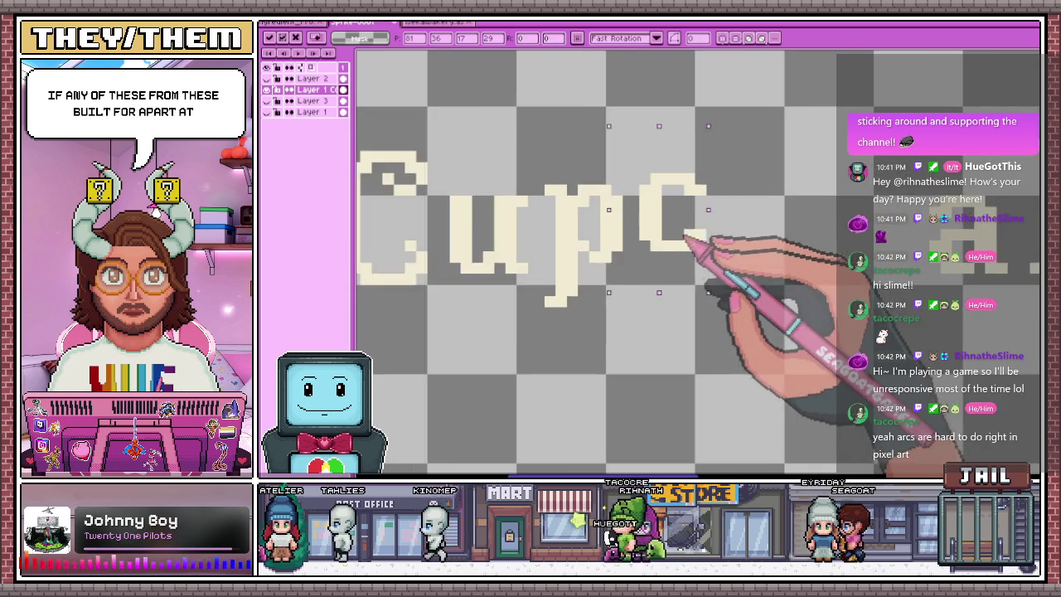
pyautogui.scroll(2, 692, 232)
pyautogui.scroll(-1, 661, 225)
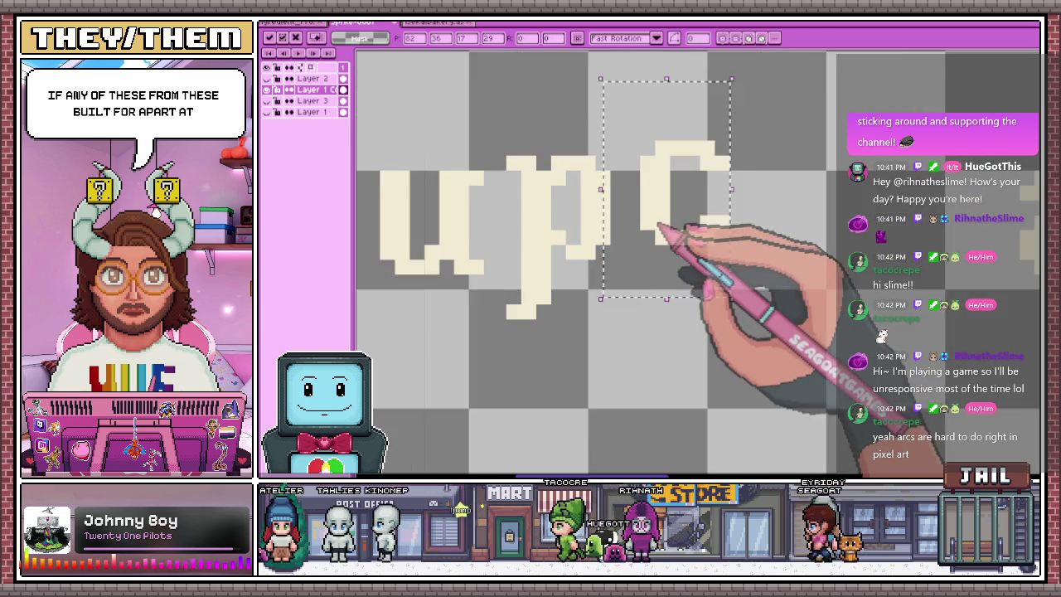
pyautogui.scroll(-1, 670, 224)
pyautogui.scroll(-2, 642, 348)
pyautogui.scroll(-1, 597, 215)
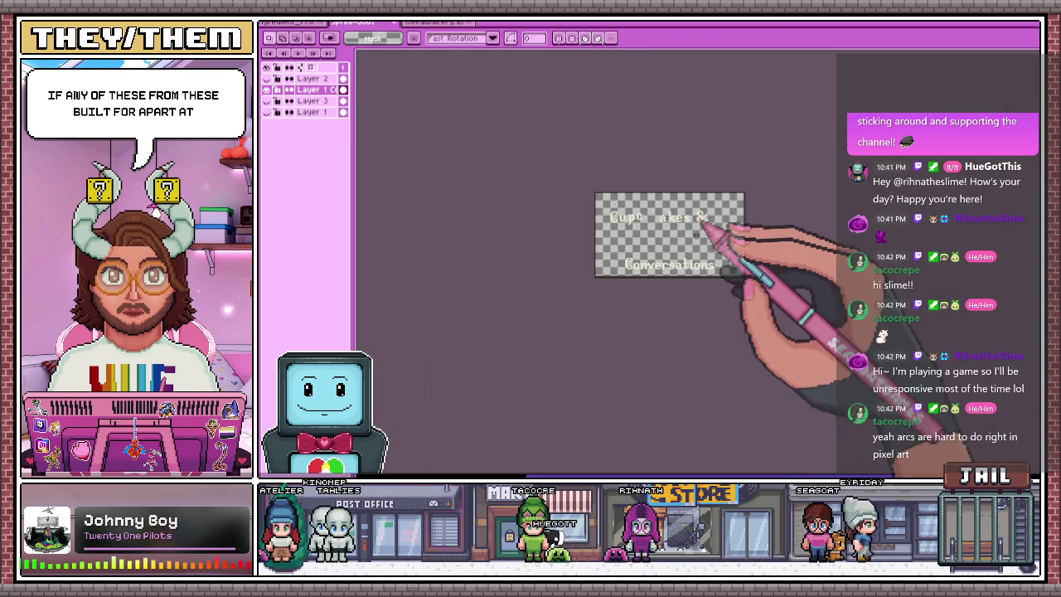
pyautogui.scroll(1, 701, 223)
pyautogui.scroll(1, 667, 241)
pyautogui.scroll(1, 660, 165)
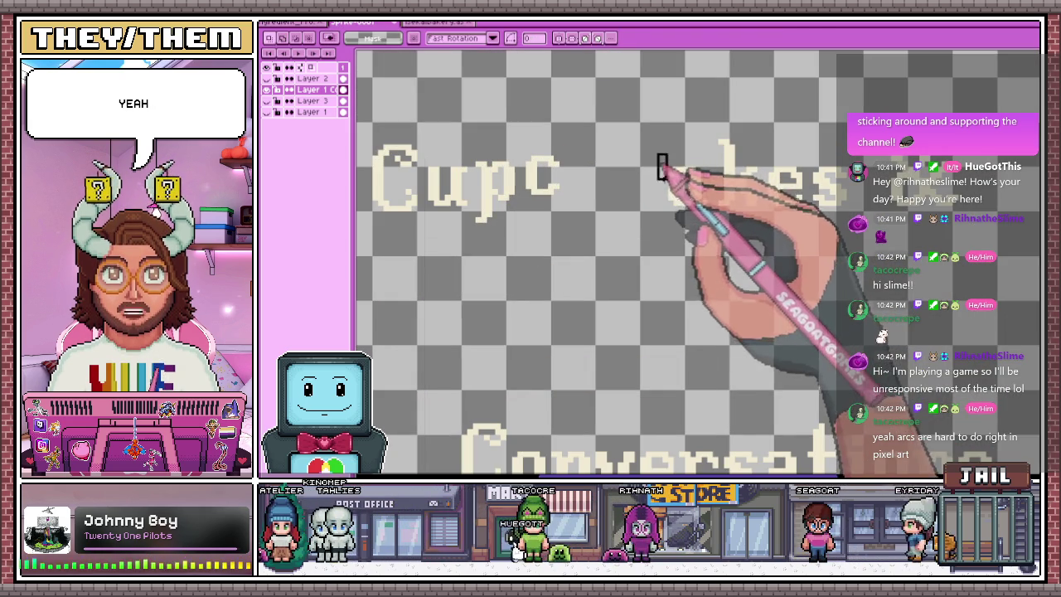
pyautogui.click(684, 193)
pyautogui.scroll(1, 612, 185)
pyautogui.scroll(1, 585, 182)
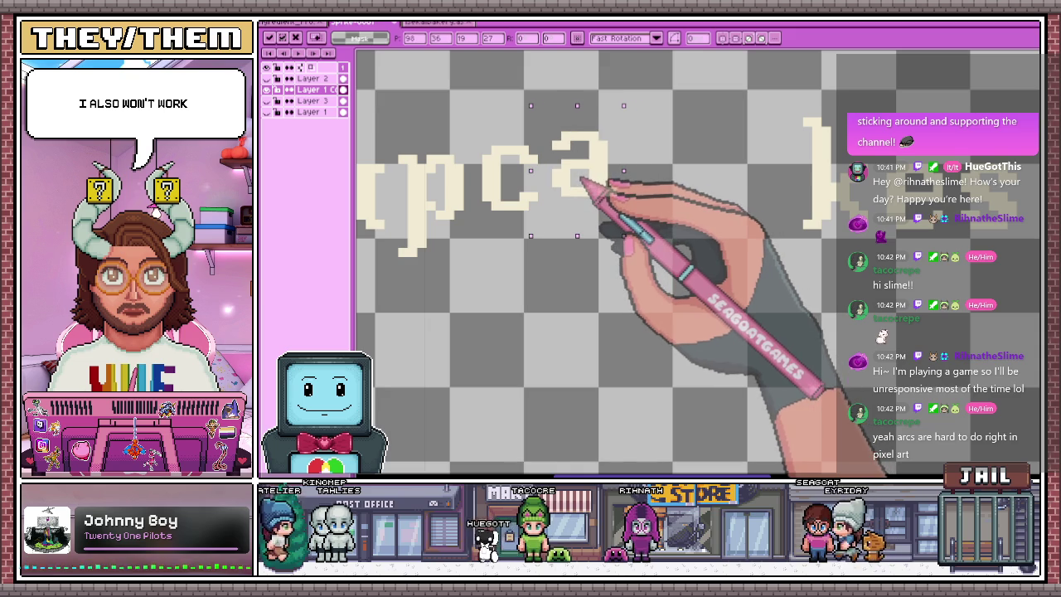
pyautogui.scroll(-1, 584, 181)
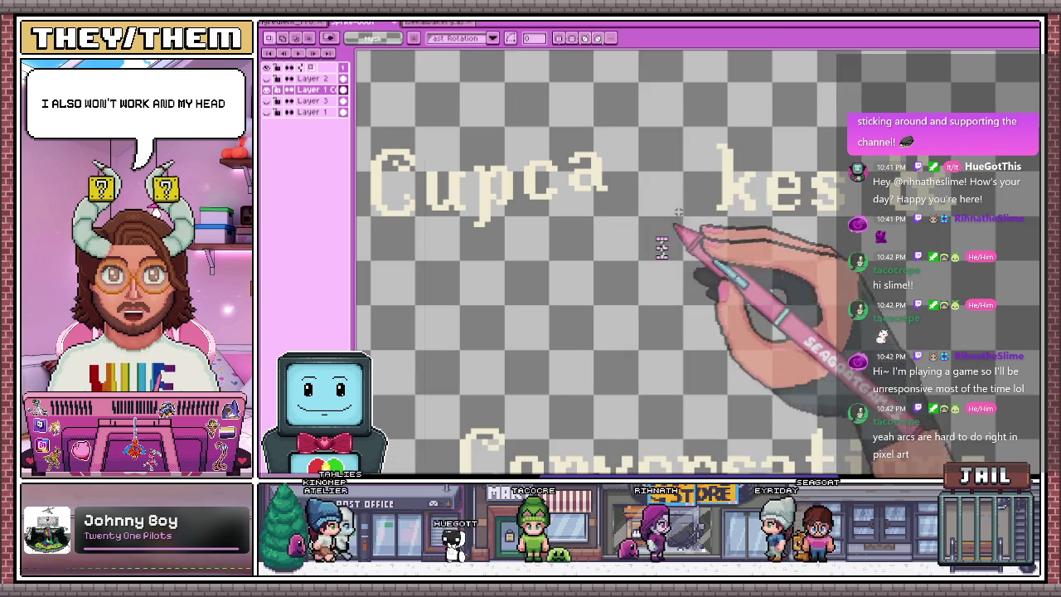
# Move the k beside 'Cupca' and the s up next to 'Cupcake', committing the move
pyautogui.moveTo(690, 117); pyautogui.dragTo(765, 231)
pyautogui.moveTo(744, 197); pyautogui.dragTo(652, 168)
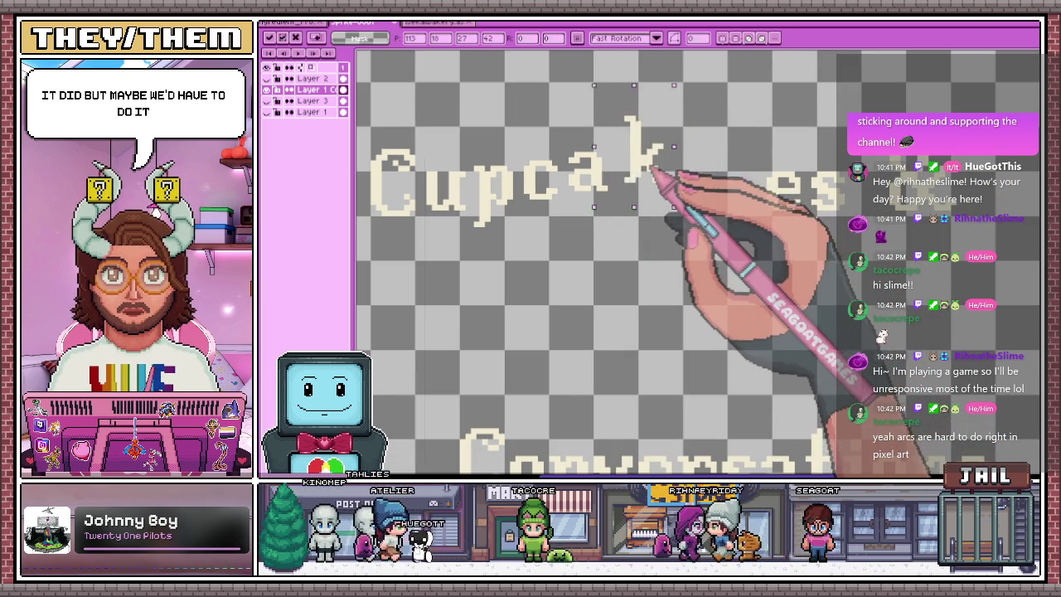
pyautogui.moveTo(753, 146)
pyautogui.mouseDown()
pyautogui.moveTo(803, 237)
pyautogui.moveTo(699, 155)
pyautogui.mouseUp()
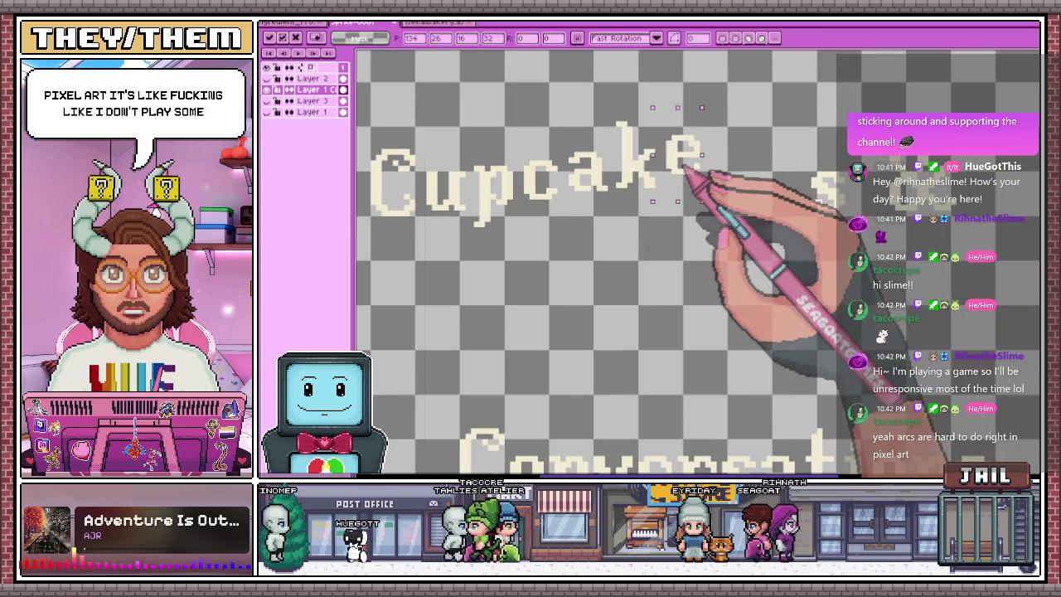
pyautogui.scroll(-3, 710, 241)
pyautogui.scroll(1, 722, 184)
pyautogui.scroll(2, 722, 184)
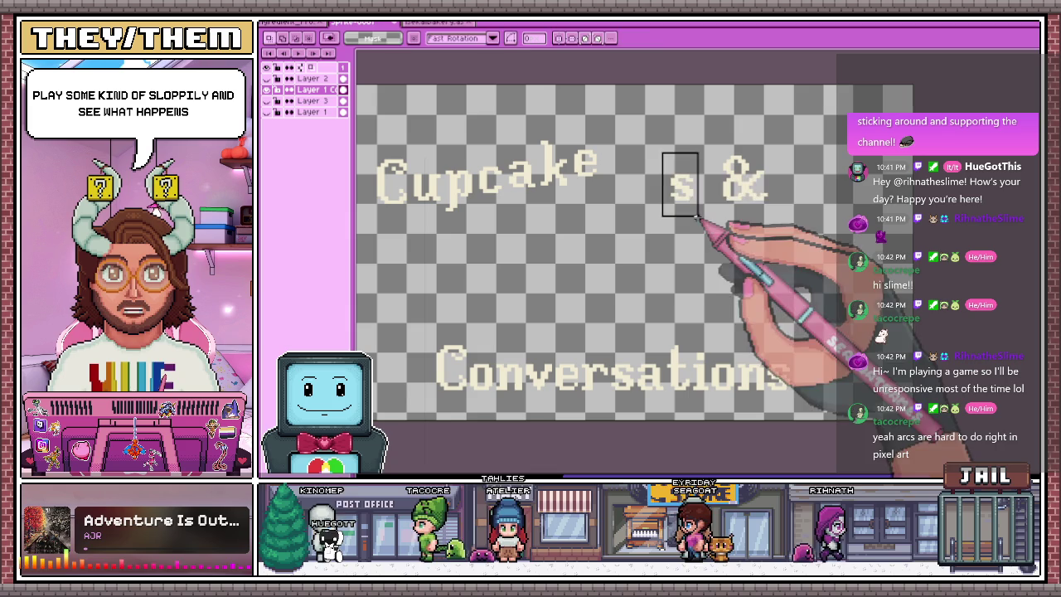
pyautogui.moveTo(697, 198); pyautogui.dragTo(650, 166)
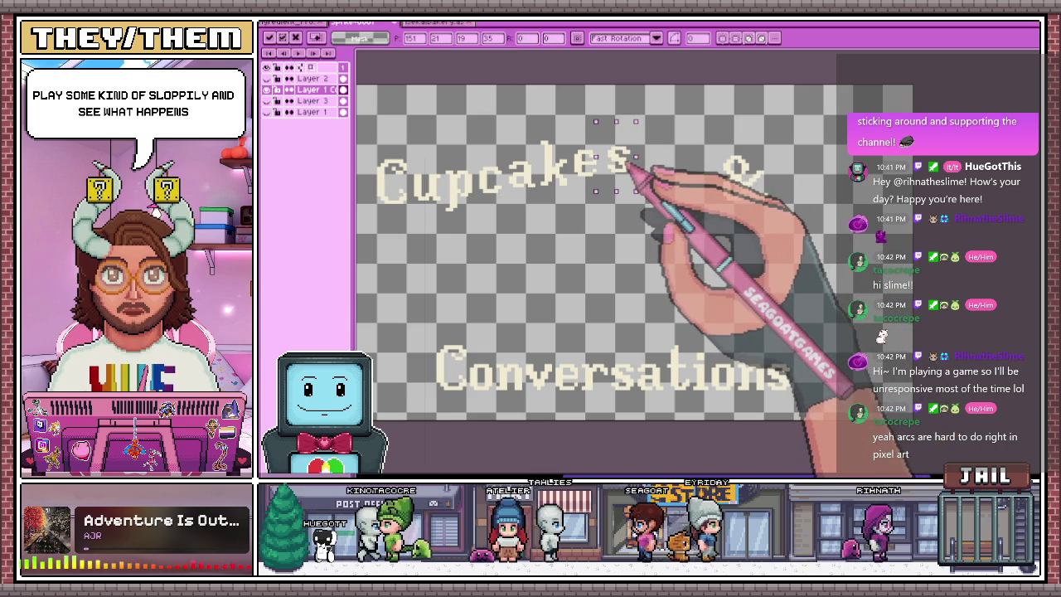
pyautogui.press('m')
pyautogui.scroll(-1, 628, 208)
pyautogui.scroll(2, 486, 202)
pyautogui.scroll(1, 505, 119)
# Select the capital C and commit its new position
pyautogui.moveTo(506, 118)
pyautogui.mouseDown()
pyautogui.moveTo(590, 255)
pyautogui.moveTo(581, 247)
pyautogui.mouseUp()
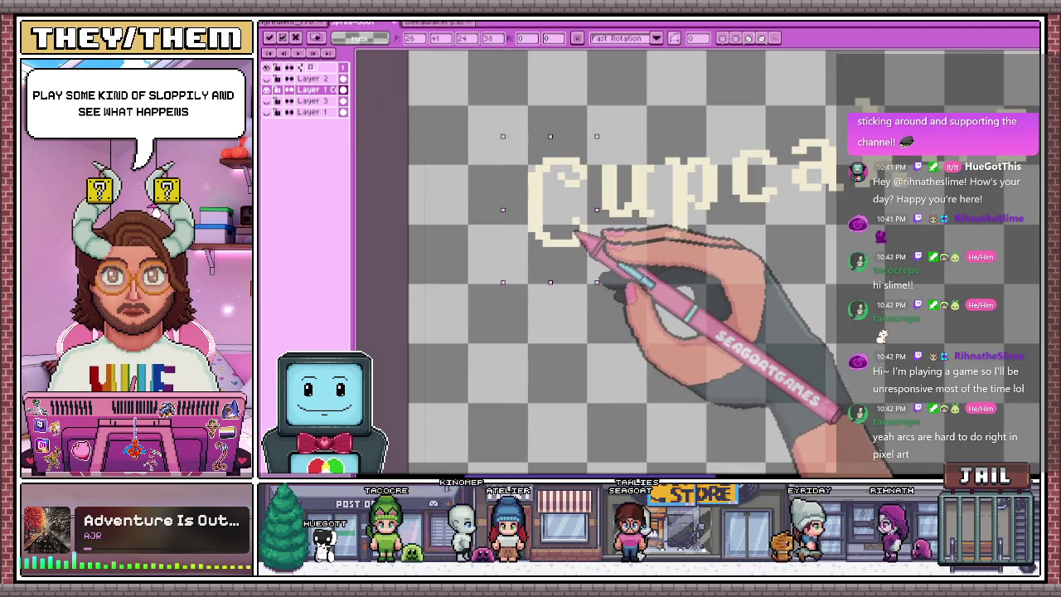
pyautogui.press('Return')
pyautogui.scroll(-2, 639, 166)
pyautogui.scroll(-1, 655, 224)
pyautogui.scroll(1, 661, 240)
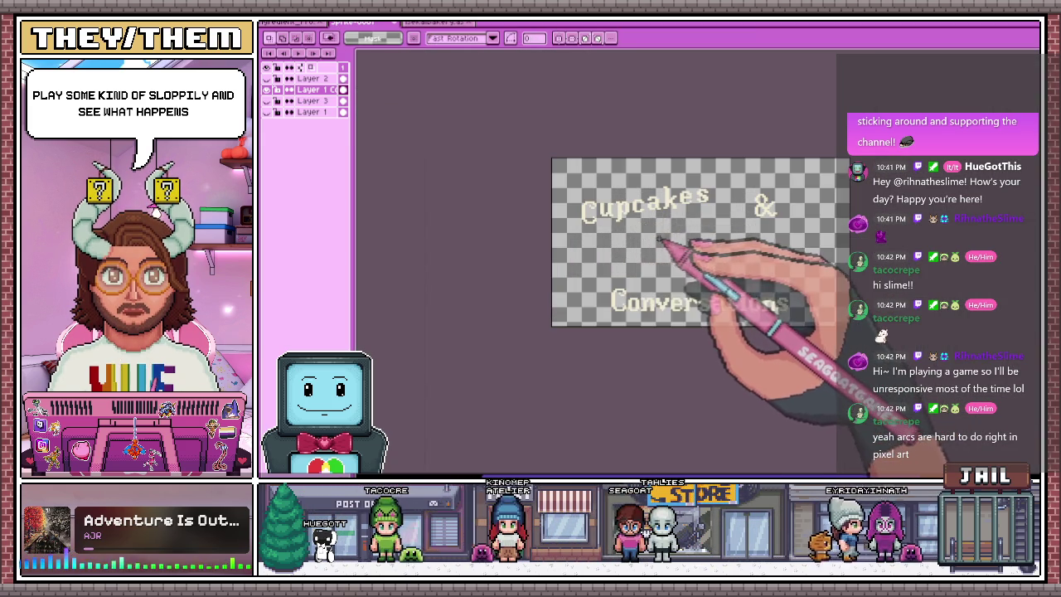
# Shift Cupcakes slightly left and place the & right after it
pyautogui.scroll(2, 763, 215)
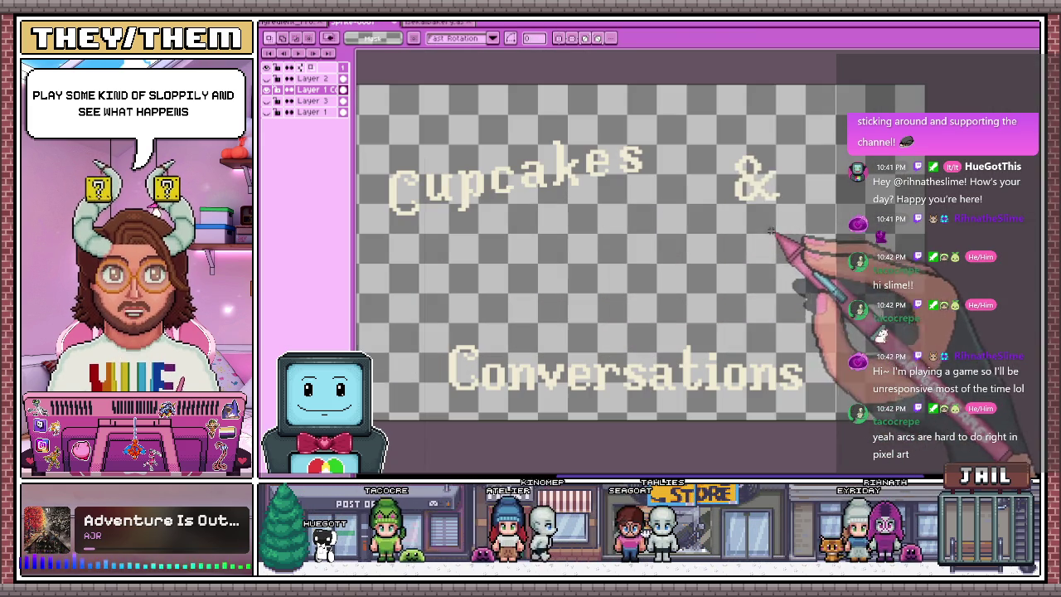
pyautogui.moveTo(711, 135); pyautogui.dragTo(790, 235)
pyautogui.moveTo(770, 177); pyautogui.dragTo(703, 170)
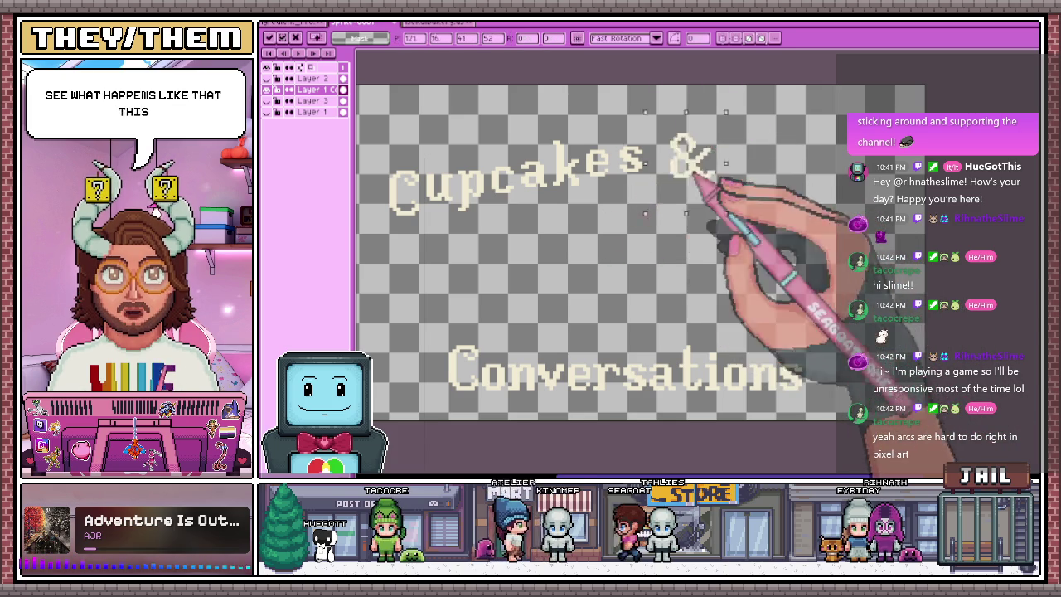
pyautogui.scroll(-2, 687, 189)
pyautogui.moveTo(523, 133); pyautogui.dragTo(662, 220)
pyautogui.moveTo(643, 166); pyautogui.dragTo(619, 164)
pyautogui.scroll(3, 718, 185)
pyautogui.moveTo(727, 95); pyautogui.dragTo(817, 206)
pyautogui.scroll(-3, 695, 241)
pyautogui.scroll(3, 694, 241)
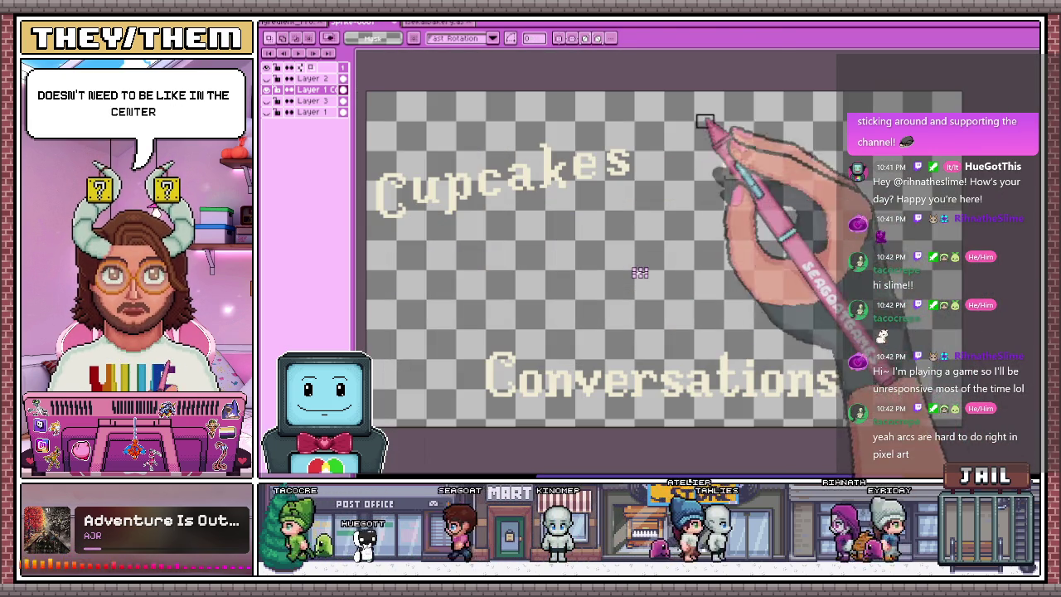
pyautogui.moveTo(728, 162)
pyautogui.mouseDown()
pyautogui.moveTo(668, 166)
pyautogui.moveTo(685, 124)
pyautogui.moveTo(682, 177)
pyautogui.moveTo(673, 159)
pyautogui.mouseUp()
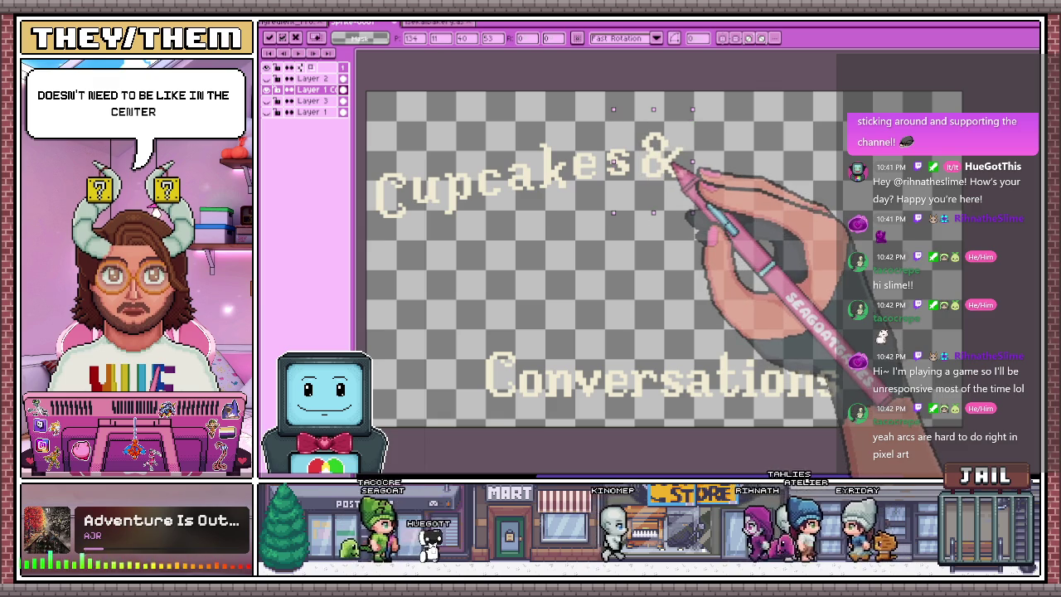
pyautogui.click(674, 247)
# Try Conversations on the Cupcakes & line, move it back below, and shift Cupcakes right
pyautogui.moveTo(459, 329); pyautogui.dragTo(894, 423)
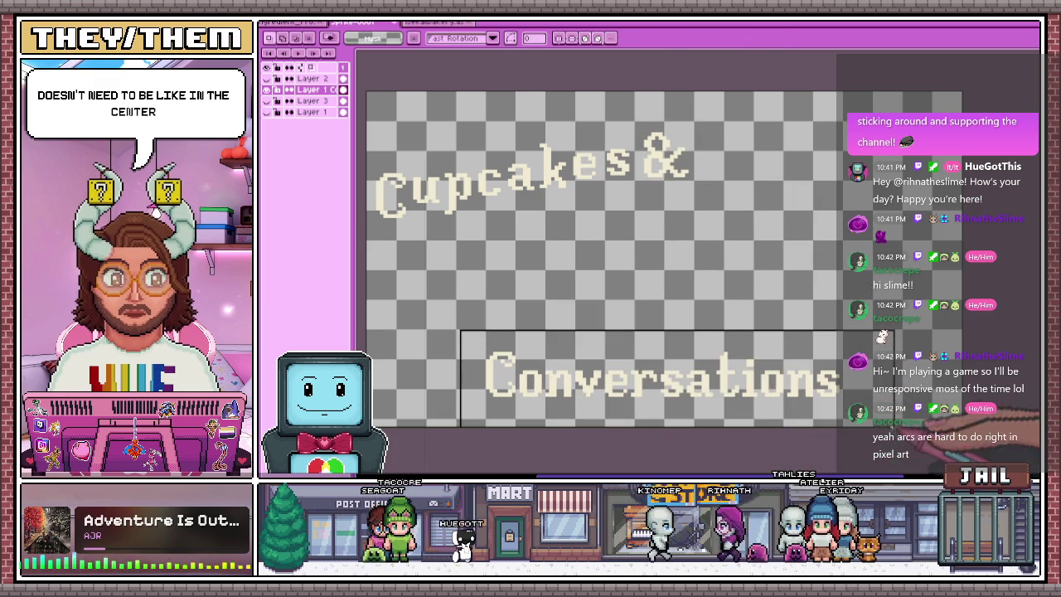
pyautogui.moveTo(634, 387)
pyautogui.mouseDown()
pyautogui.moveTo(829, 230)
pyautogui.moveTo(688, 278)
pyautogui.mouseUp()
pyautogui.scroll(-1, 672, 333)
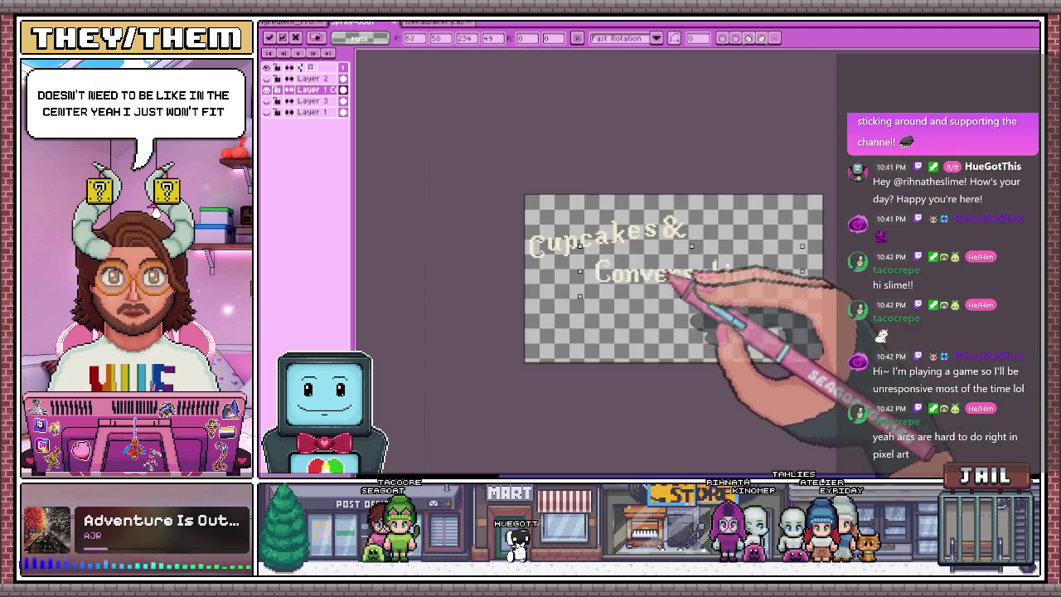
pyautogui.scroll(1, 614, 280)
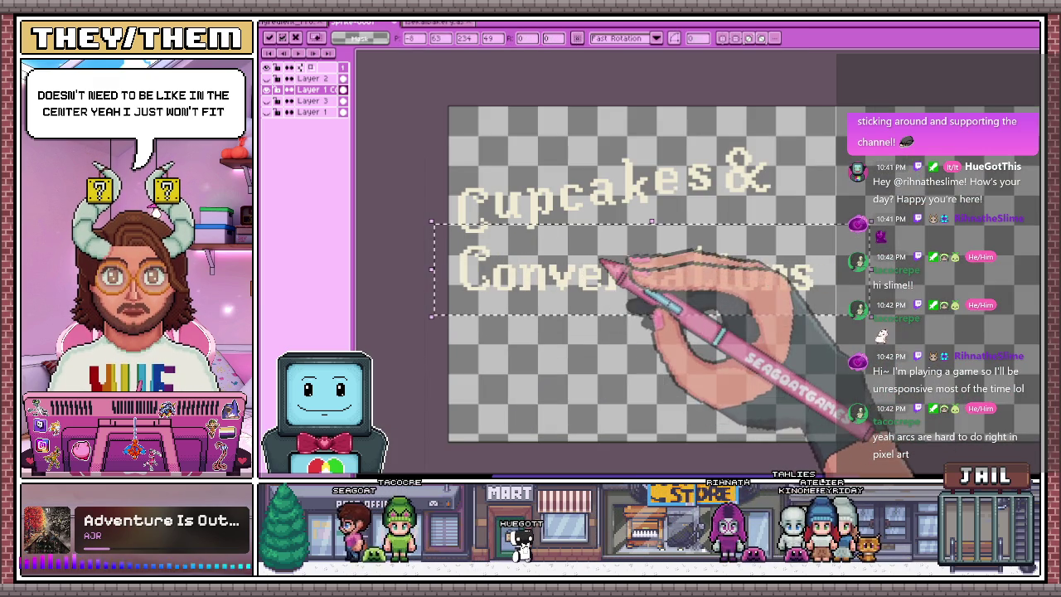
pyautogui.moveTo(609, 273); pyautogui.dragTo(718, 394)
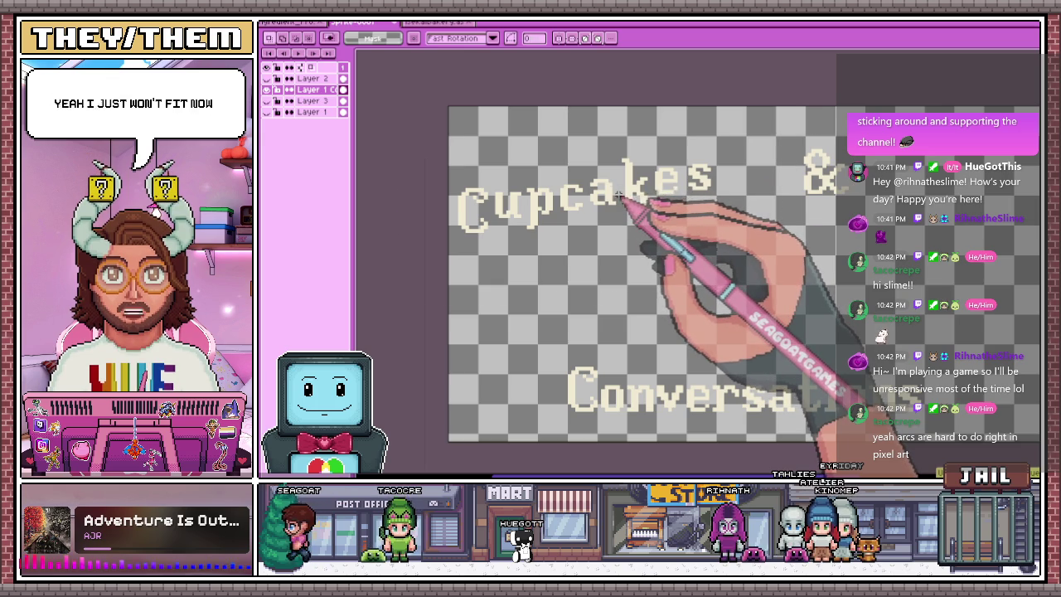
pyautogui.moveTo(569, 196); pyautogui.dragTo(618, 196)
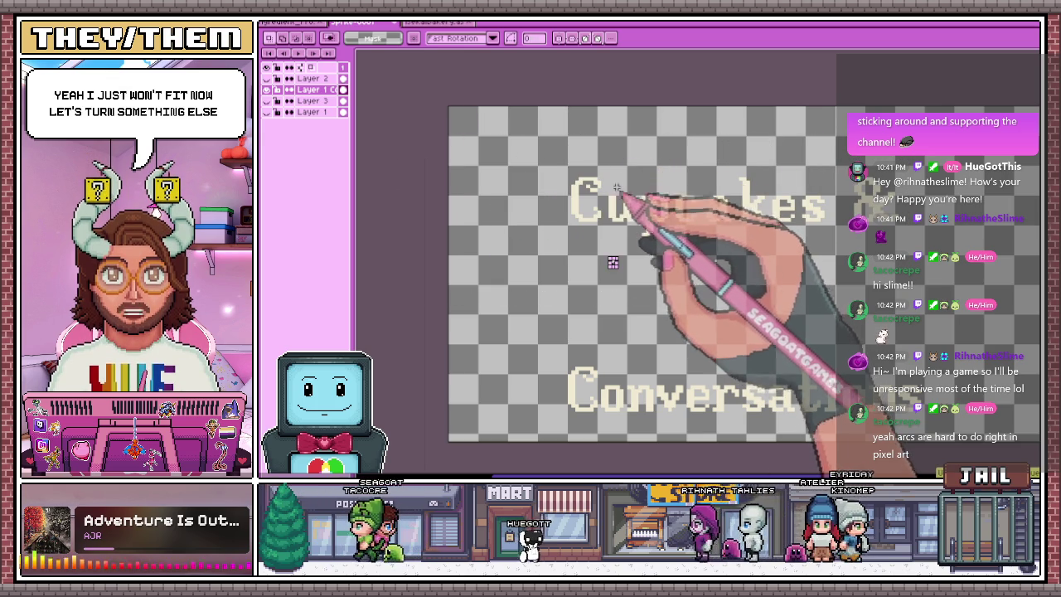
pyautogui.scroll(-2, 592, 199)
pyautogui.scroll(1, 580, 230)
# Delete Layer 3 with Ctrl+E
pyautogui.hotkey('ctrl', 'e')
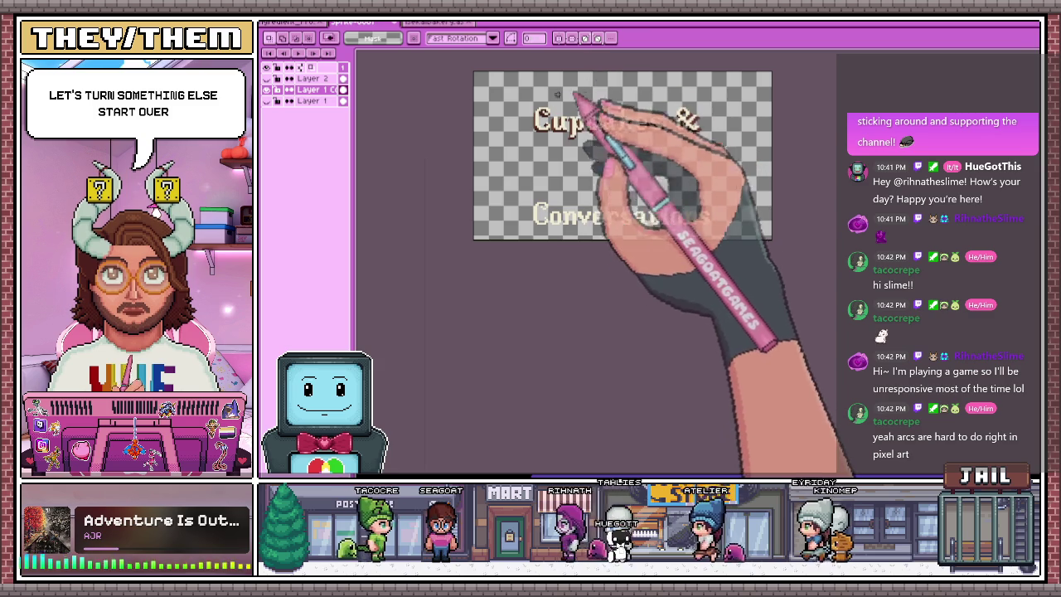
pyautogui.scroll(2, 569, 116)
pyautogui.scroll(-2, 555, 166)
pyautogui.scroll(1, 541, 217)
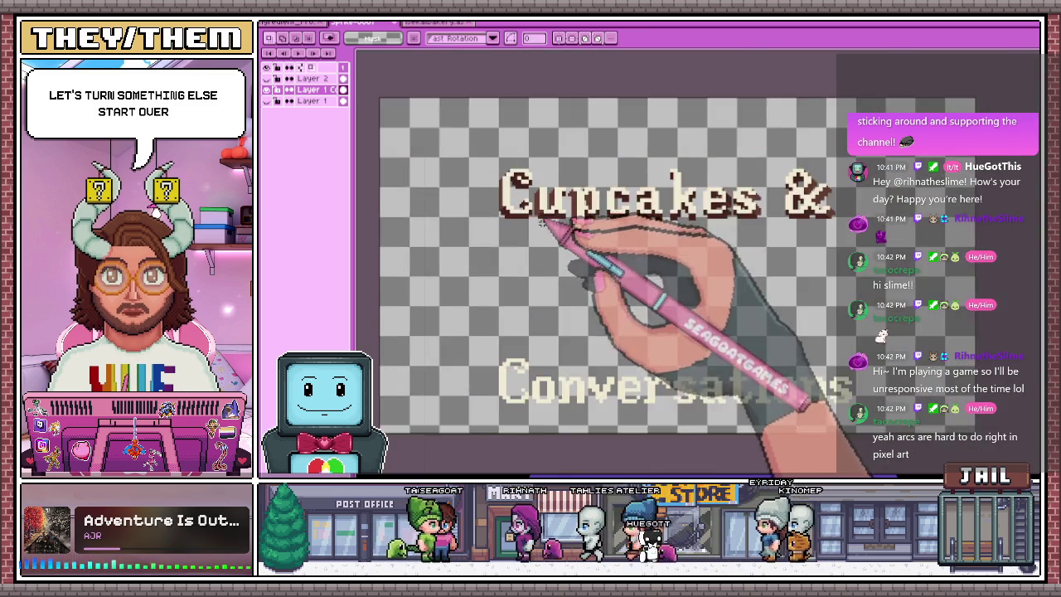
pyautogui.scroll(1, 541, 217)
# Select the Cupcakes & lettering with the Magic Wand
pyautogui.press('w')
pyautogui.click(524, 214)
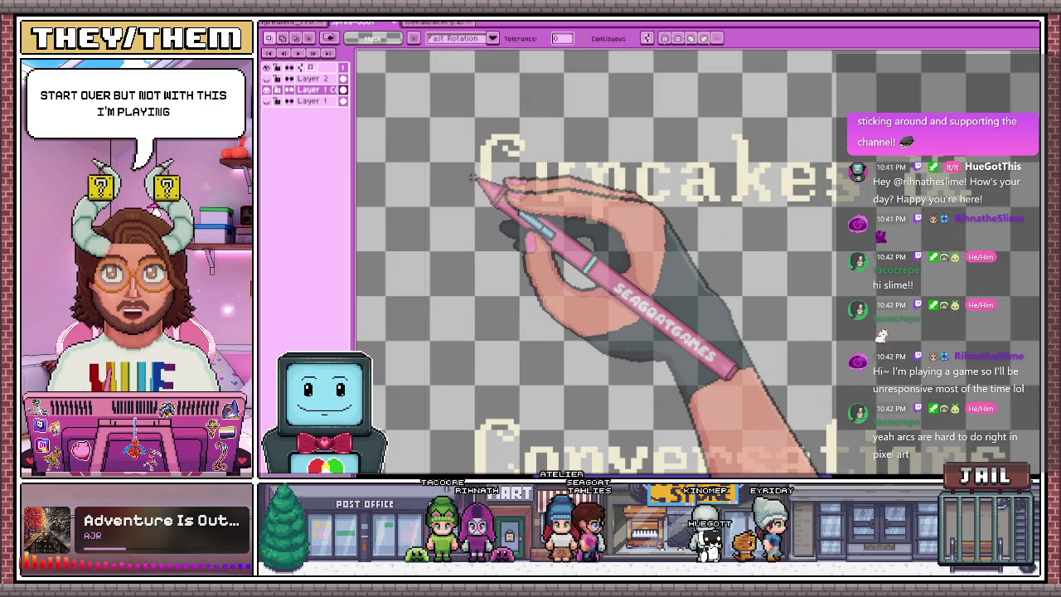
pyautogui.scroll(3, 481, 178)
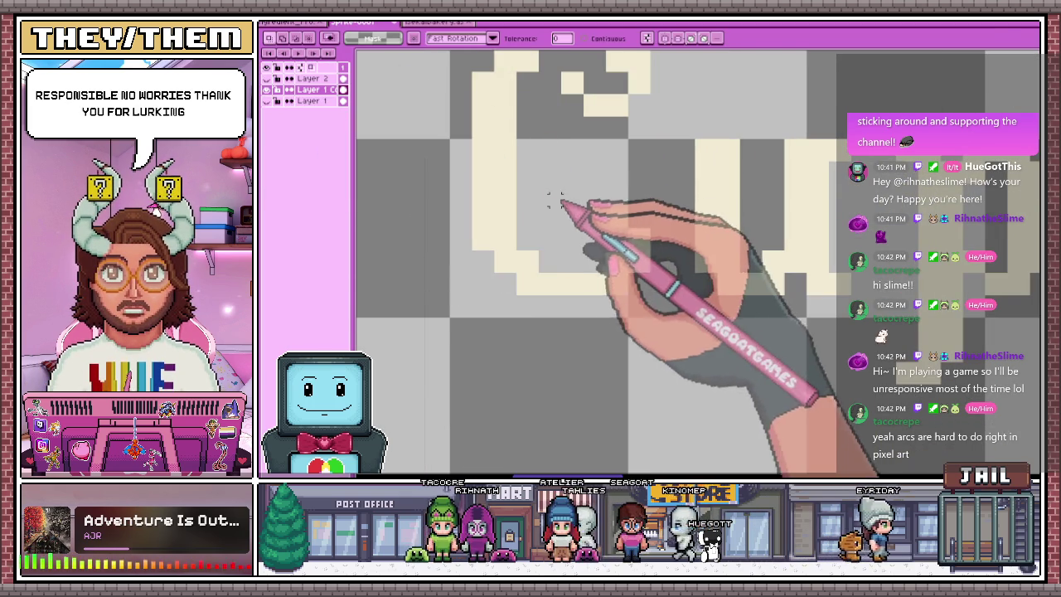
pyautogui.scroll(-3, 545, 186)
pyautogui.scroll(-2, 547, 199)
pyautogui.scroll(1, 547, 199)
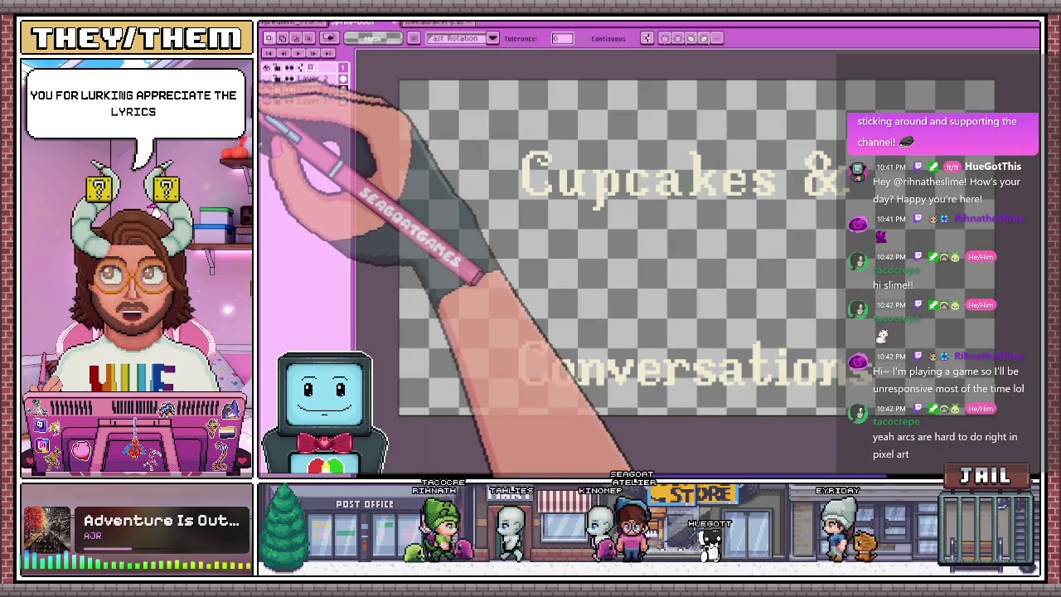
# Fill the letters of Cupcakes with pink using the Paint Bucket
pyautogui.press('g')
pyautogui.click(502, 170)
pyautogui.scroll(3, 502, 170)
pyautogui.scroll(-2, 502, 170)
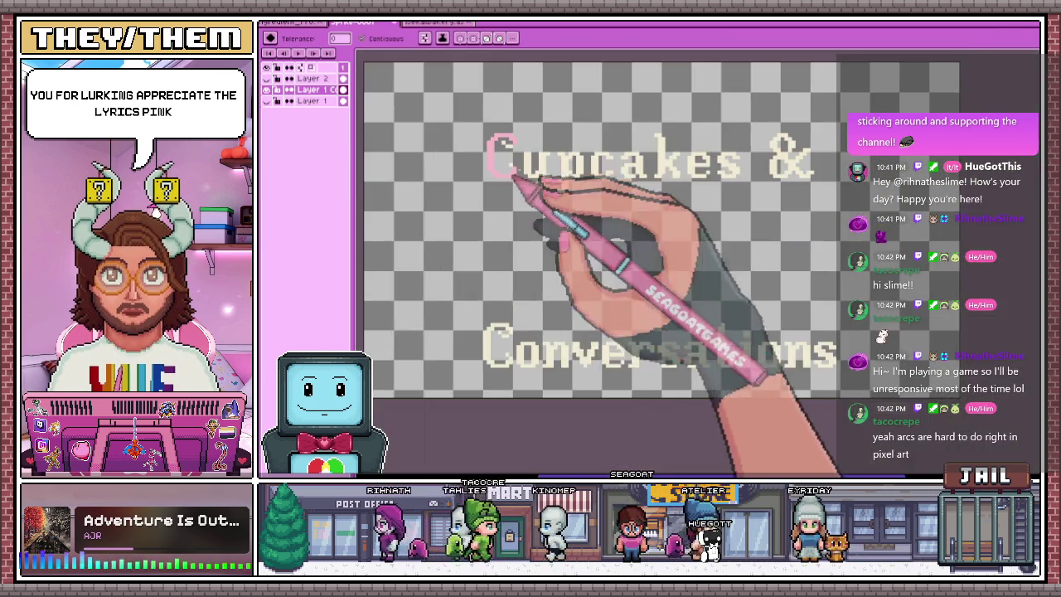
pyautogui.scroll(2, 504, 172)
pyautogui.click(549, 176)
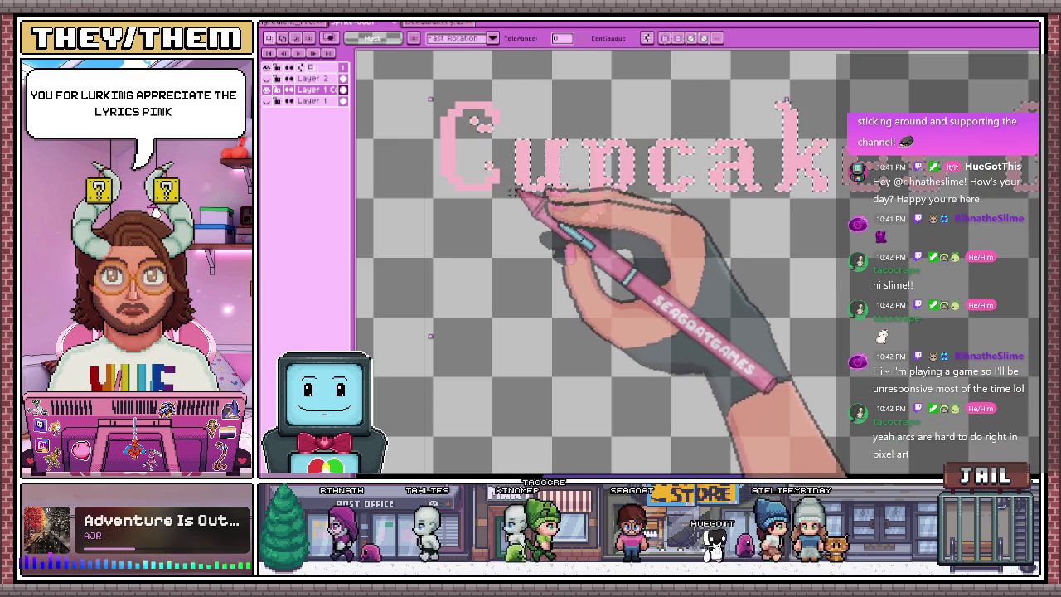
pyautogui.scroll(-2, 576, 249)
pyautogui.scroll(-2, 531, 179)
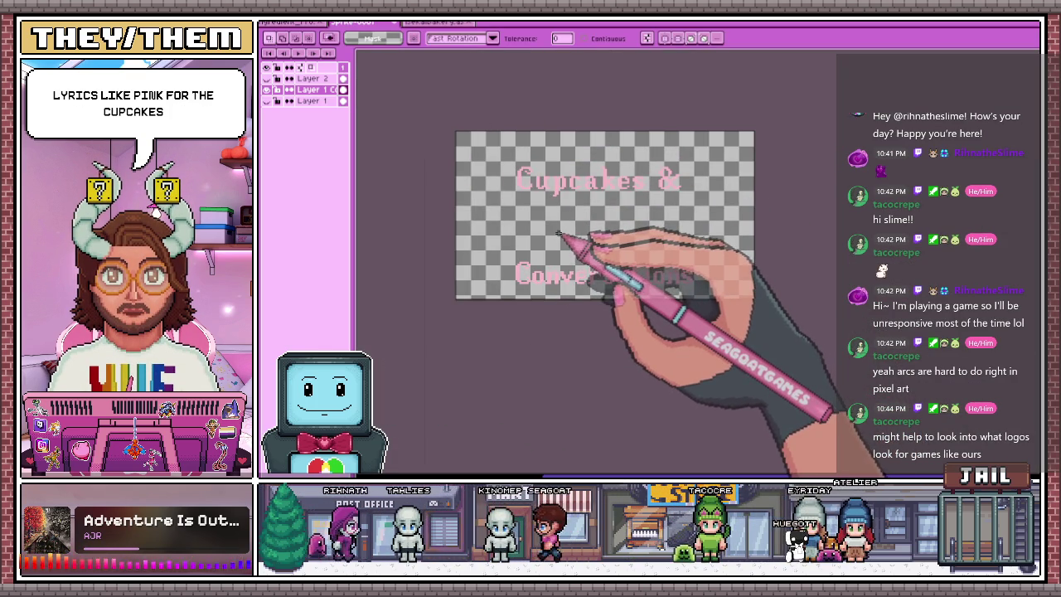
pyautogui.scroll(2, 555, 199)
pyautogui.scroll(-2, 618, 373)
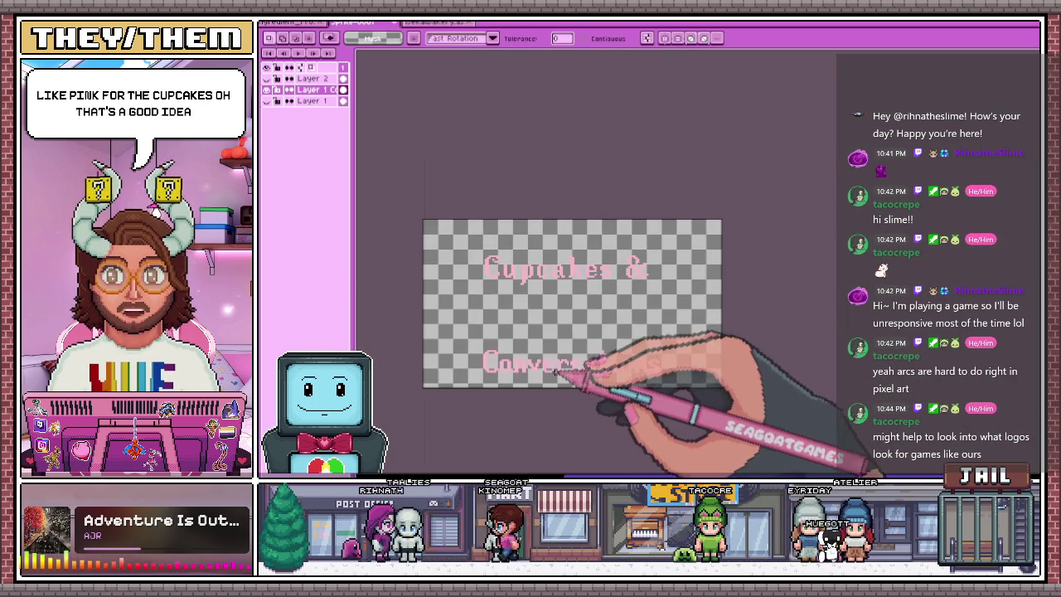
pyautogui.scroll(2, 563, 373)
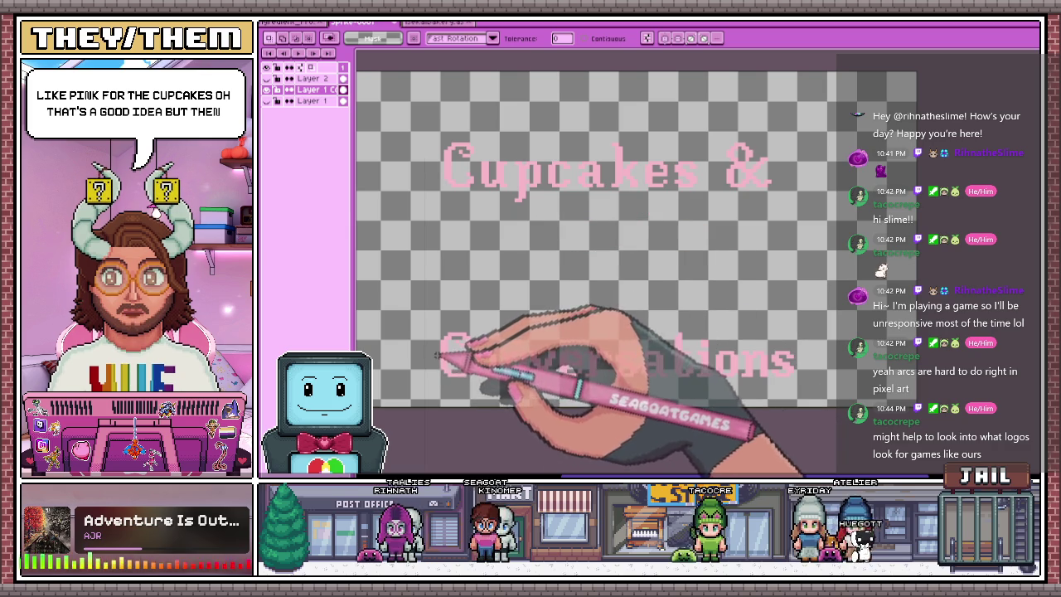
pyautogui.scroll(-2, 721, 390)
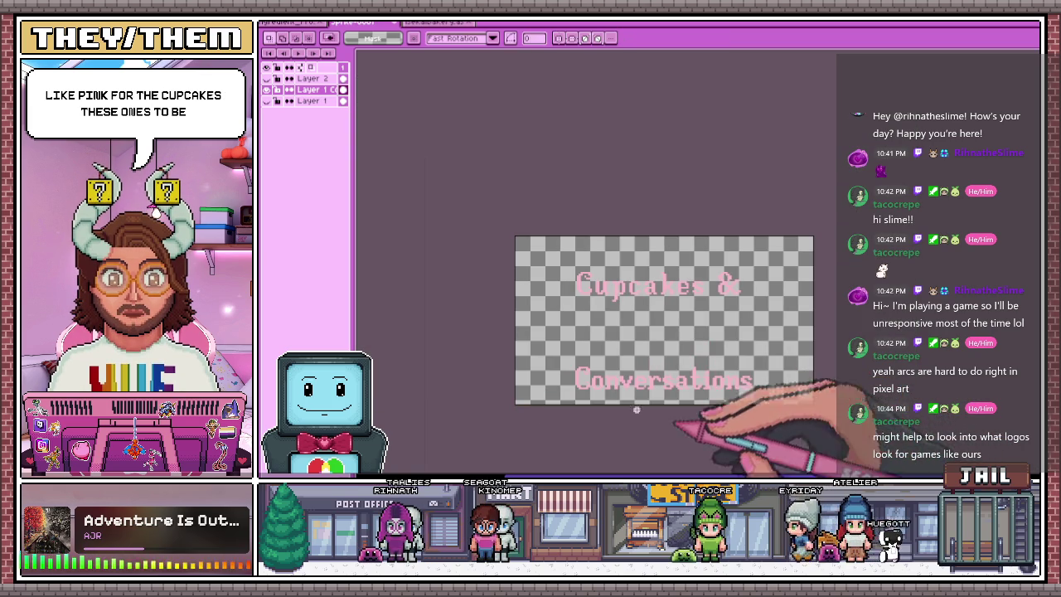
pyautogui.scroll(2, 700, 402)
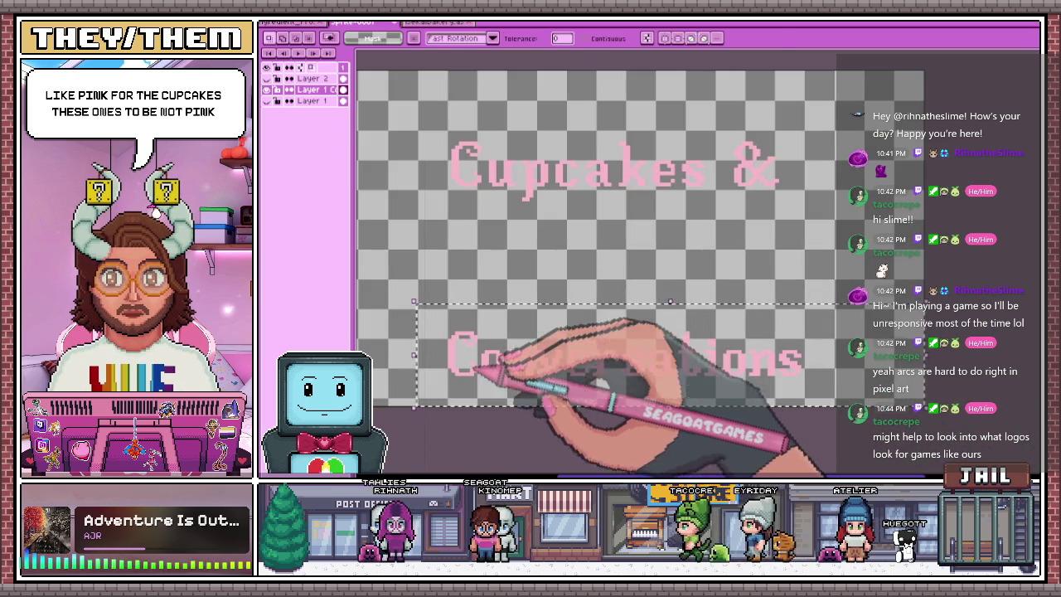
# Drop the selection around Conversations and recolour its o and n from pink to cream
pyautogui.hotkey('ctrl', 't')
pyautogui.click(559, 456)
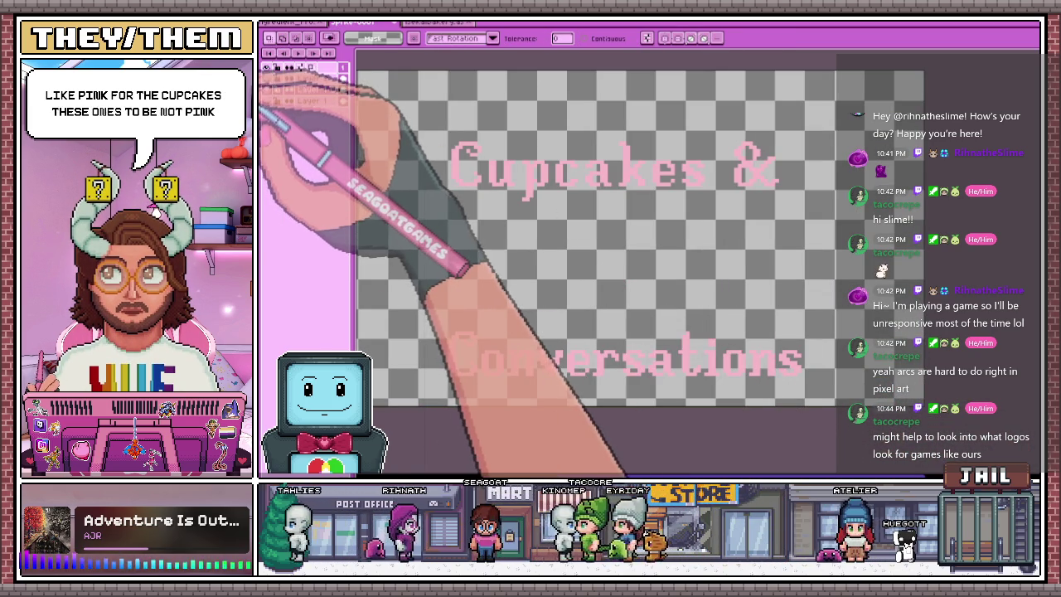
pyautogui.press('g')
pyautogui.scroll(3, 458, 334)
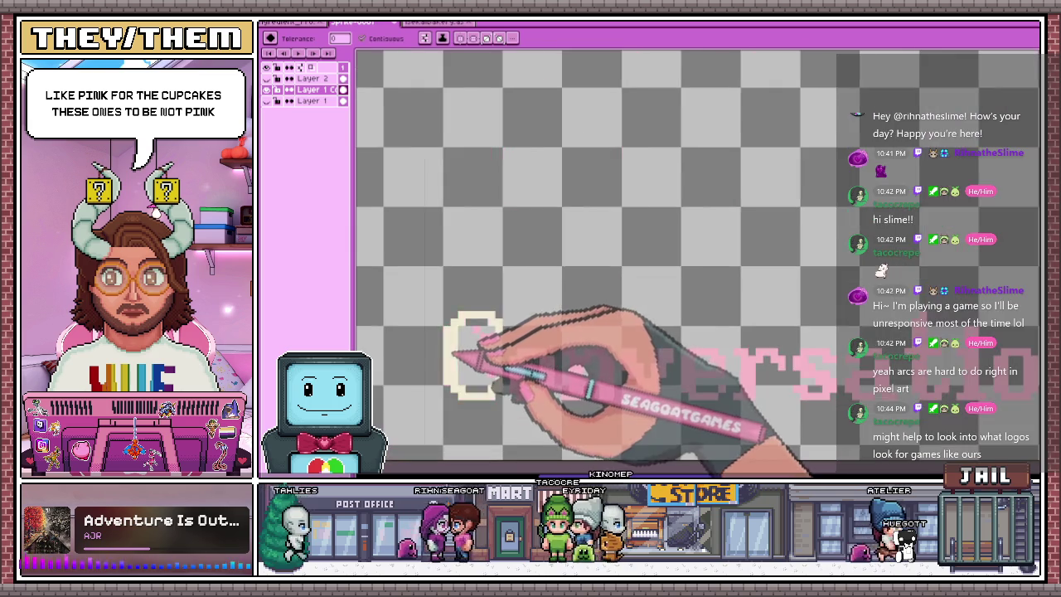
pyautogui.scroll(-3, 458, 333)
pyautogui.scroll(3, 458, 333)
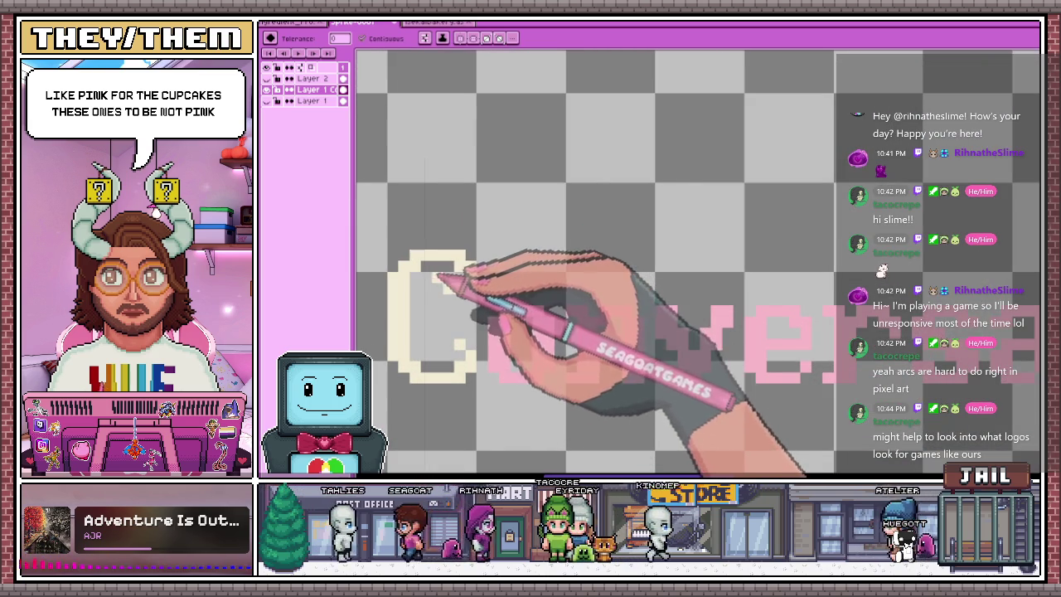
pyautogui.click(489, 328)
pyautogui.scroll(-1, 514, 290)
pyautogui.click(565, 315)
# Recolour the pink s of Conversations cream
pyautogui.scroll(-1, 565, 314)
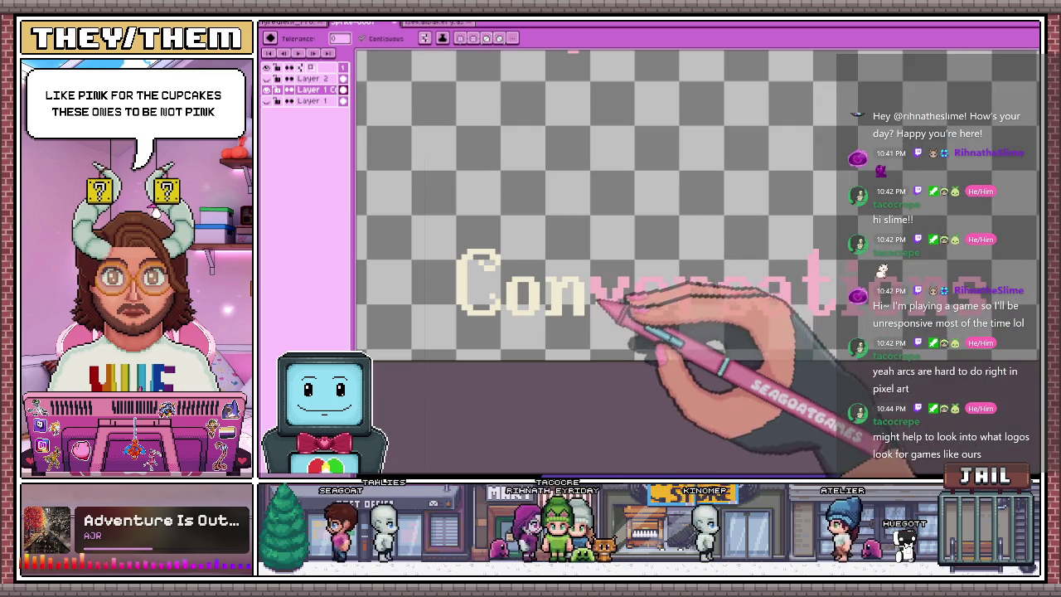
pyautogui.scroll(1, 703, 297)
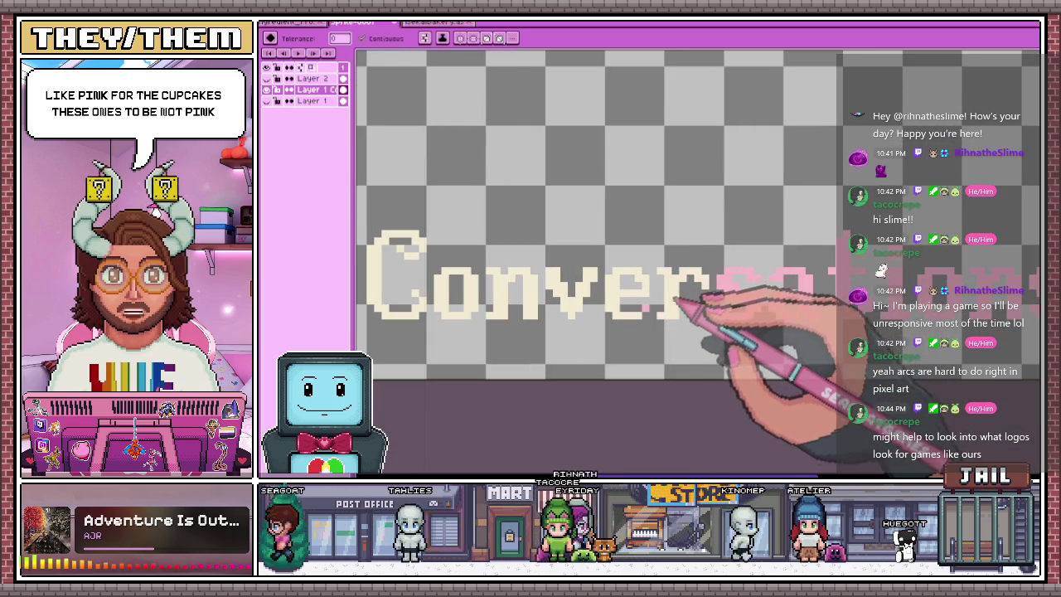
pyautogui.scroll(-1, 651, 309)
pyautogui.scroll(1, 639, 296)
pyautogui.scroll(1, 504, 308)
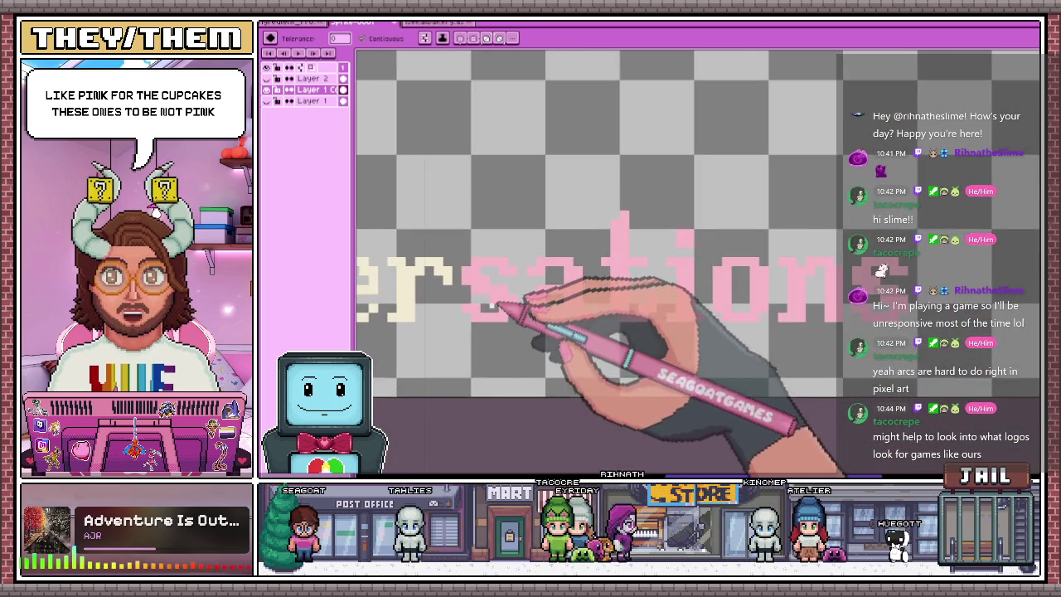
pyautogui.click(516, 303)
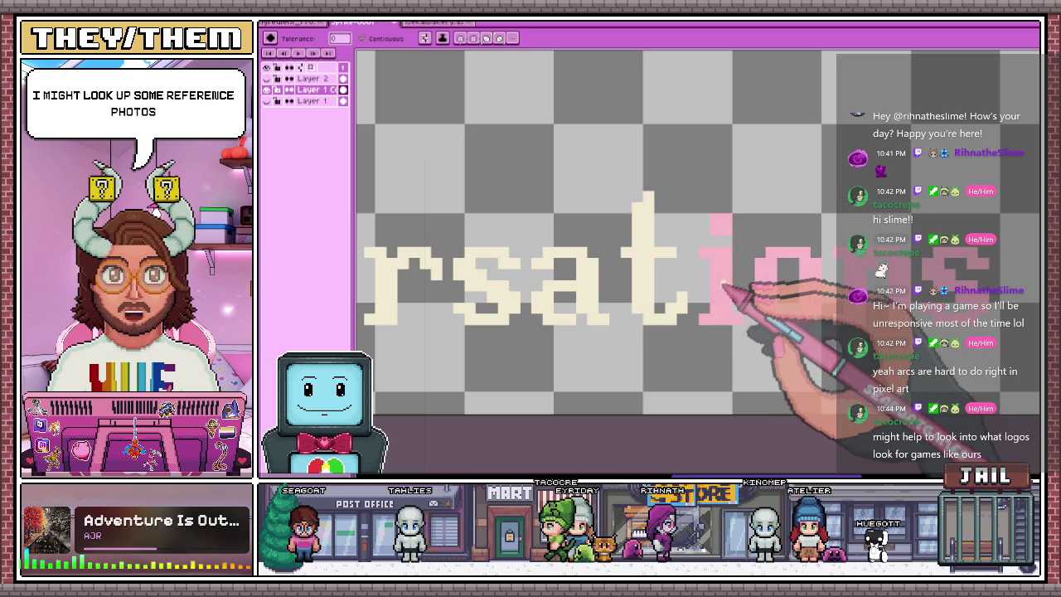
pyautogui.scroll(-2, 701, 259)
pyautogui.scroll(1, 709, 260)
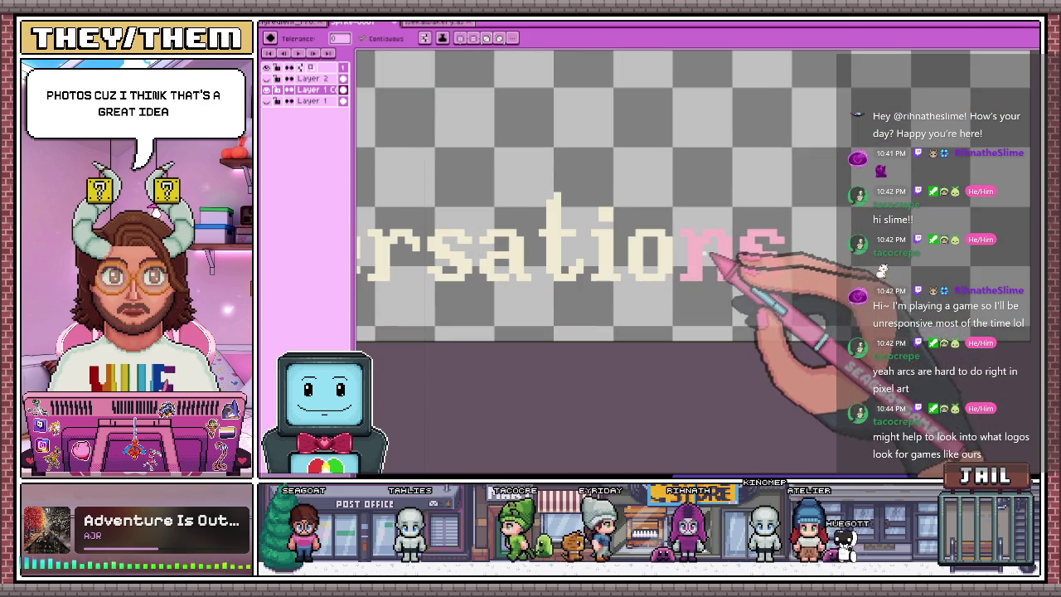
pyautogui.scroll(-2, 722, 232)
pyautogui.scroll(-2, 710, 183)
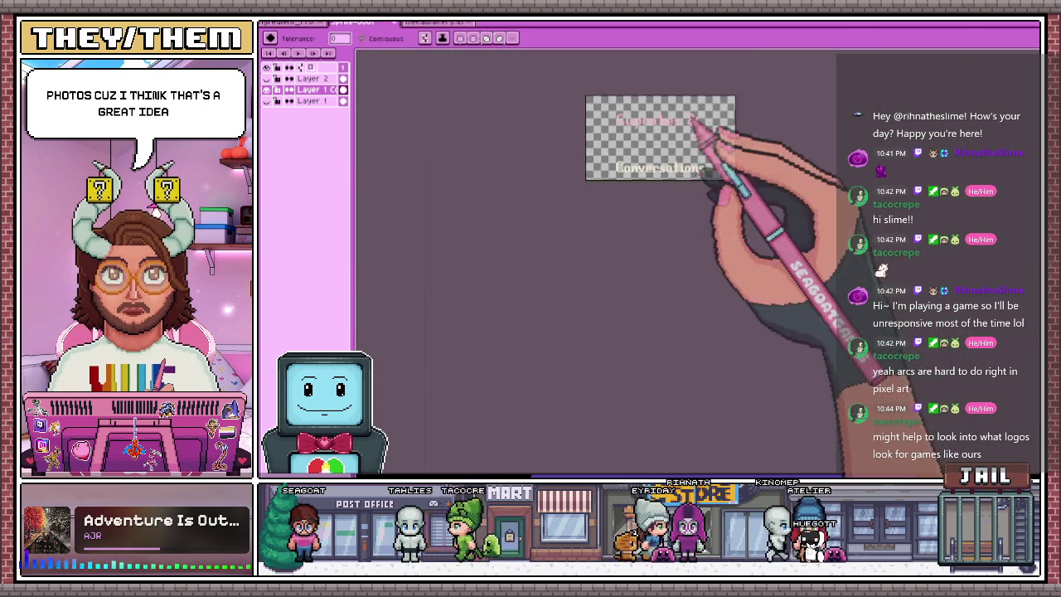
pyautogui.scroll(3, 689, 158)
pyautogui.scroll(1, 612, 206)
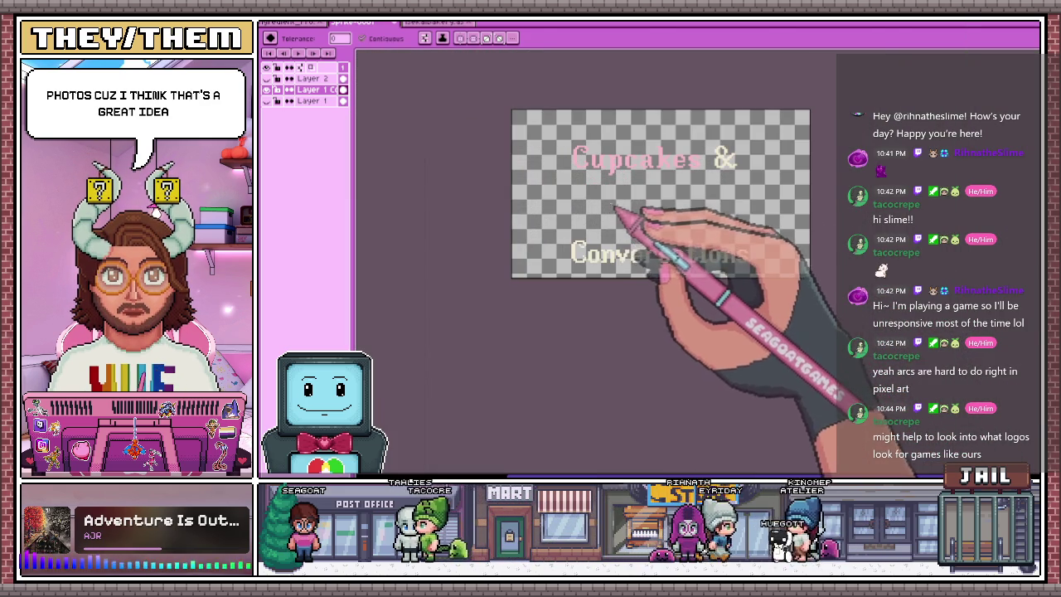
# Move the Conversations line up to sit just below Cupcakes & and apply the position
pyautogui.hotkey('ctrl', 't')
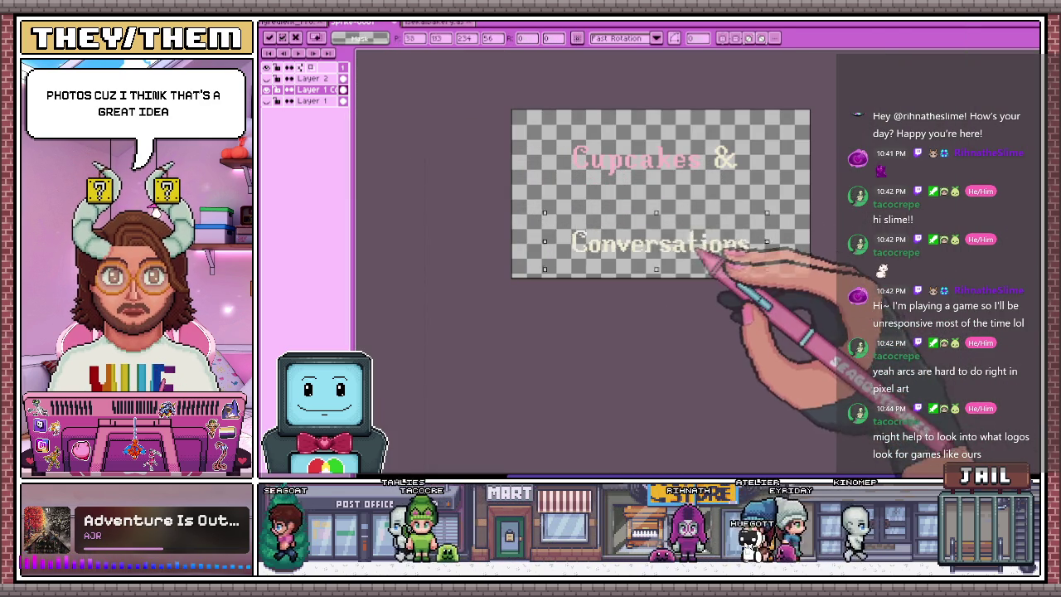
pyautogui.moveTo(713, 240); pyautogui.dragTo(701, 190)
pyautogui.scroll(2, 606, 154)
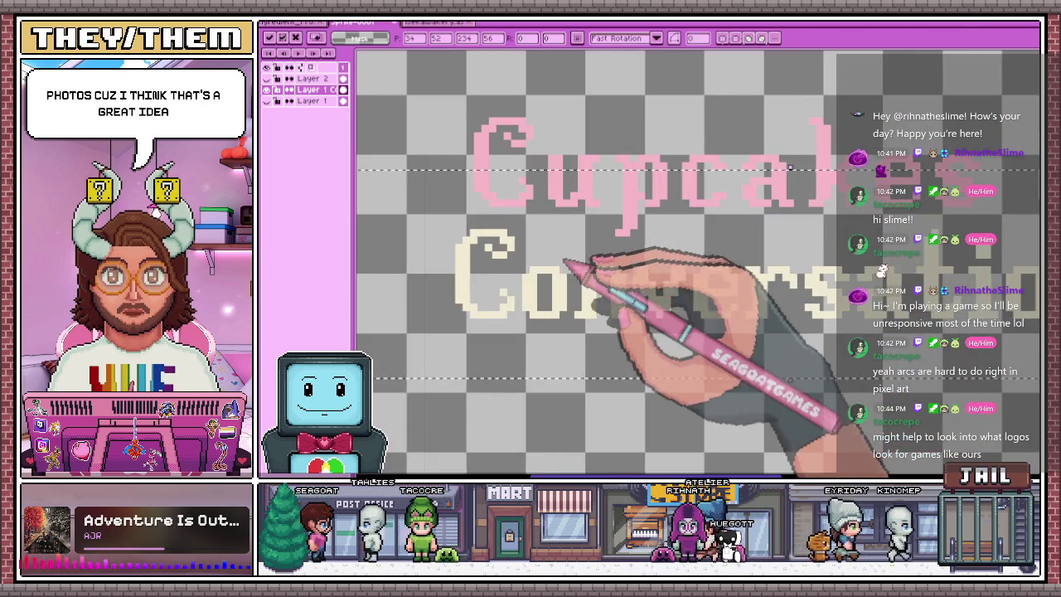
pyautogui.scroll(-1, 585, 274)
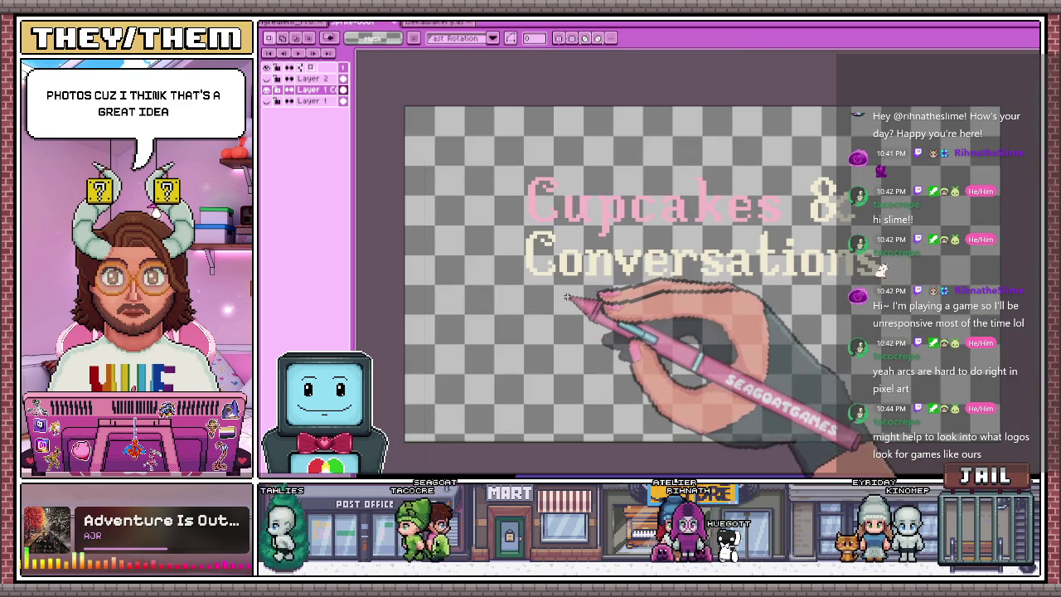
pyautogui.moveTo(567, 296); pyautogui.dragTo(569, 416)
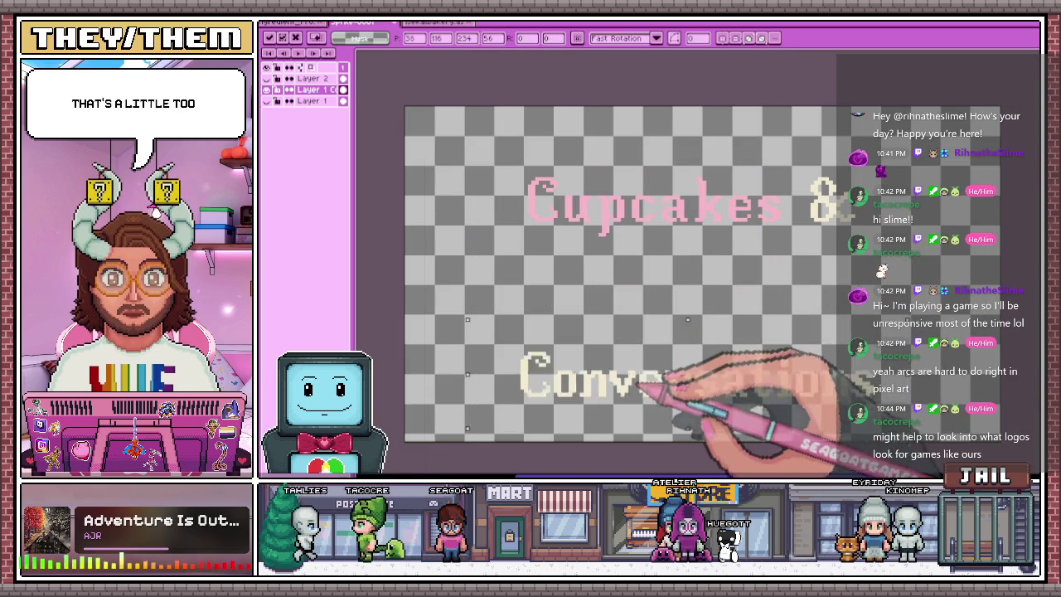
pyautogui.moveTo(651, 388); pyautogui.dragTo(640, 272)
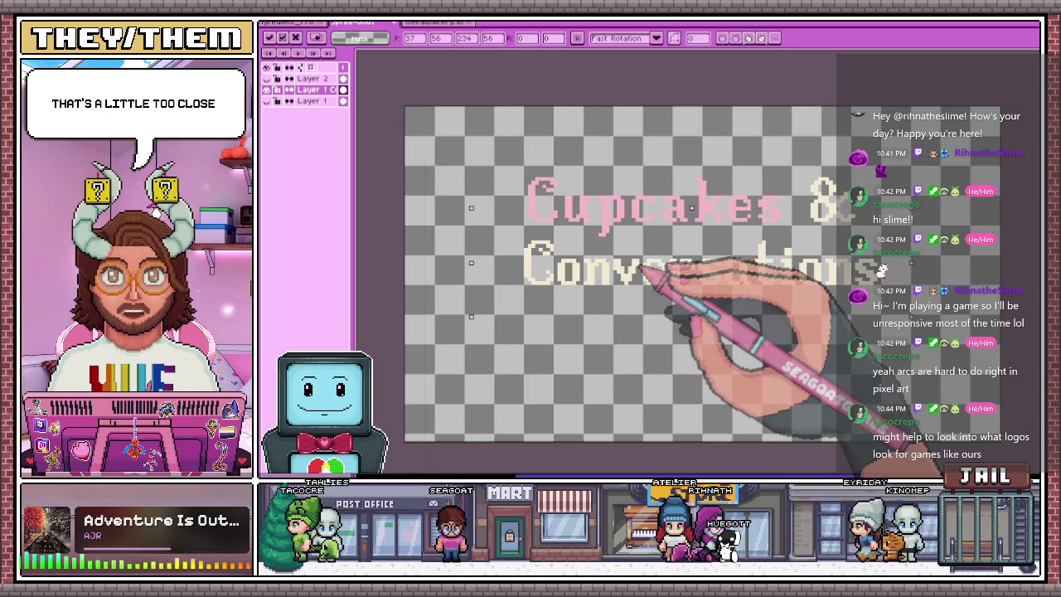
pyautogui.click(530, 143)
# Marquee-select the Cupcakes & text and run a transform on it
pyautogui.moveTo(530, 144); pyautogui.dragTo(877, 227)
pyautogui.scroll(2, 585, 236)
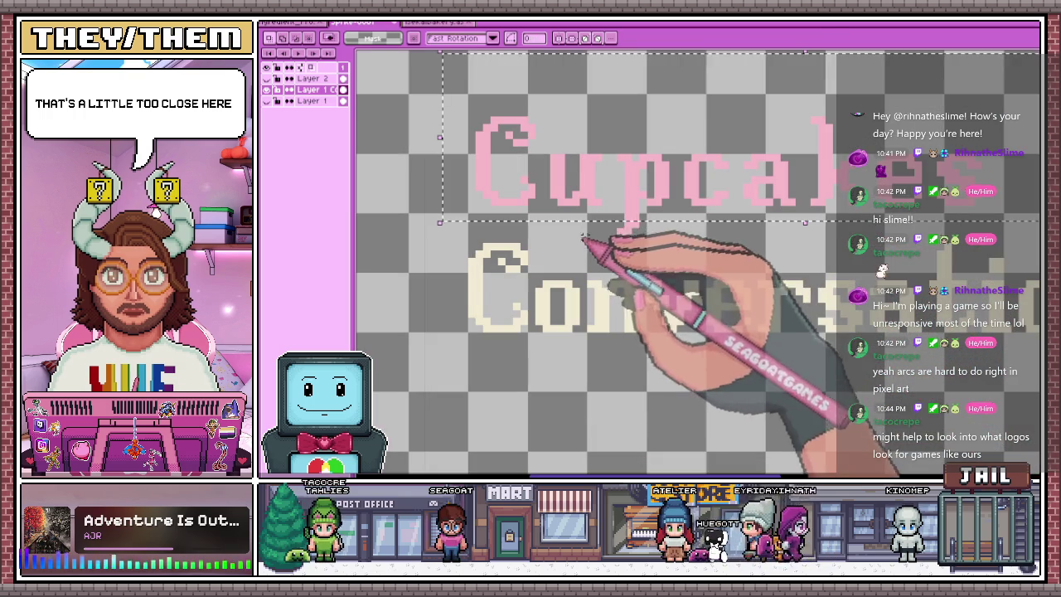
pyautogui.click(667, 187)
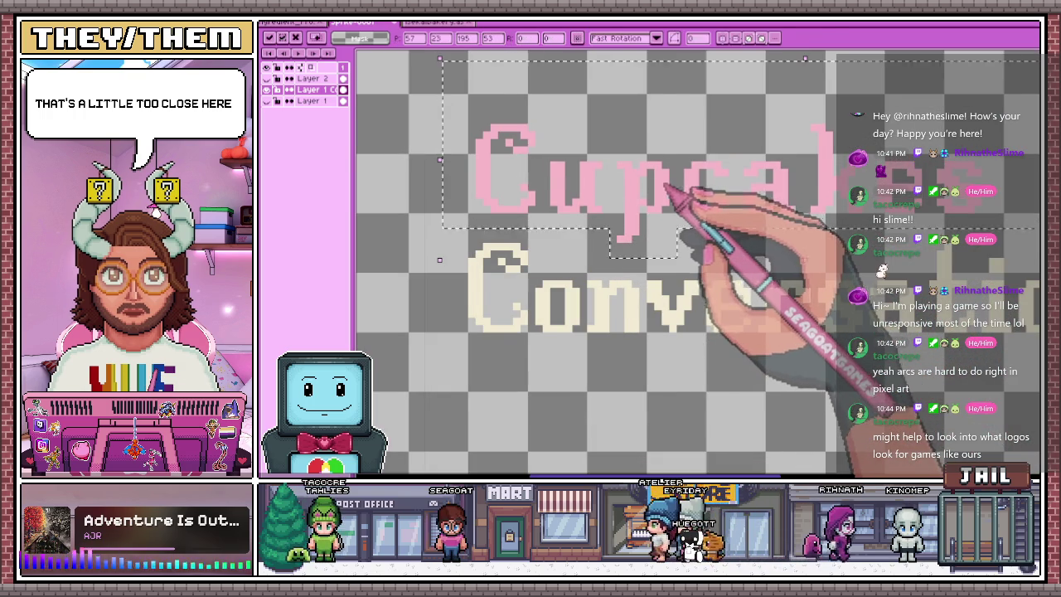
pyautogui.scroll(-3, 668, 189)
pyautogui.press('Return')
pyautogui.scroll(1, 620, 279)
pyautogui.scroll(2, 602, 228)
pyautogui.scroll(1, 543, 162)
# Select the whole word Cupcakes, transform it, and clear the selection
pyautogui.moveTo(512, 116); pyautogui.dragTo(605, 255)
pyautogui.scroll(-1, 635, 257)
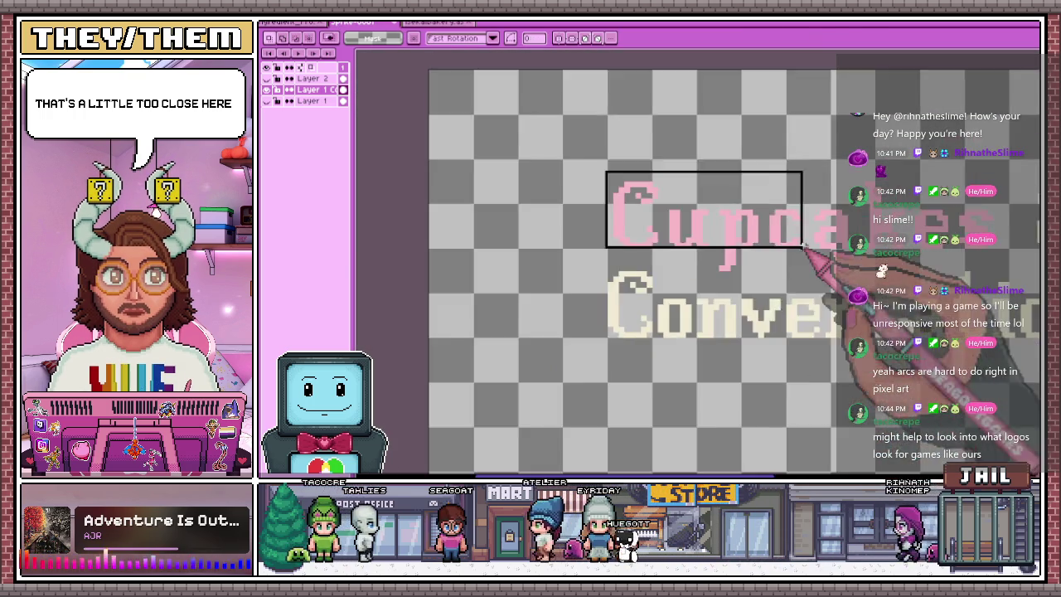
pyautogui.moveTo(634, 257); pyautogui.dragTo(945, 258)
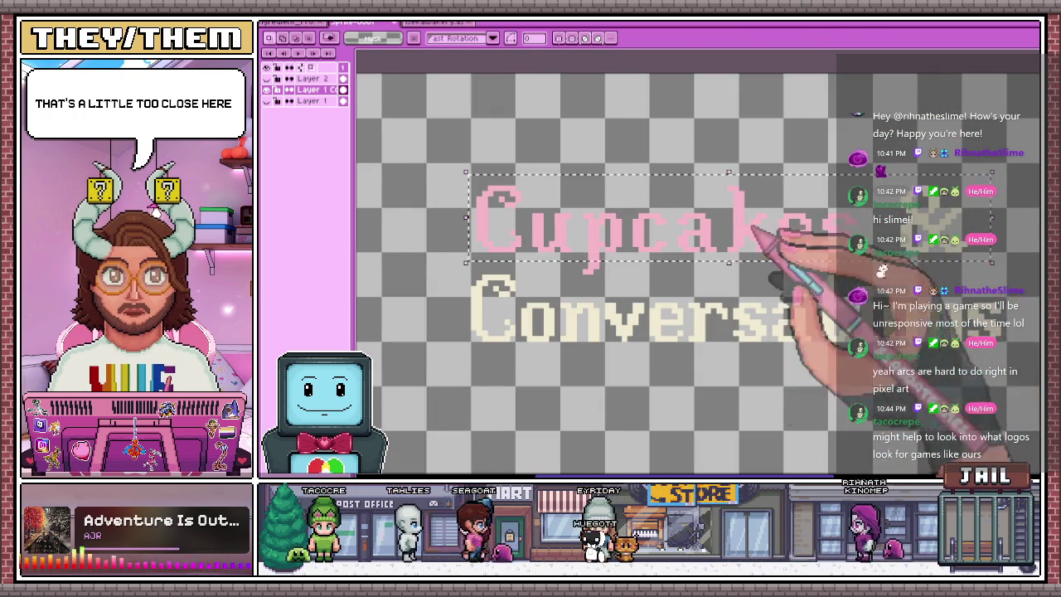
pyautogui.scroll(2, 597, 265)
pyautogui.hotkey('ctrl', 't')
pyautogui.scroll(-2, 628, 222)
pyautogui.scroll(2, 628, 223)
pyautogui.scroll(-1, 628, 207)
pyautogui.scroll(-1, 631, 248)
pyautogui.press('Return')
pyautogui.scroll(2, 581, 232)
# Shift a small measuring box between letters to check the title's spacing
pyautogui.scroll(4, 506, 217)
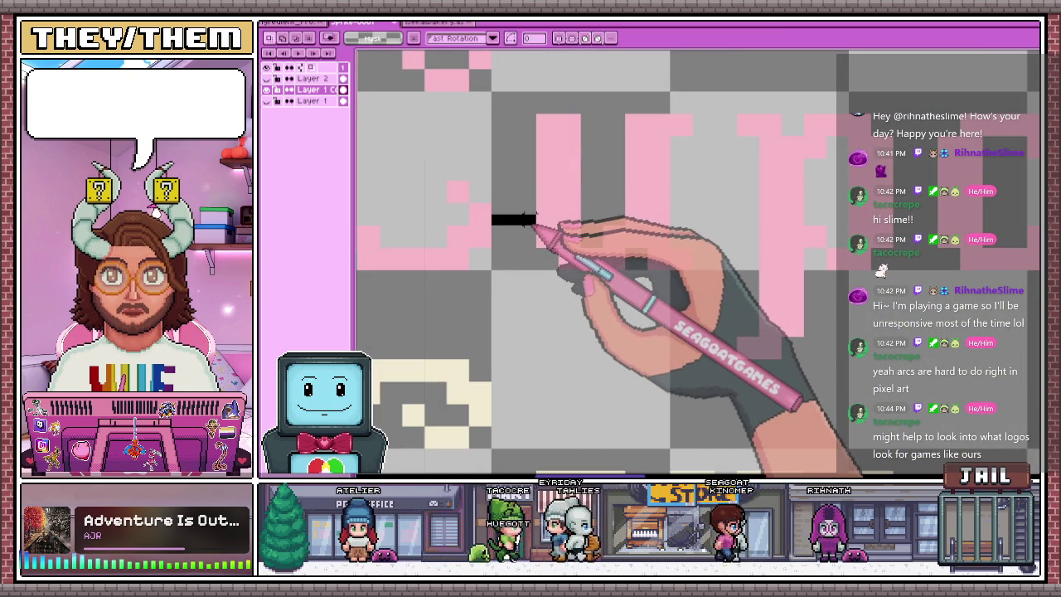
pyautogui.moveTo(689, 121); pyautogui.dragTo(740, 139)
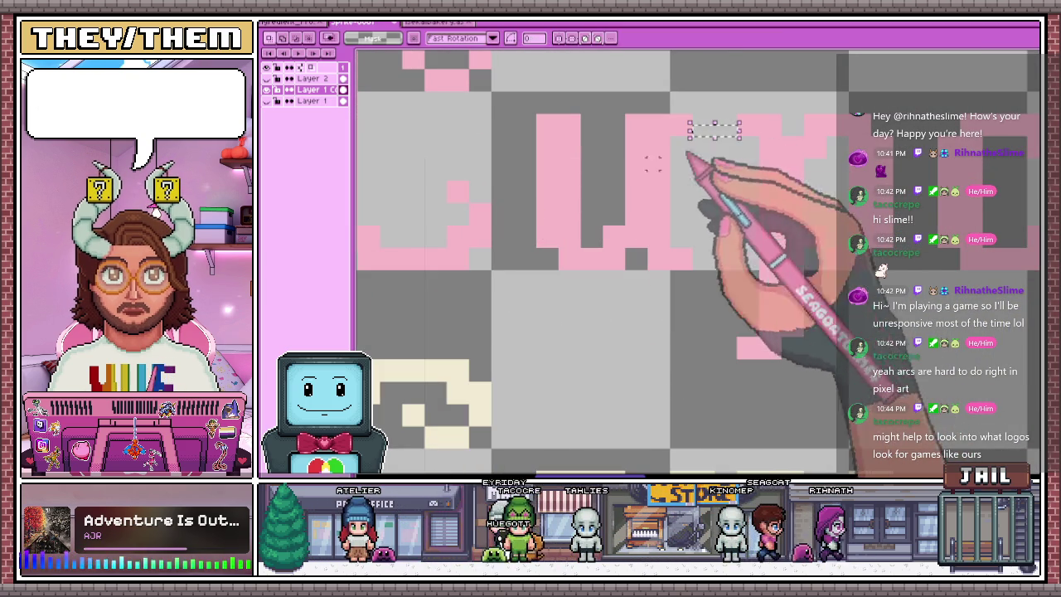
pyautogui.scroll(-2, 498, 195)
pyautogui.scroll(1, 580, 178)
pyautogui.scroll(1, 650, 195)
pyautogui.scroll(-1, 676, 196)
pyautogui.scroll(2, 682, 188)
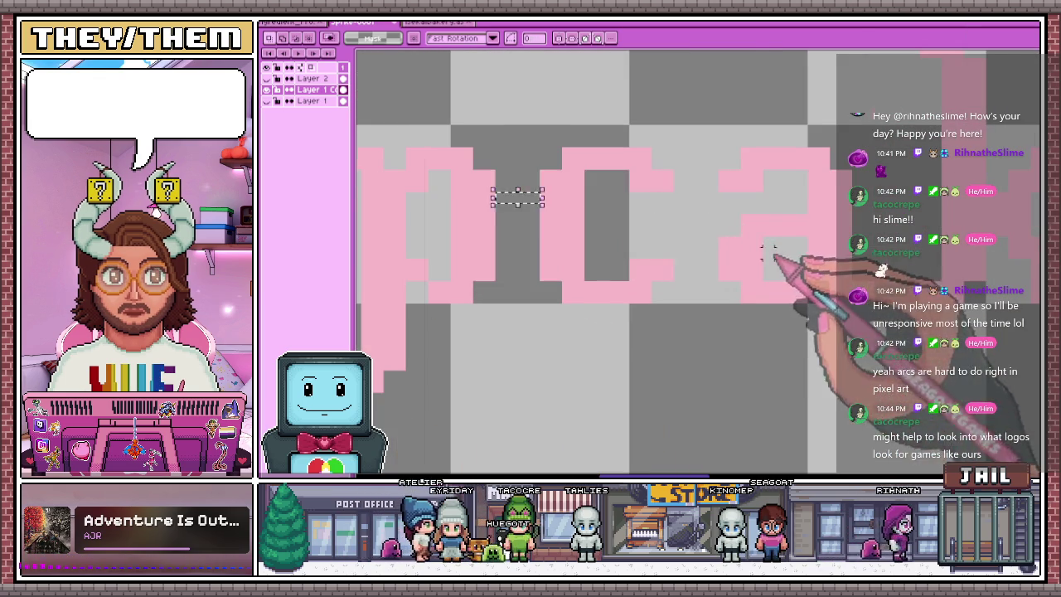
pyautogui.scroll(-2, 486, 190)
pyautogui.scroll(1, 688, 237)
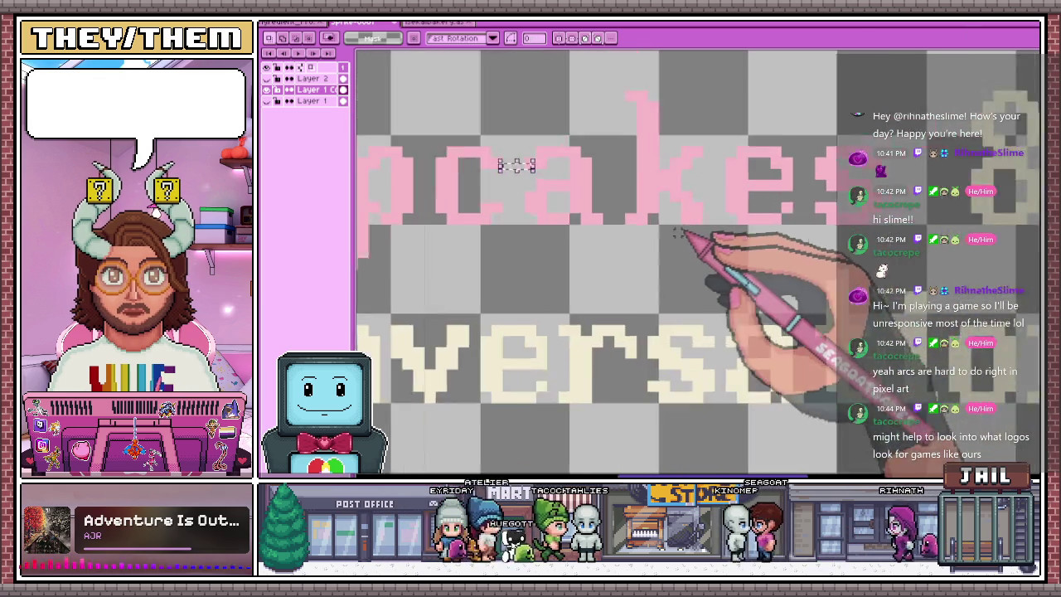
pyautogui.scroll(2, 580, 224)
pyautogui.scroll(-2, 589, 220)
pyautogui.scroll(1, 713, 170)
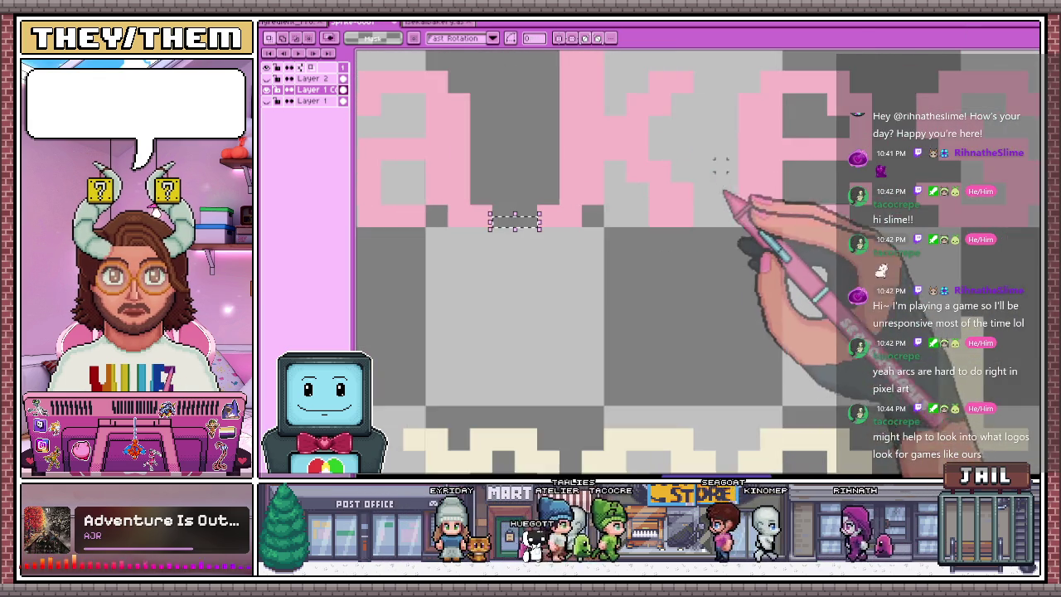
pyautogui.scroll(1, 700, 189)
pyautogui.scroll(-1, 722, 195)
pyautogui.scroll(-1, 680, 214)
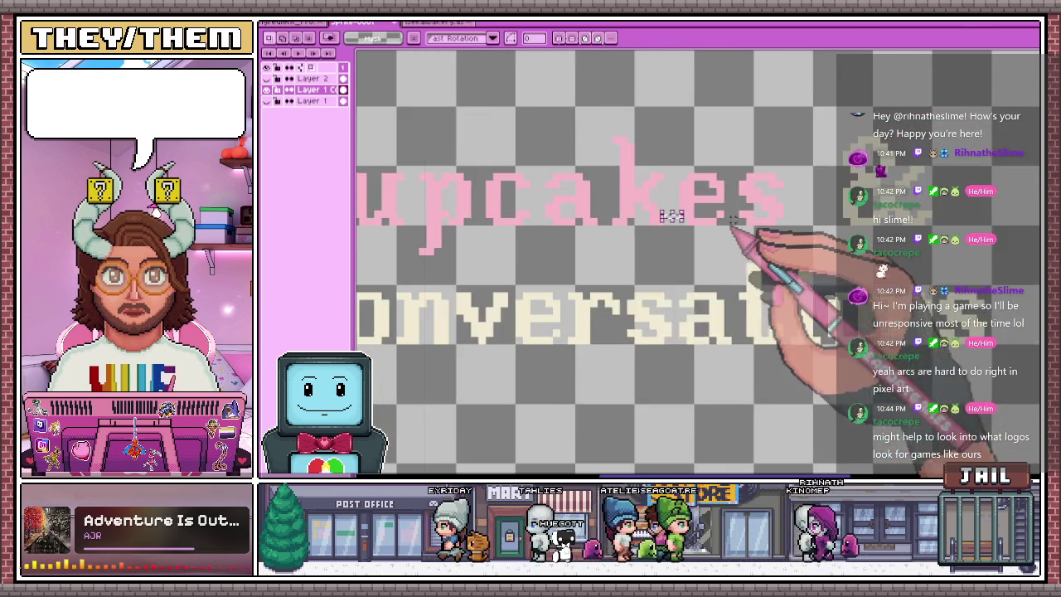
pyautogui.scroll(1, 705, 226)
pyautogui.scroll(1, 746, 217)
pyautogui.scroll(-1, 713, 224)
pyautogui.scroll(-1, 688, 219)
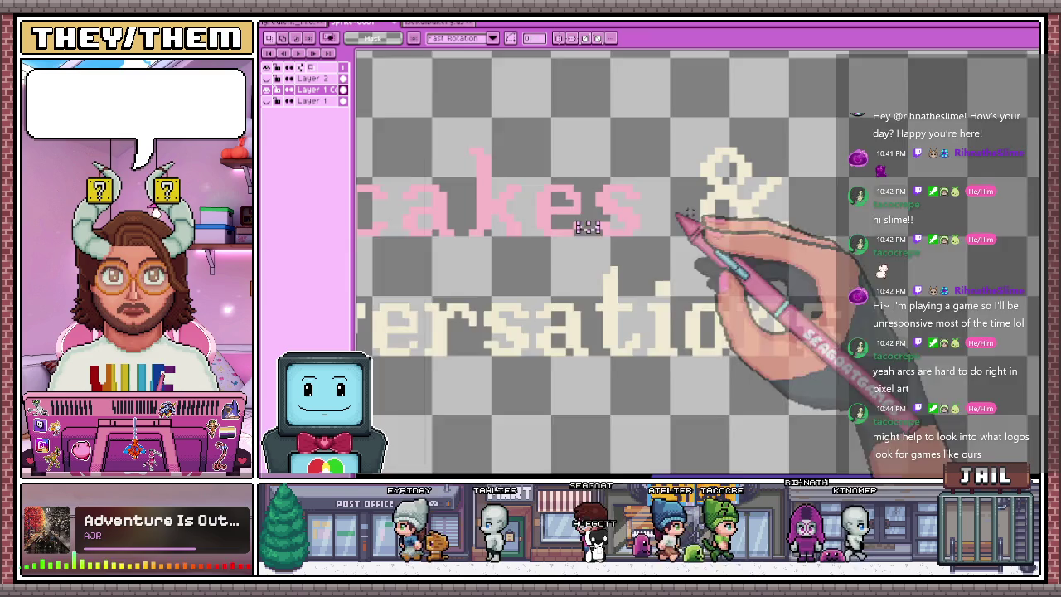
pyautogui.scroll(2, 683, 218)
# Measure the gap between Cupcakes and the ampersand, then save the artwork with Ctrl+S
pyautogui.moveTo(487, 224); pyautogui.dragTo(618, 223)
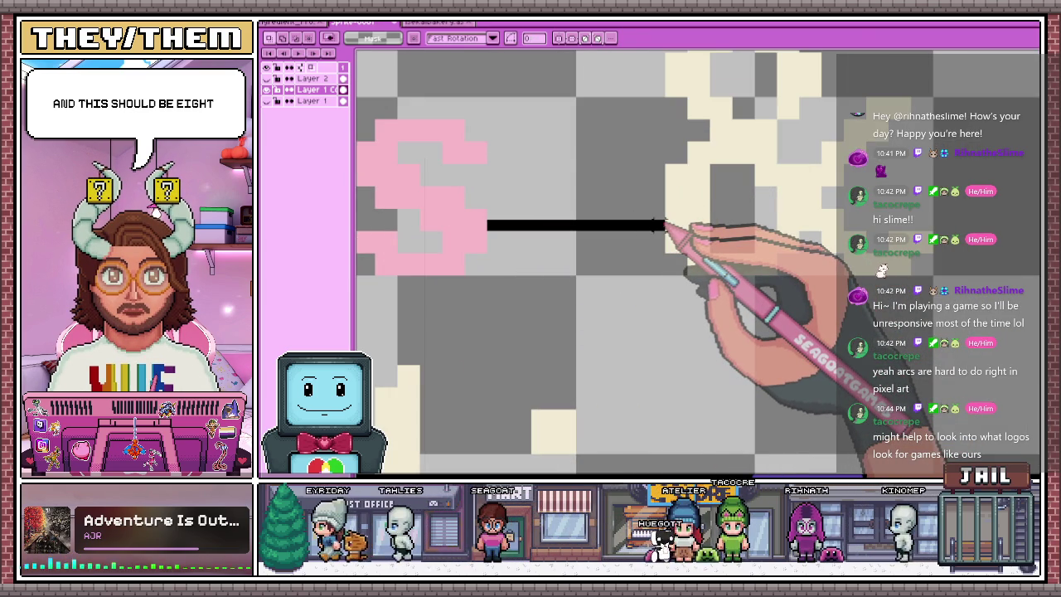
pyautogui.scroll(-1, 675, 225)
pyautogui.scroll(-1, 663, 284)
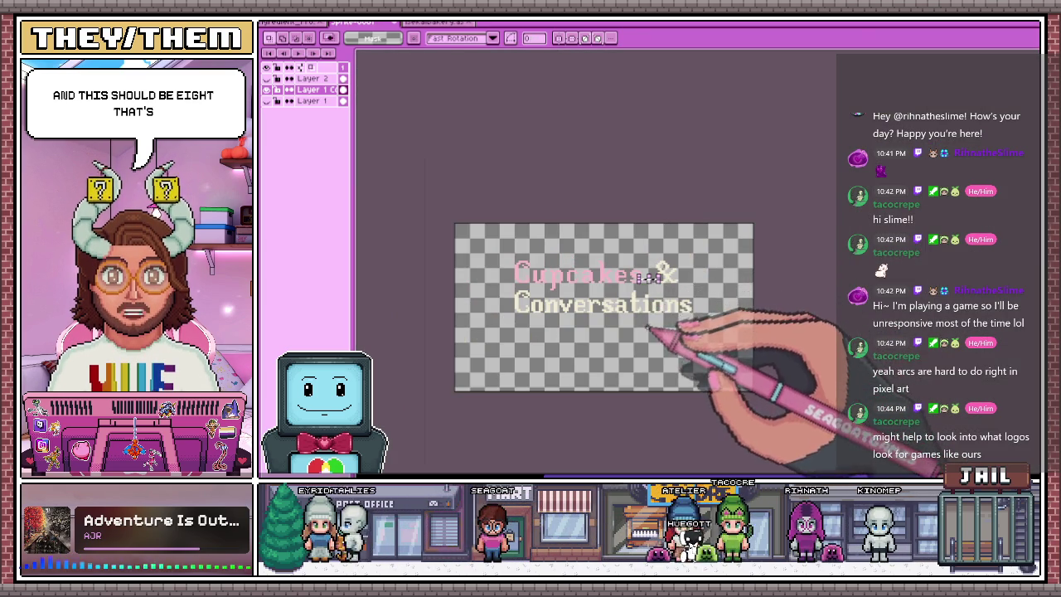
pyautogui.scroll(2, 655, 324)
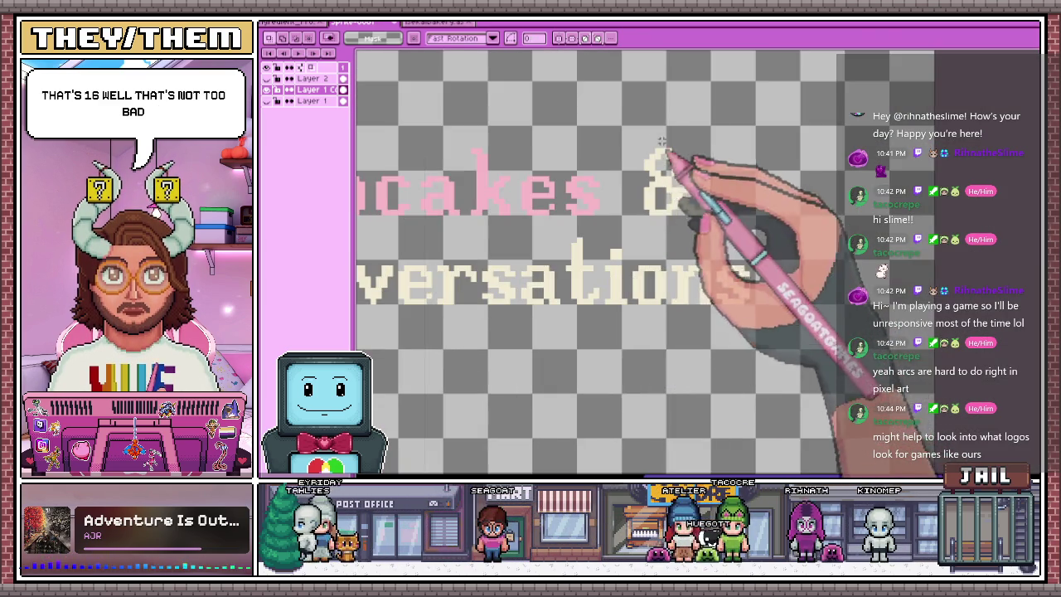
pyautogui.scroll(-3, 672, 143)
pyautogui.scroll(1, 535, 165)
pyautogui.scroll(1, 514, 199)
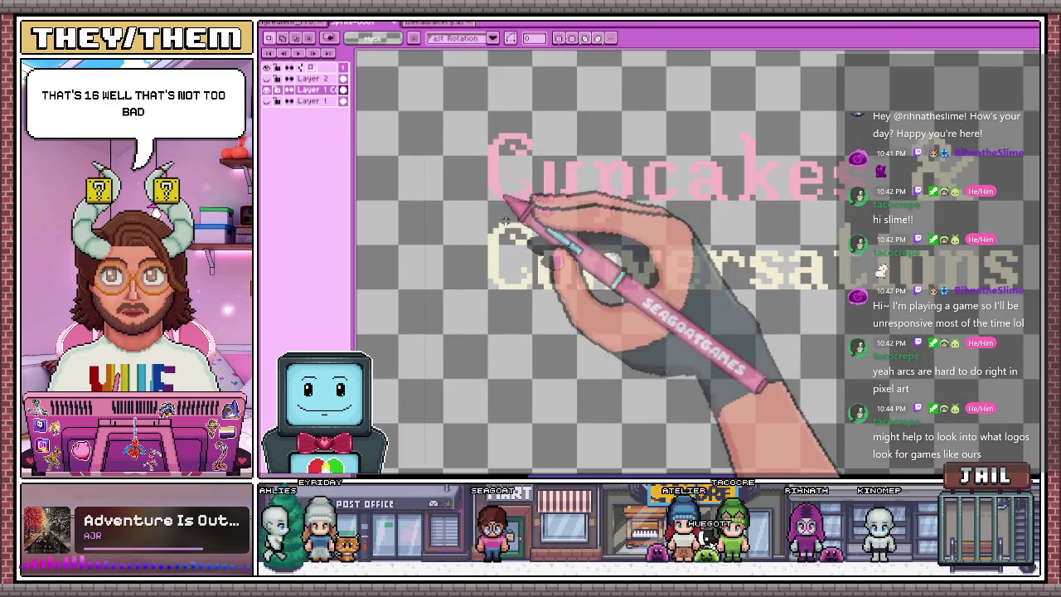
pyautogui.scroll(-1, 505, 219)
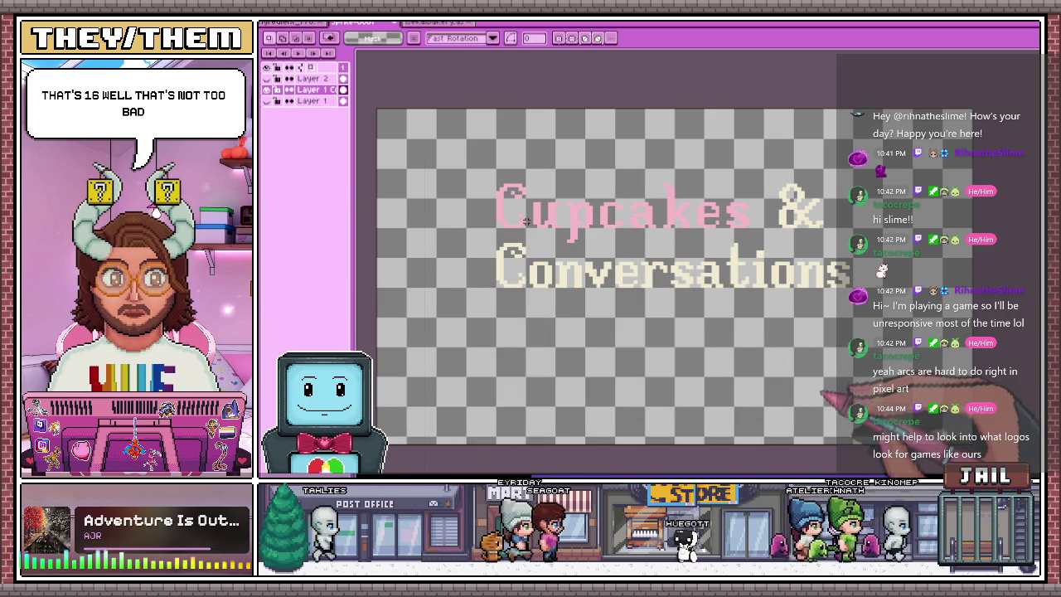
pyautogui.hotkey('ctrl', 's')
pyautogui.hotkey('alt', 'Tab')
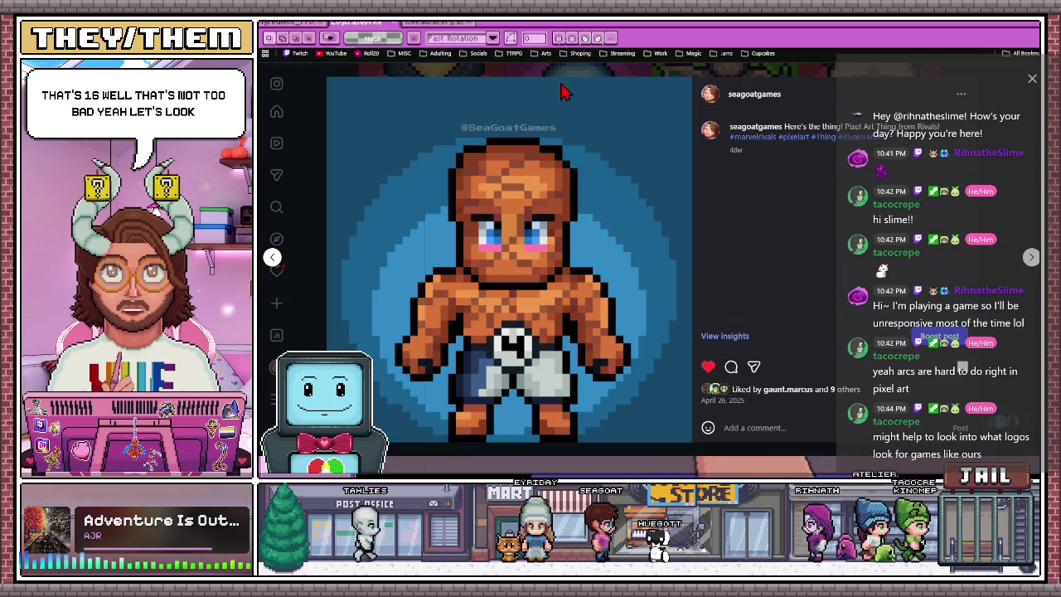
pyautogui.hotkey('alt', 'Tab')
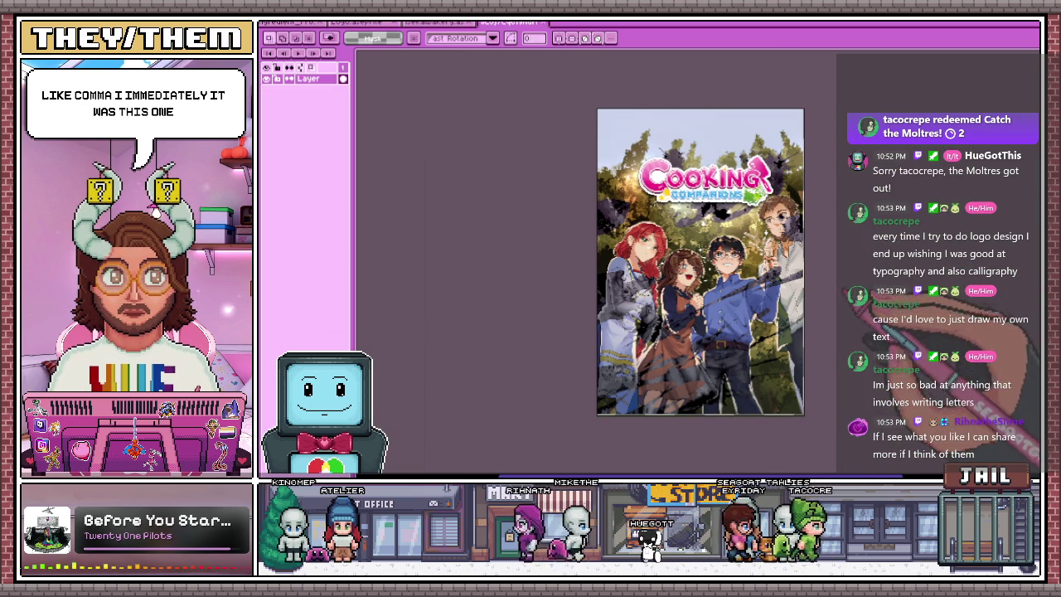
# Zoom in and out around the Cooking Companions cover logo to study its lettering
pyautogui.scroll(1, 742, 190)
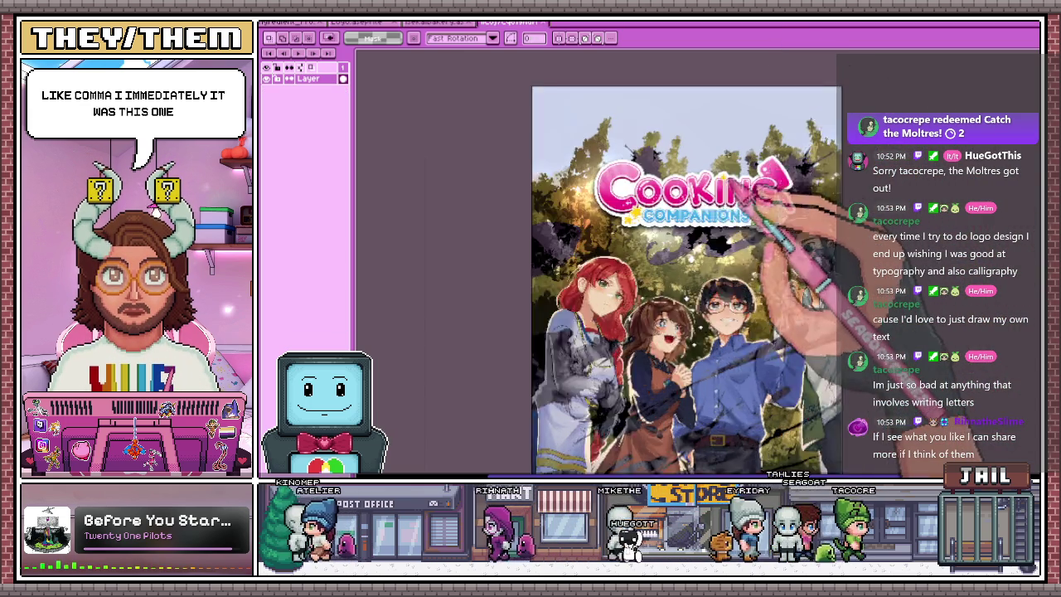
pyautogui.scroll(1, 742, 190)
pyautogui.scroll(1, 742, 190)
pyautogui.scroll(1, 741, 190)
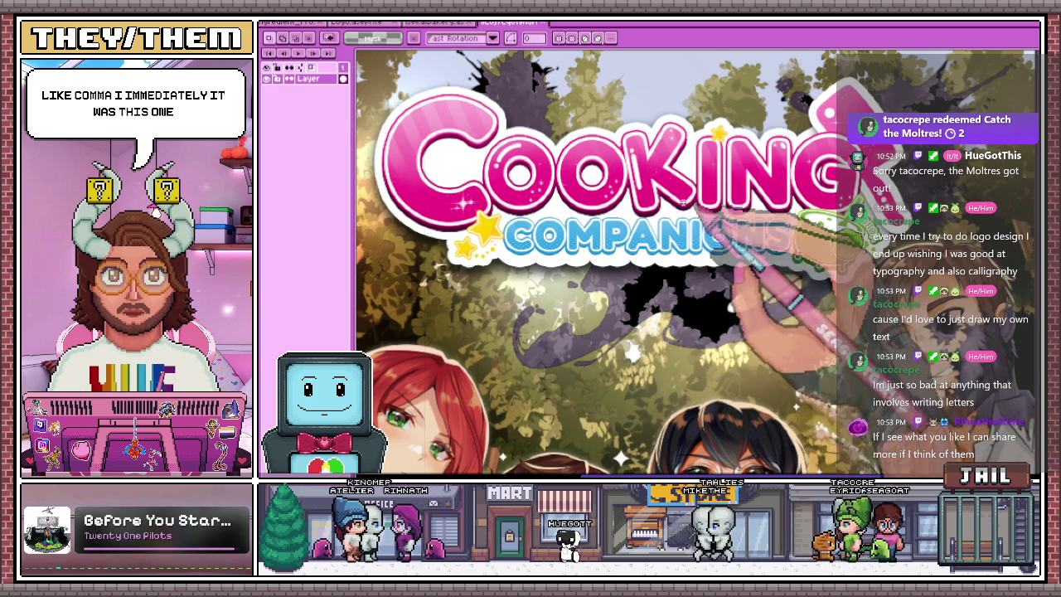
pyautogui.scroll(-1, 683, 202)
pyautogui.scroll(2, 663, 236)
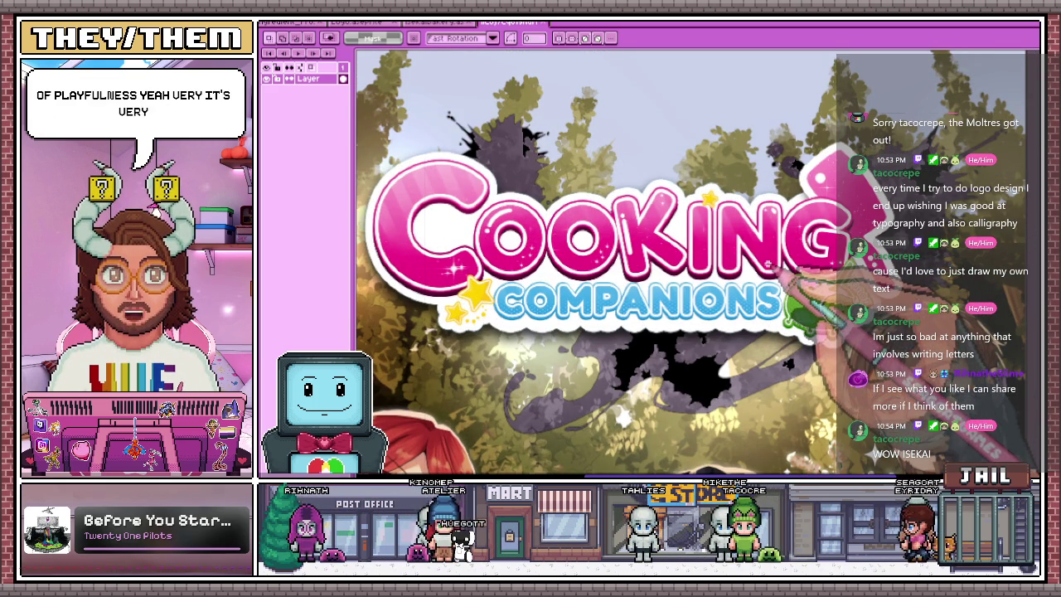
pyautogui.scroll(-1, 767, 264)
pyautogui.scroll(-1, 768, 264)
pyautogui.scroll(1, 663, 398)
pyautogui.scroll(1, 645, 426)
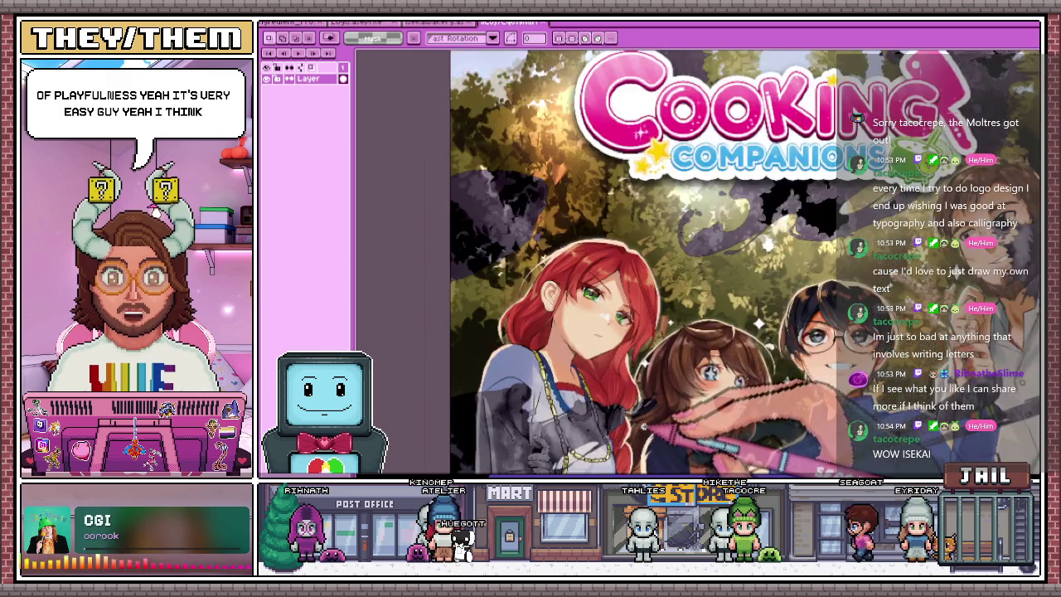
pyautogui.scroll(3, 645, 425)
pyautogui.scroll(-2, 644, 426)
pyautogui.scroll(-1, 644, 425)
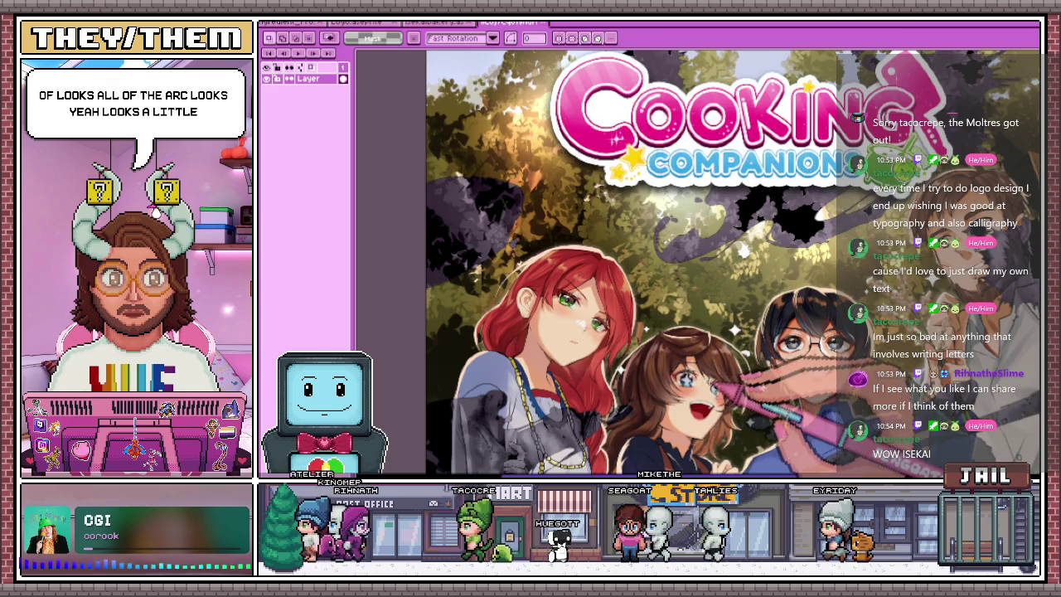
pyautogui.scroll(-3, 817, 241)
pyautogui.scroll(2, 817, 241)
pyautogui.scroll(2, 817, 240)
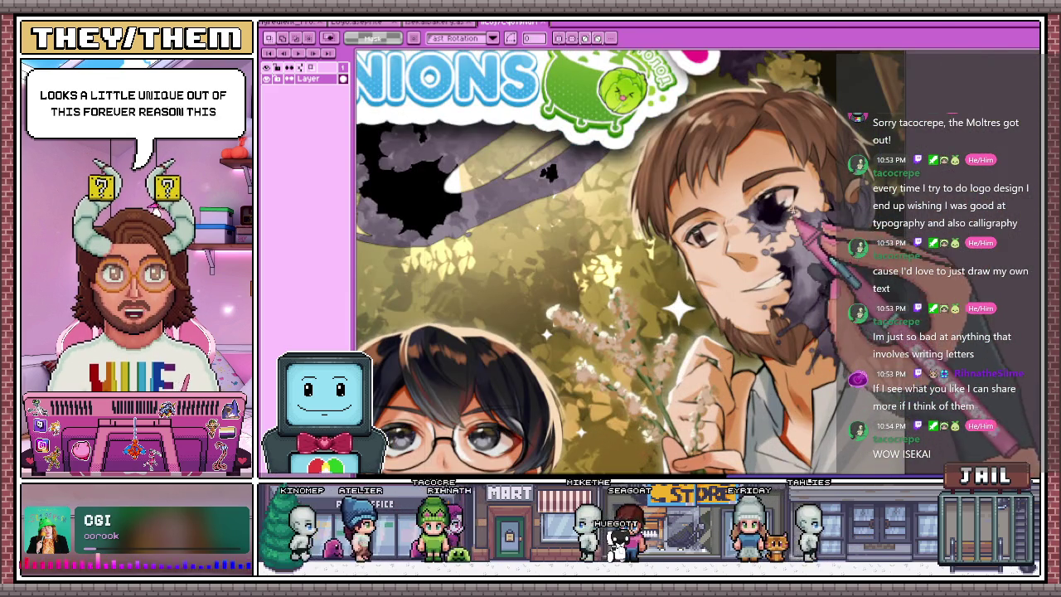
pyautogui.scroll(2, 788, 219)
pyautogui.scroll(-2, 792, 231)
pyautogui.scroll(-2, 781, 237)
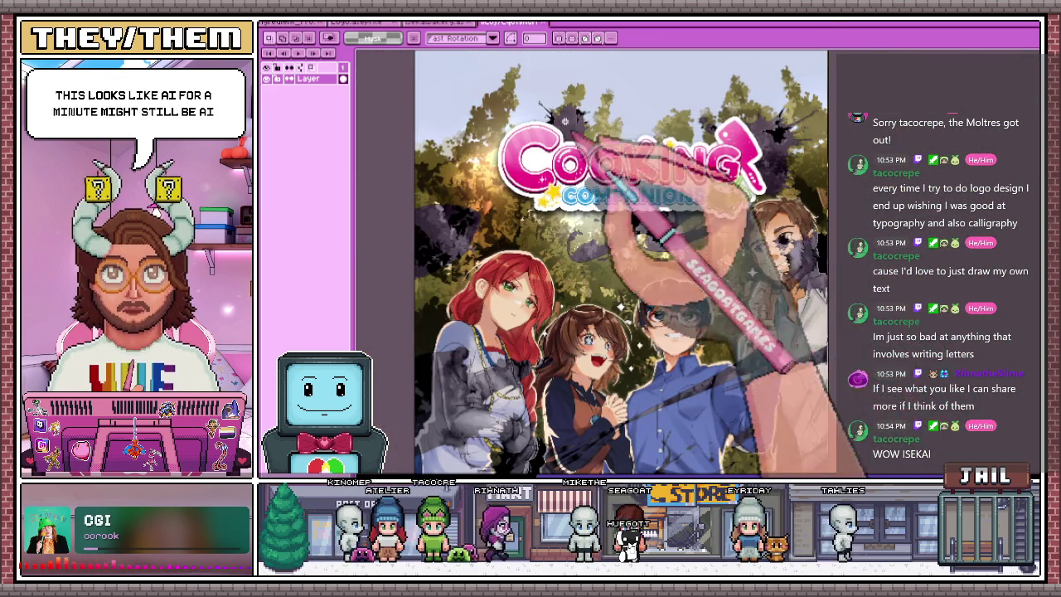
pyautogui.scroll(2, 734, 150)
pyautogui.scroll(2, 705, 206)
pyautogui.scroll(-1, 706, 206)
pyautogui.scroll(1, 710, 261)
pyautogui.scroll(-1, 700, 282)
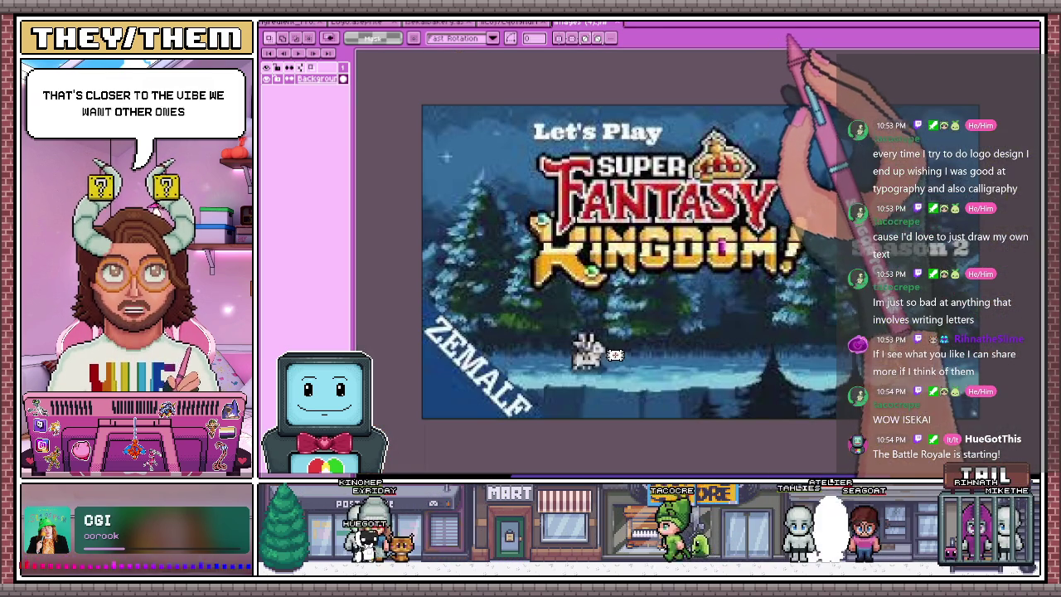
# Zoom in and out on the Super Fantasy Kingdom title to examine its lettering
pyautogui.scroll(1, 616, 376)
pyautogui.scroll(-1, 615, 376)
pyautogui.scroll(2, 615, 376)
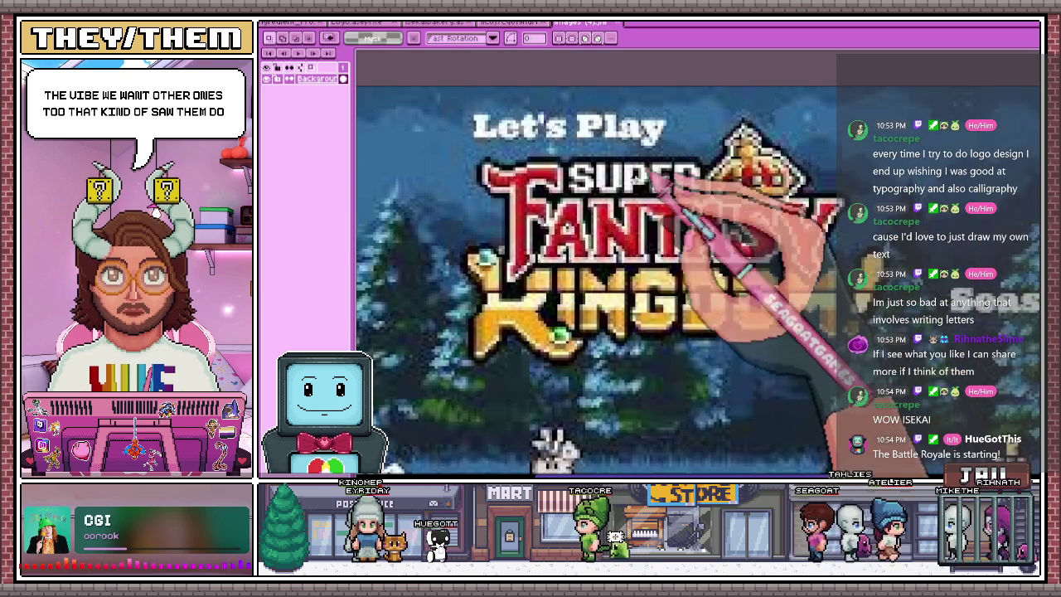
pyautogui.scroll(1, 615, 375)
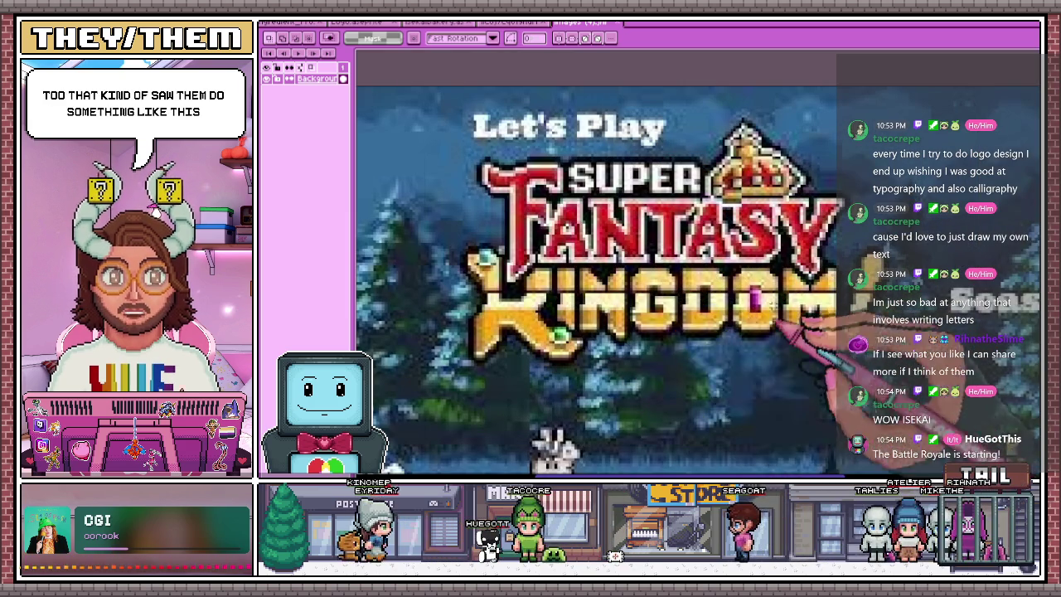
pyautogui.scroll(-3, 663, 282)
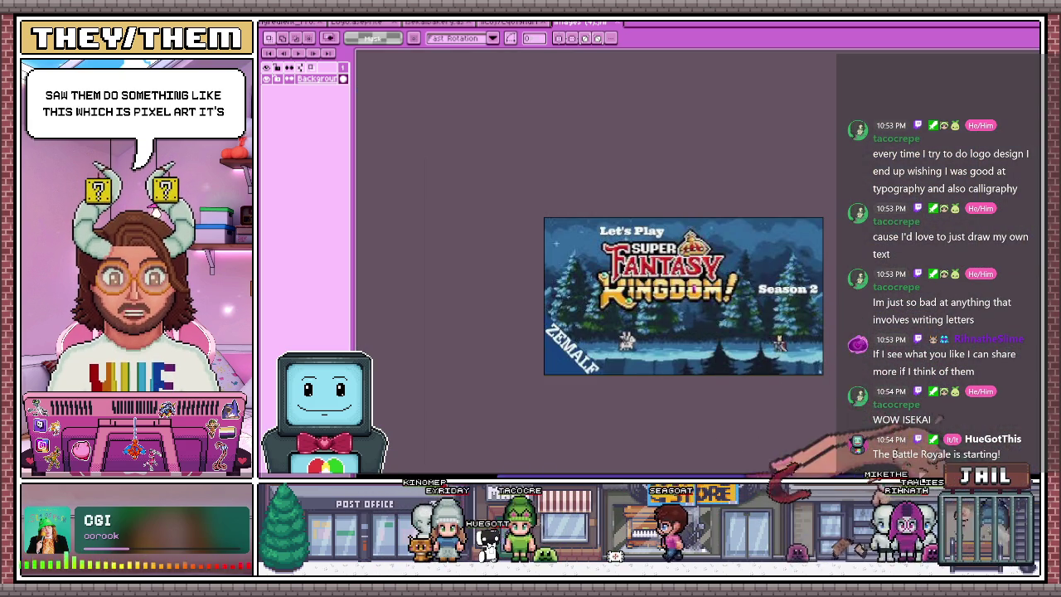
pyautogui.scroll(-1, 614, 335)
pyautogui.scroll(1, 641, 350)
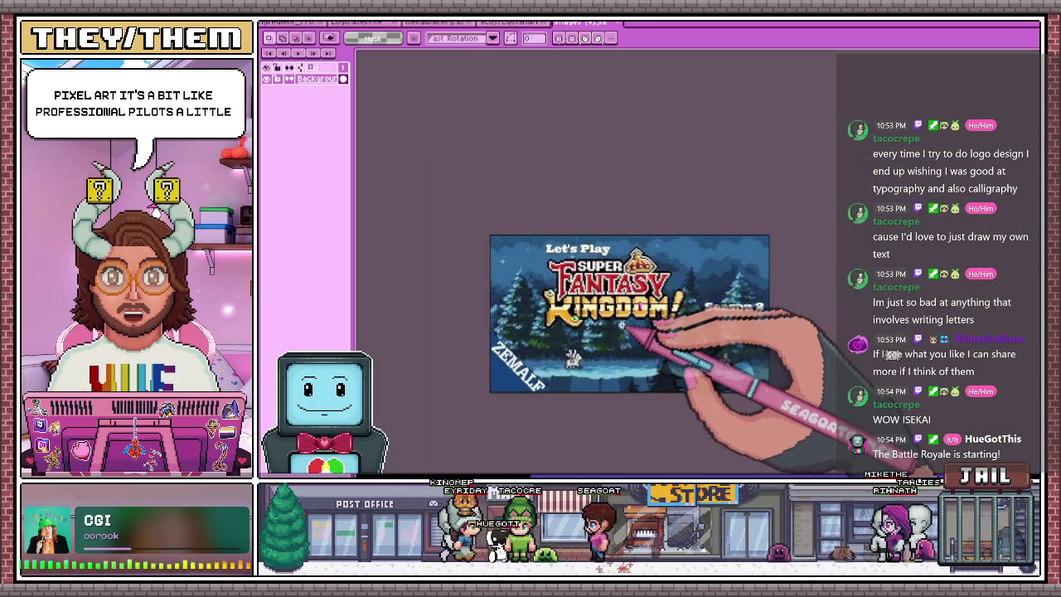
pyautogui.scroll(2, 621, 327)
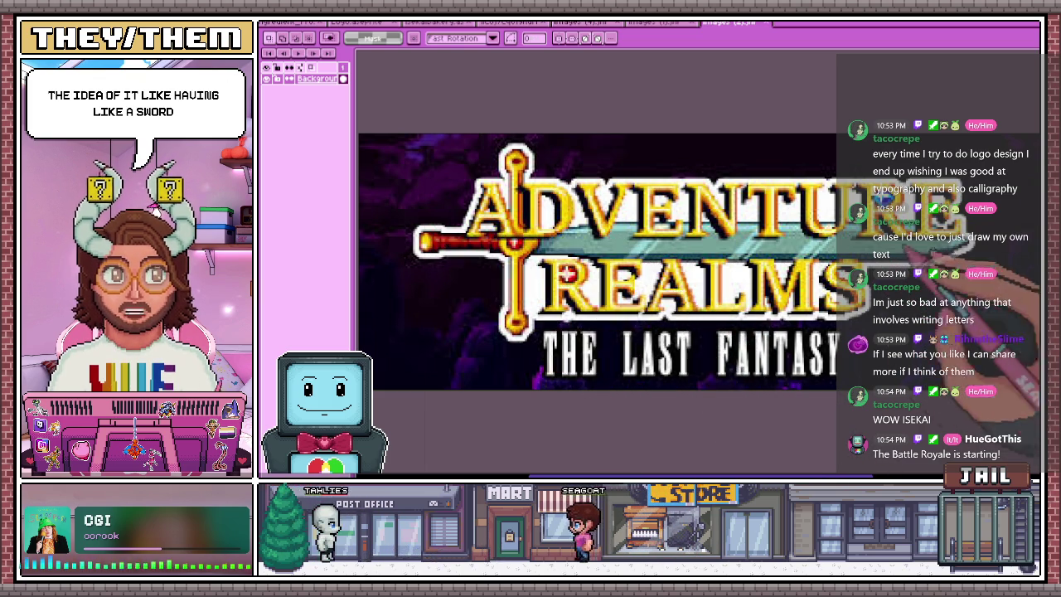
# Cycle through the reference images, enlarging Project Shadowglass, and end on Cooking Companions
pyautogui.hotkey('ctrl', 'shift', 'Tab')
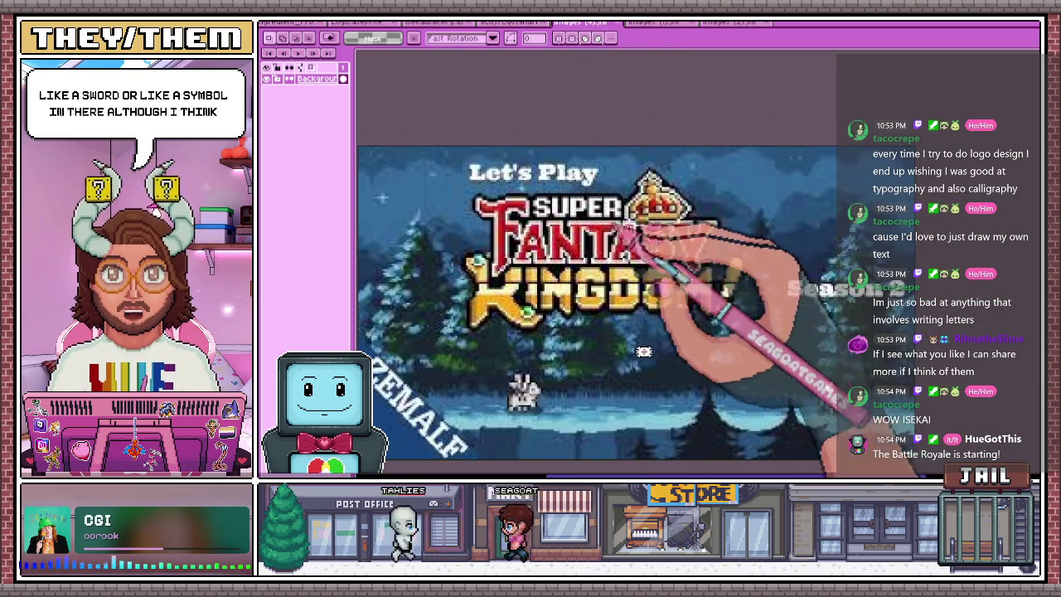
pyautogui.hotkey('ctrl', 'Tab')
pyautogui.hotkey('ctrl', 'Tab')
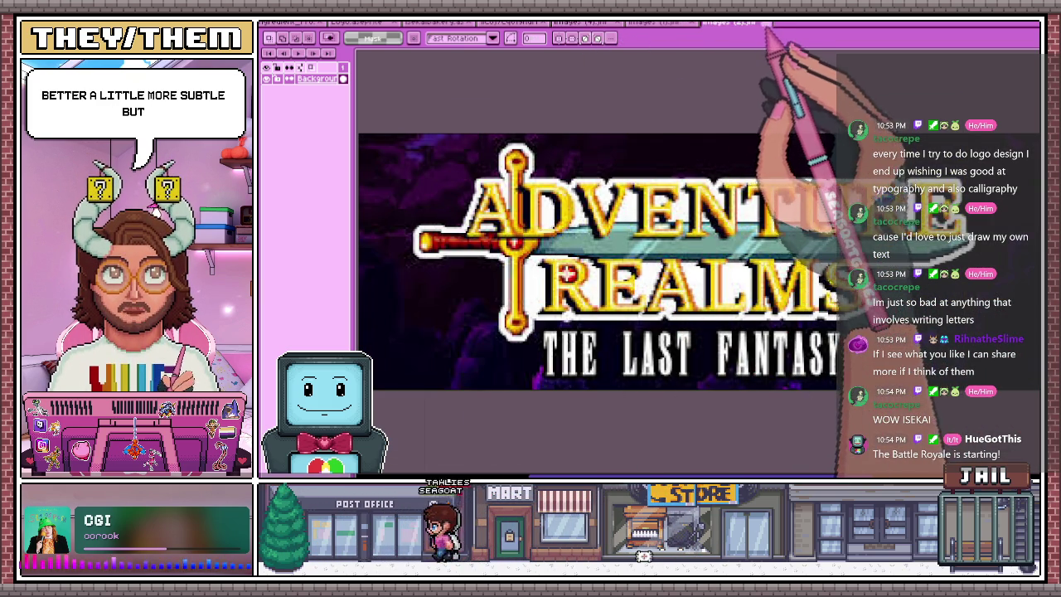
pyautogui.hotkey('ctrl', 'shift', 'Tab')
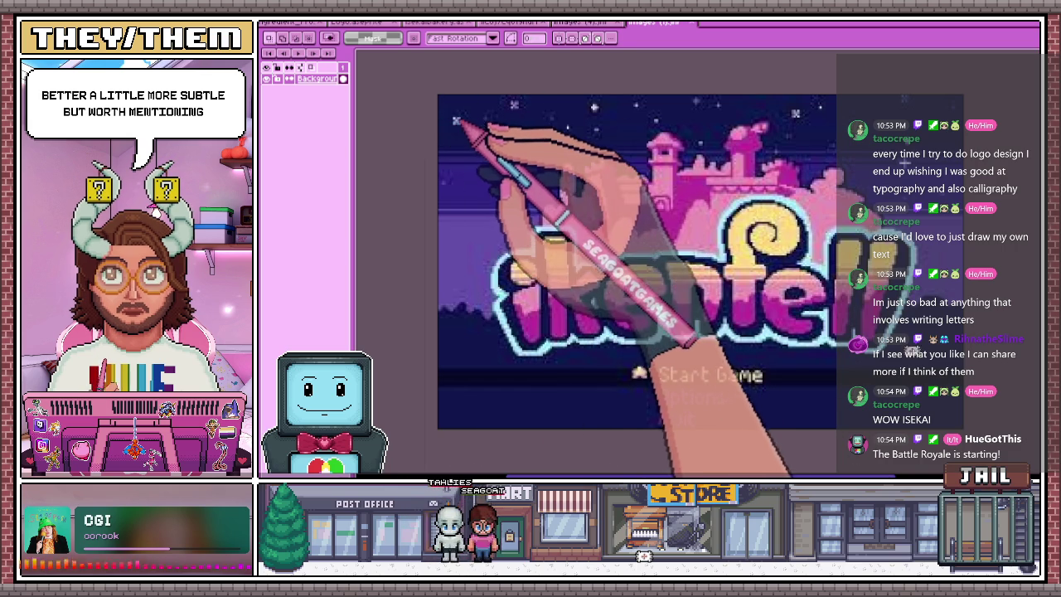
pyautogui.hotkey('ctrl', 'Tab')
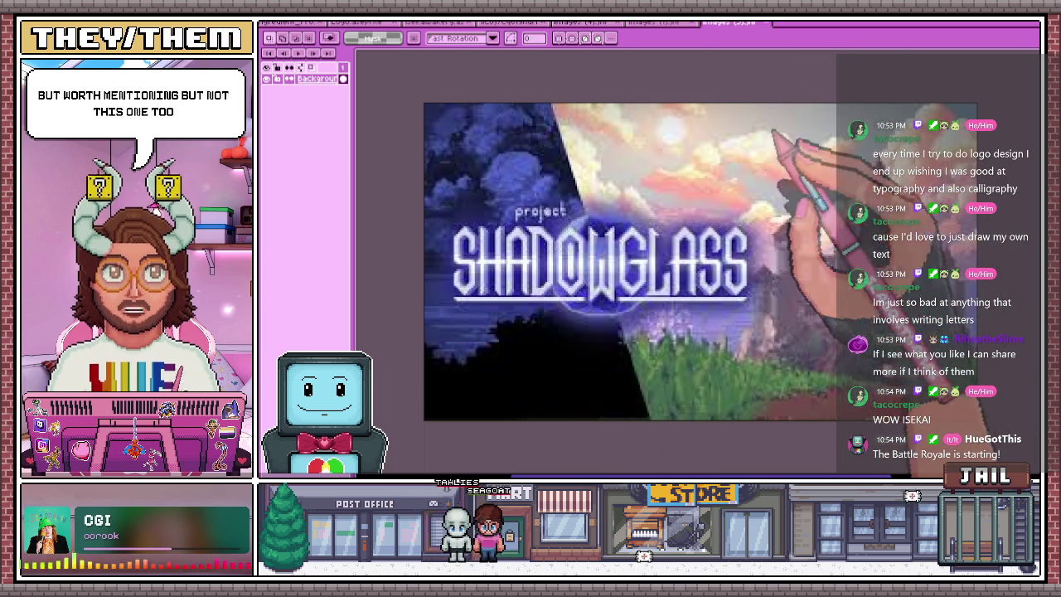
pyautogui.hotkey('ctrl', '+')
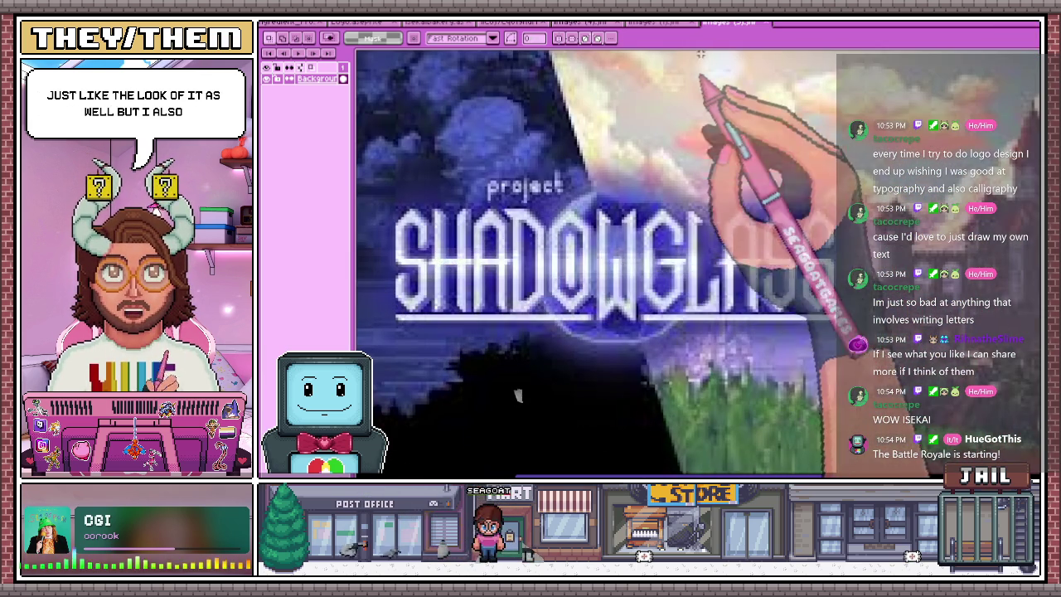
pyautogui.hotkey('ctrl', 'shift', 'Tab')
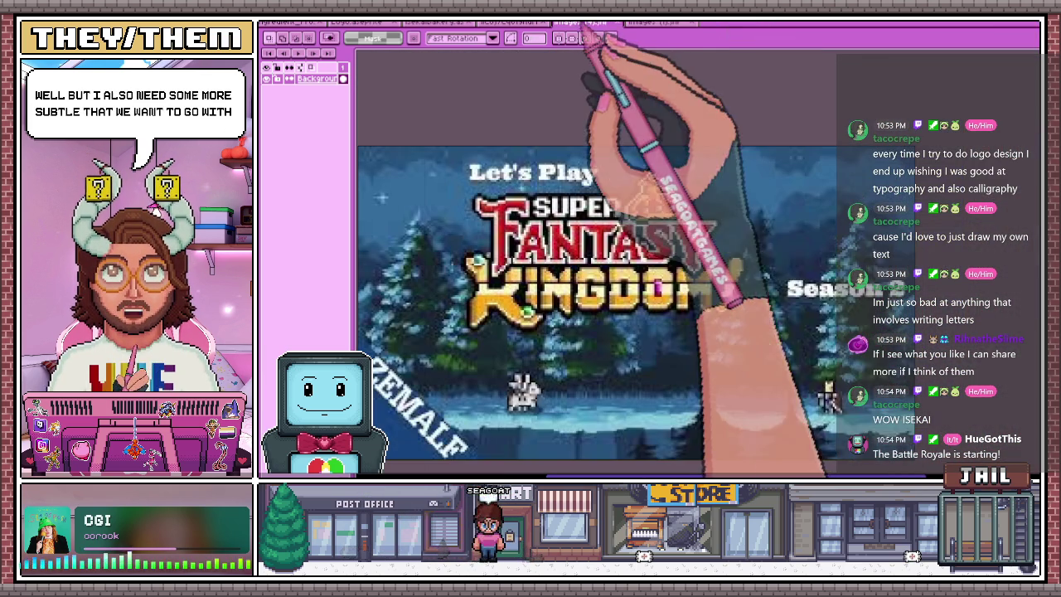
pyautogui.hotkey('ctrl', 'shift', 'Tab')
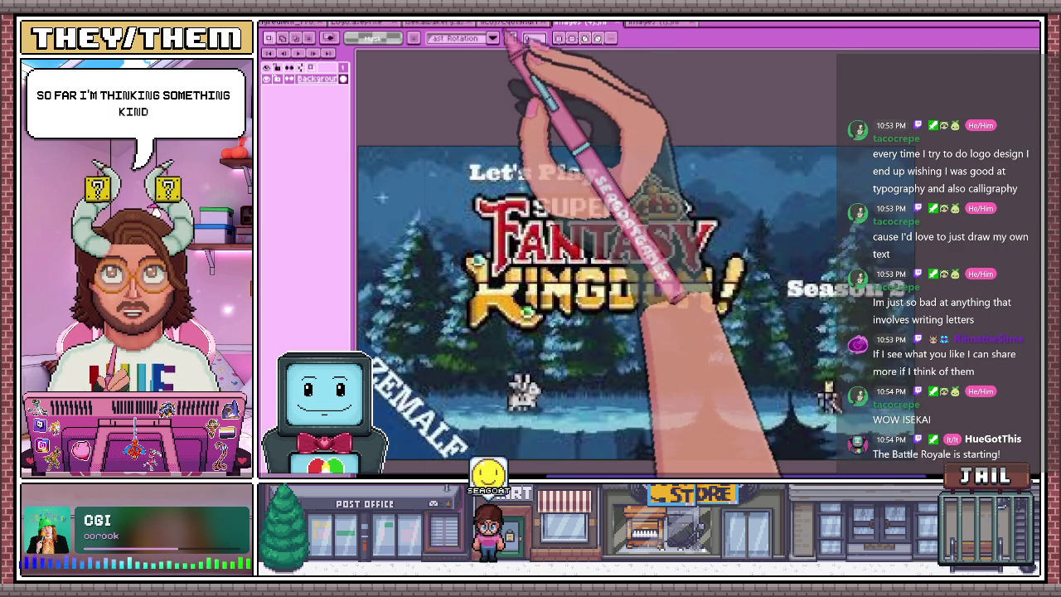
pyautogui.hotkey('ctrl', 'shift', 'Tab')
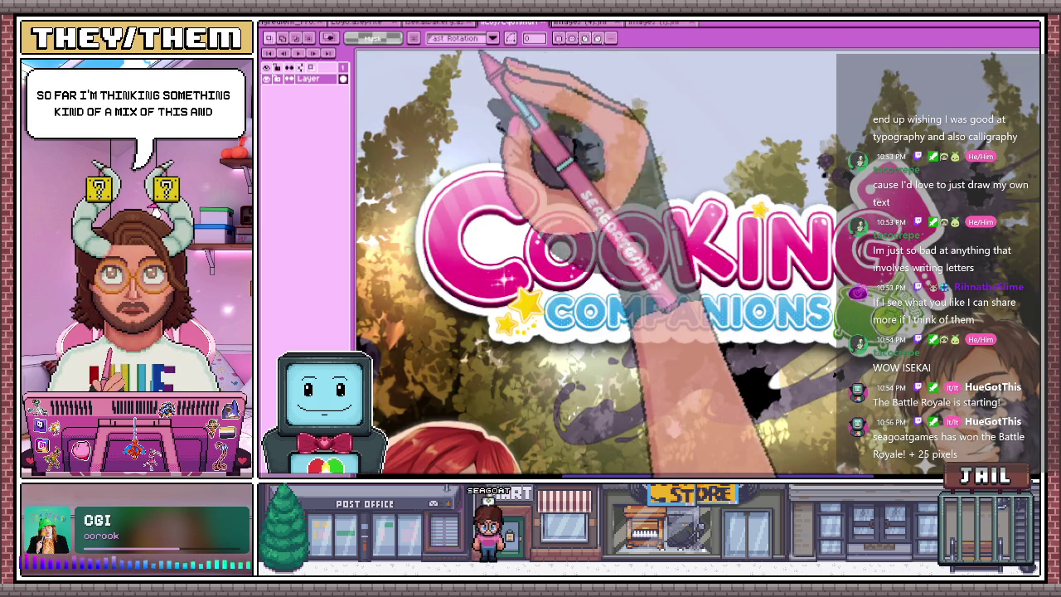
# Dock the Cooking Companions, Ikenfell and Super Fantasy Kingdom references in a right-hand side pane
pyautogui.moveTo(505, 23); pyautogui.dragTo(879, 54)
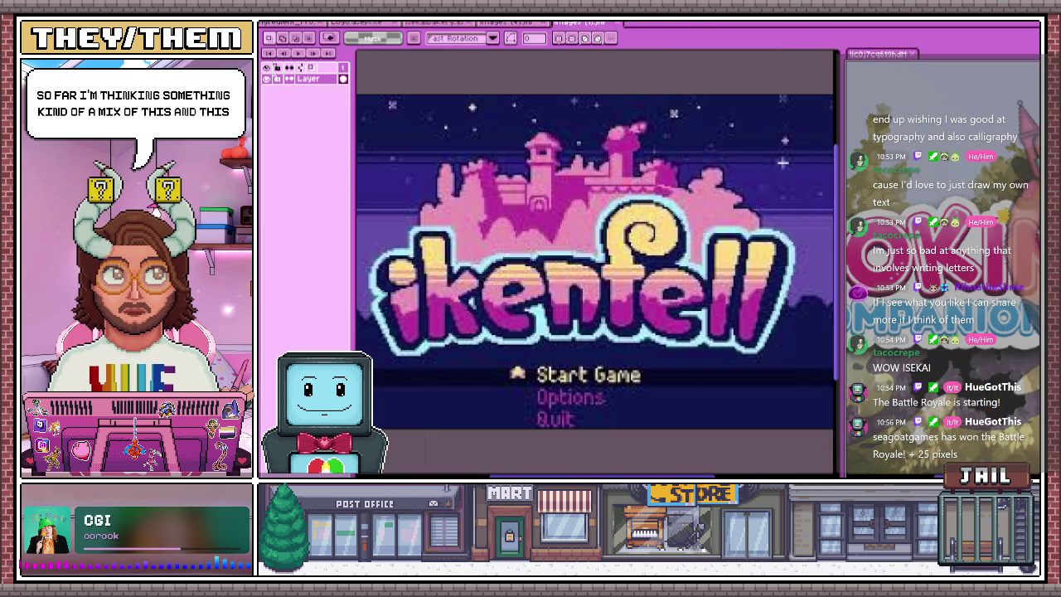
pyautogui.moveTo(580, 22); pyautogui.dragTo(954, 54)
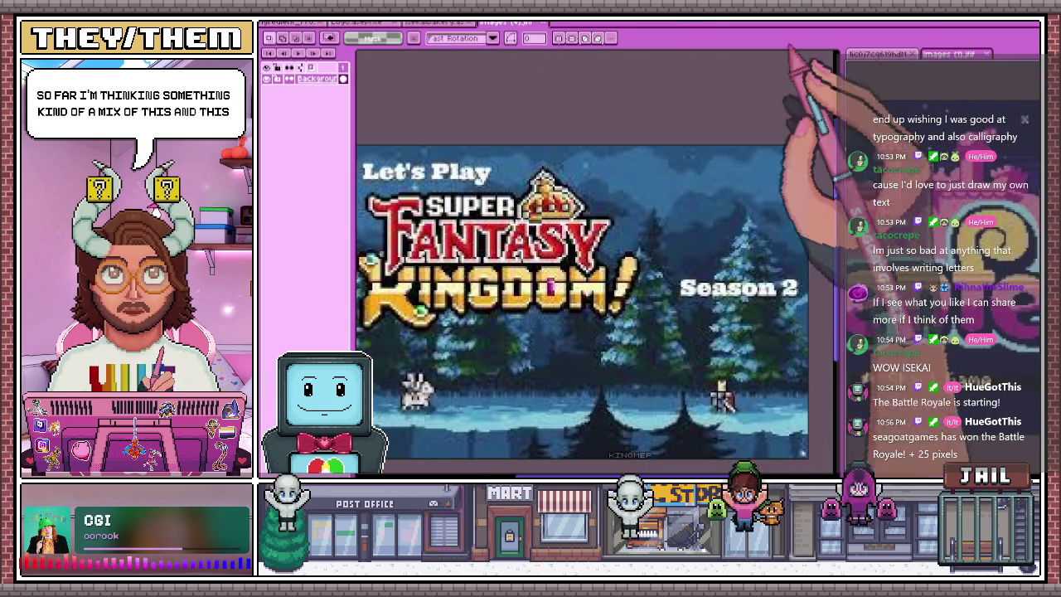
pyautogui.moveTo(506, 23); pyautogui.dragTo(954, 54)
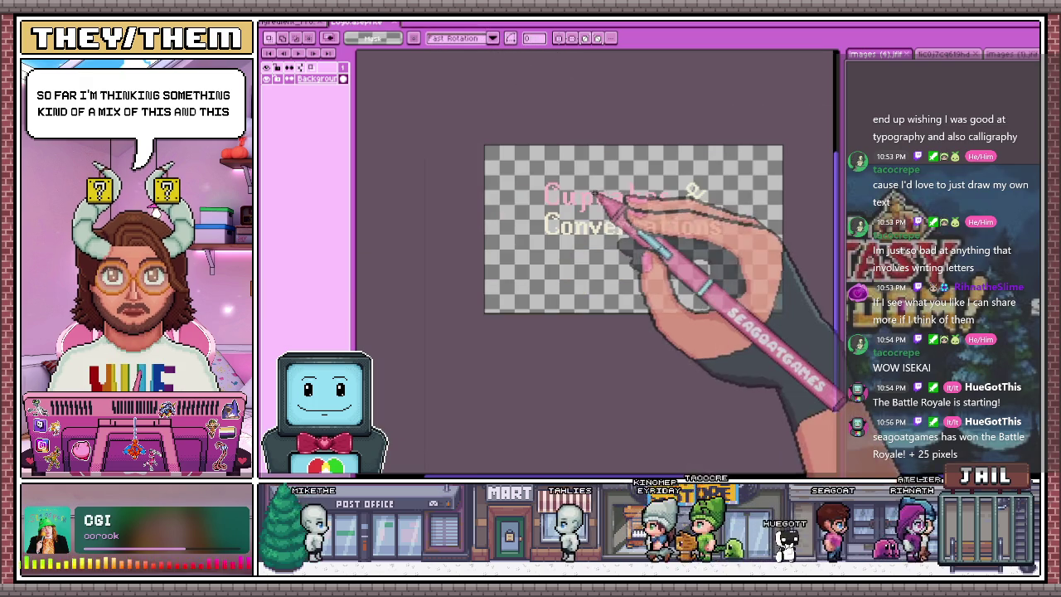
# Bring the title file into view and duplicate the title layer as a backup
pyautogui.moveTo(485, 29); pyautogui.dragTo(987, 307)
pyautogui.scroll(3, 606, 232)
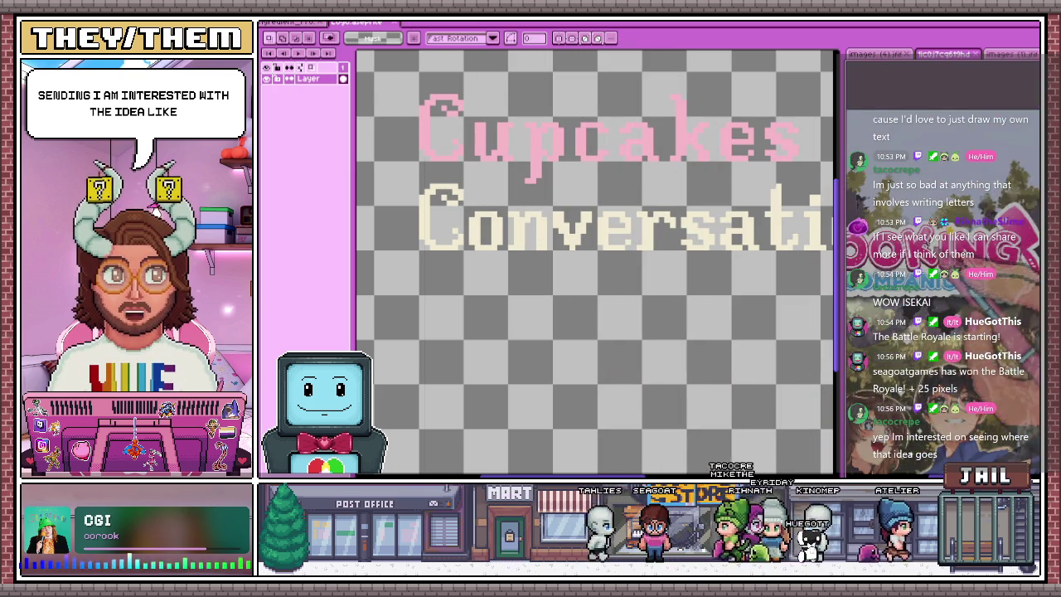
pyautogui.scroll(-2, 528, 241)
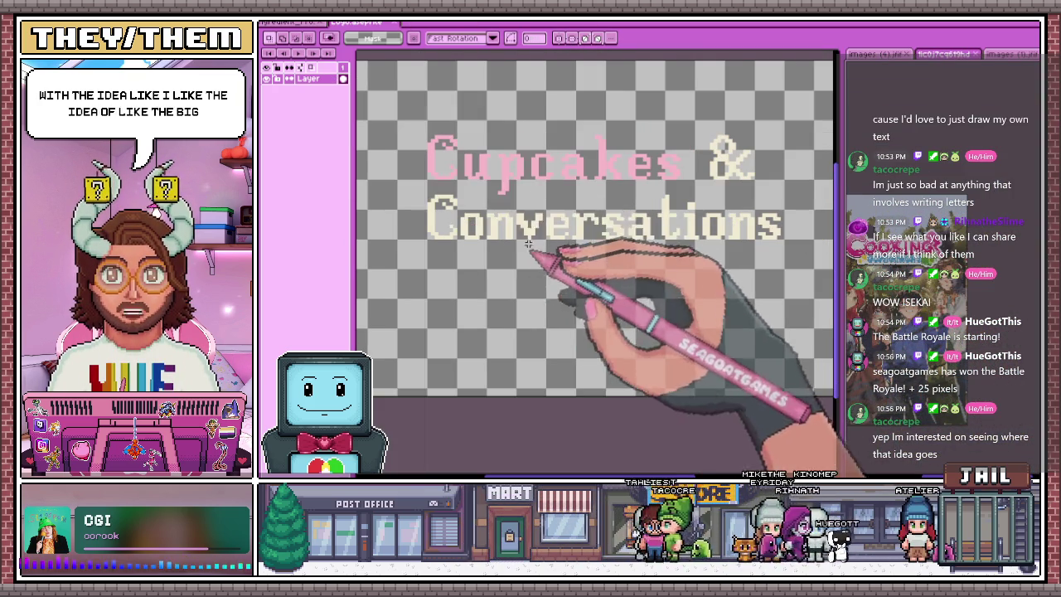
pyautogui.hotkey('ctrl', 'j')
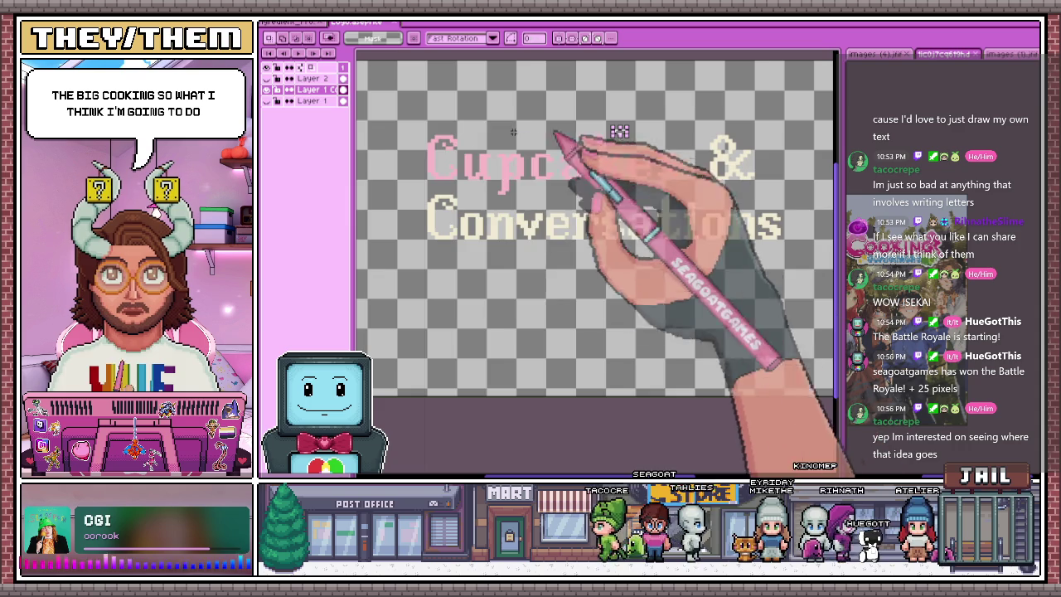
# Select the old small 'Cupcakes &' lettering and delete it
pyautogui.moveTo(398, 107); pyautogui.dragTo(762, 187)
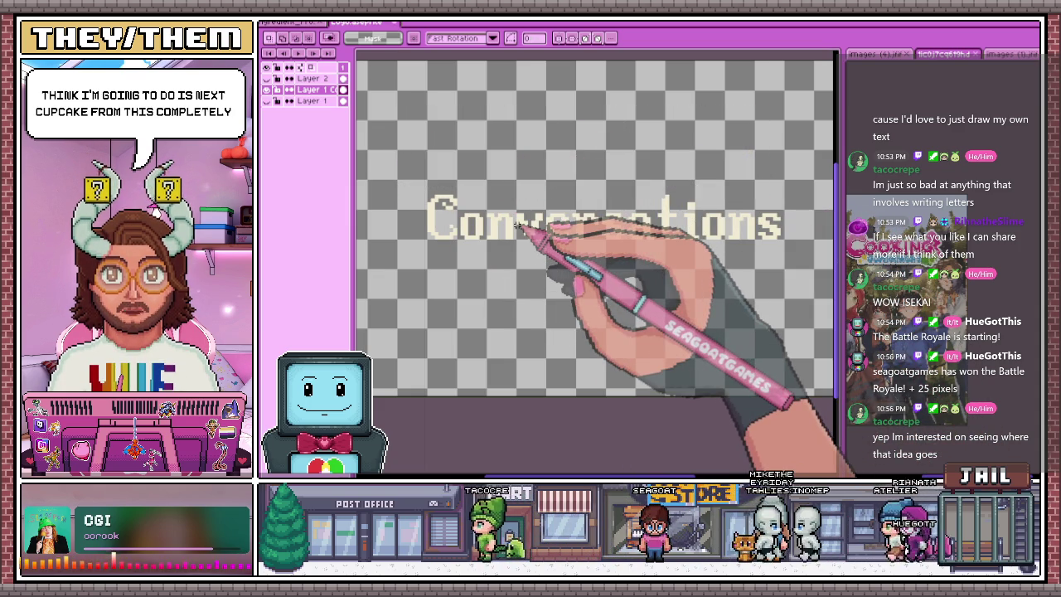
pyautogui.scroll(-3, 510, 222)
pyautogui.scroll(2, 489, 199)
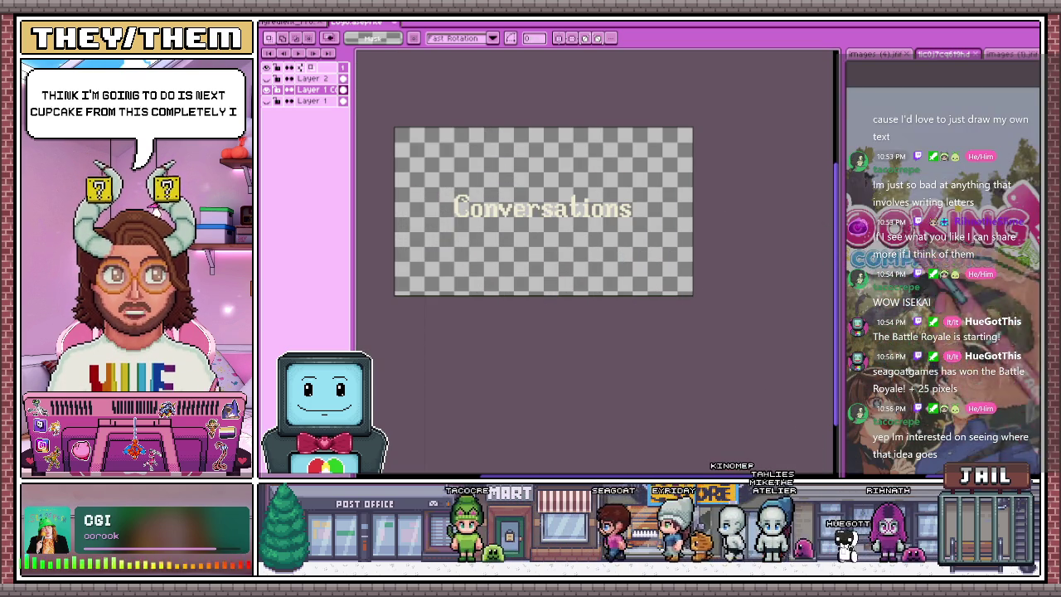
pyautogui.press('i')
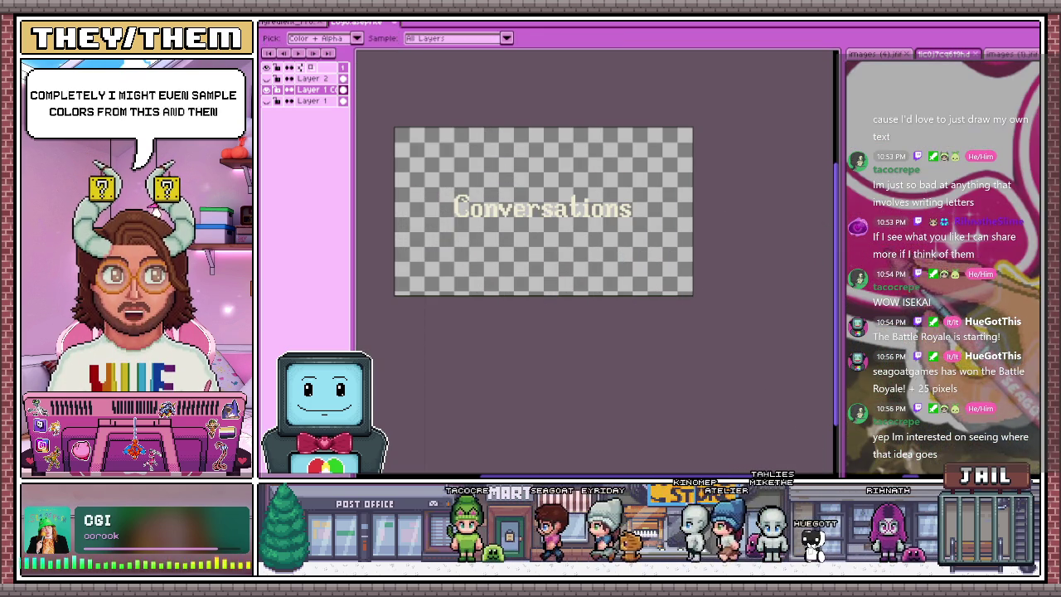
pyautogui.press('m')
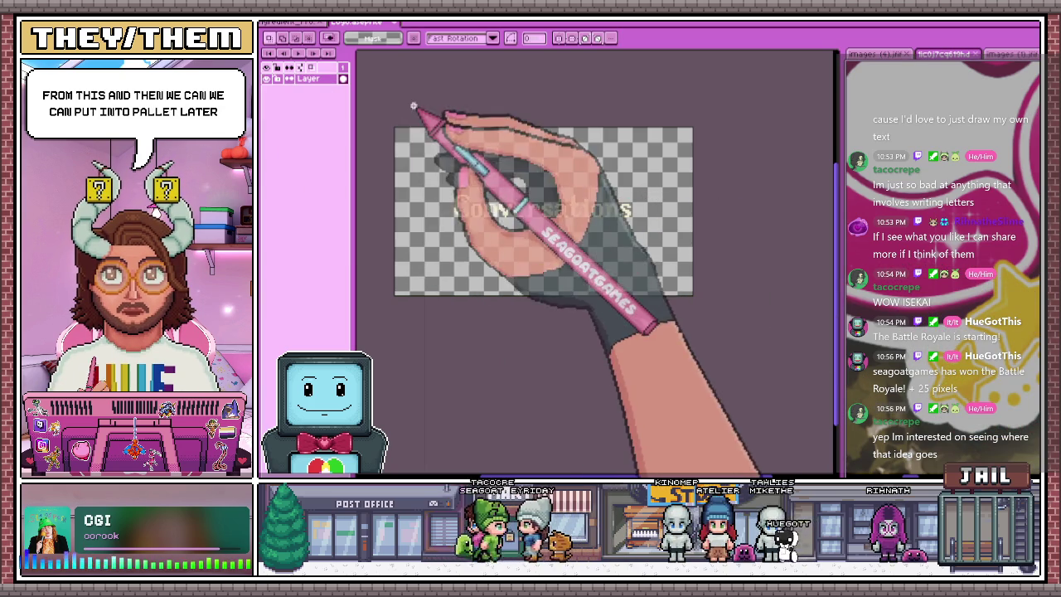
pyautogui.press('Delete')
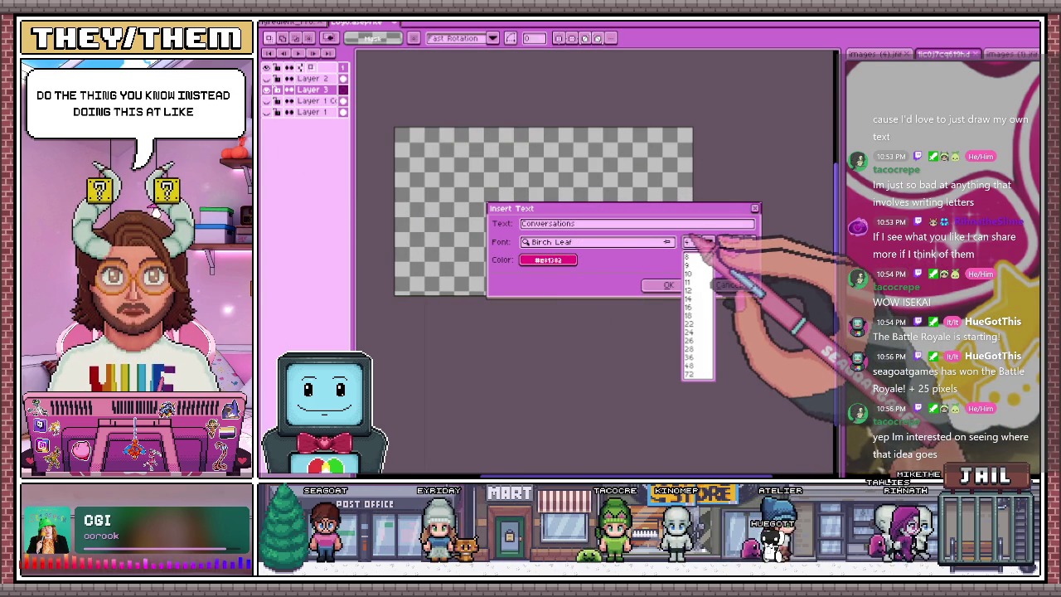
# Place the larger pink 'Conversations' text on the canvas and adjust its position
pyautogui.click(688, 365)
pyautogui.click(668, 285)
pyautogui.moveTo(538, 206)
pyautogui.mouseDown()
pyautogui.moveTo(540, 166)
pyautogui.moveTo(535, 182)
pyautogui.mouseUp()
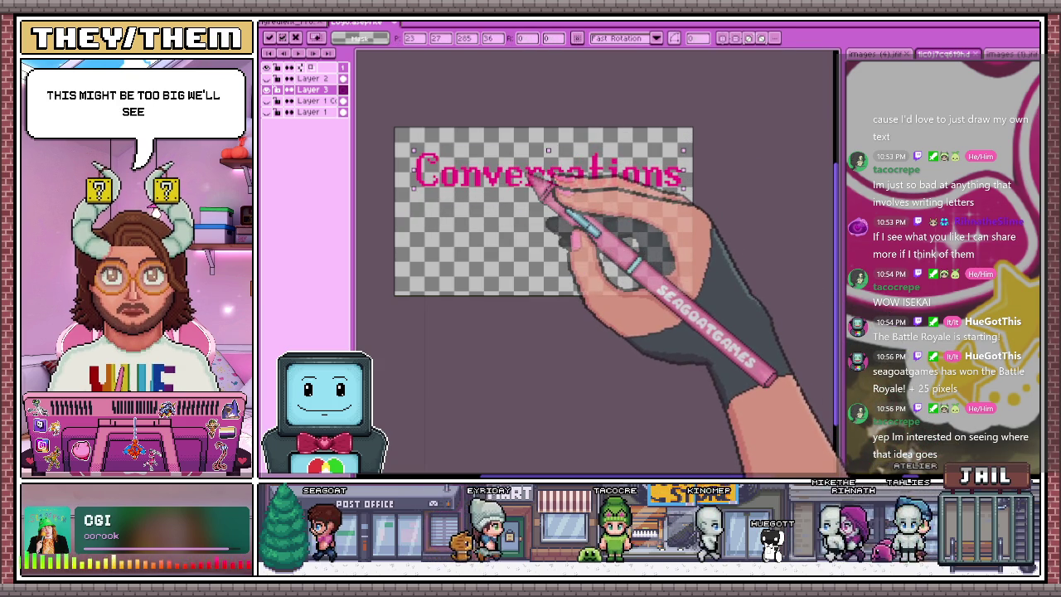
pyautogui.scroll(2, 431, 165)
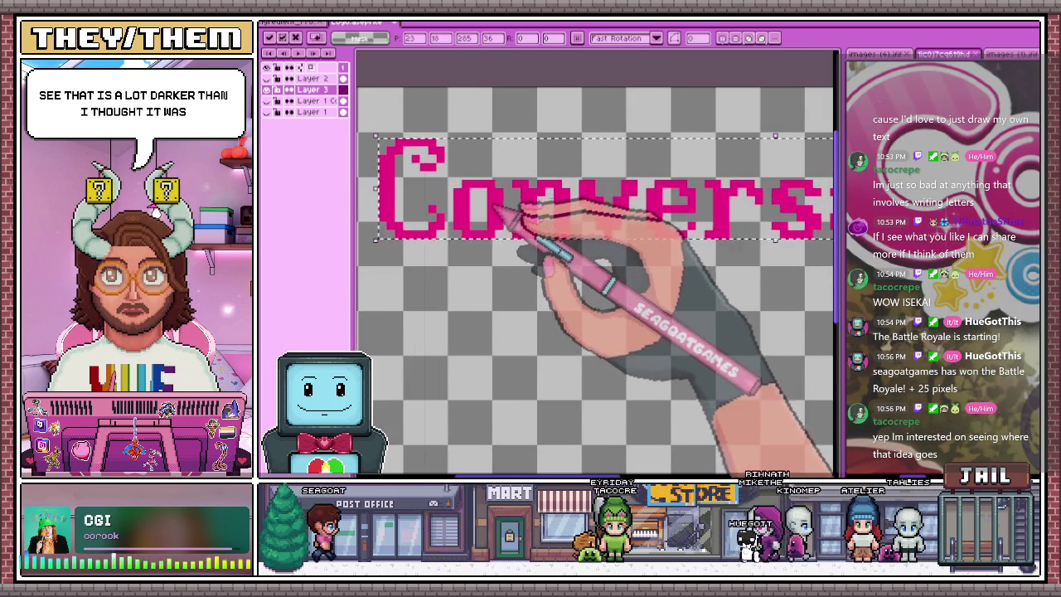
pyautogui.scroll(-1, 510, 217)
pyautogui.moveTo(519, 207); pyautogui.dragTo(517, 219)
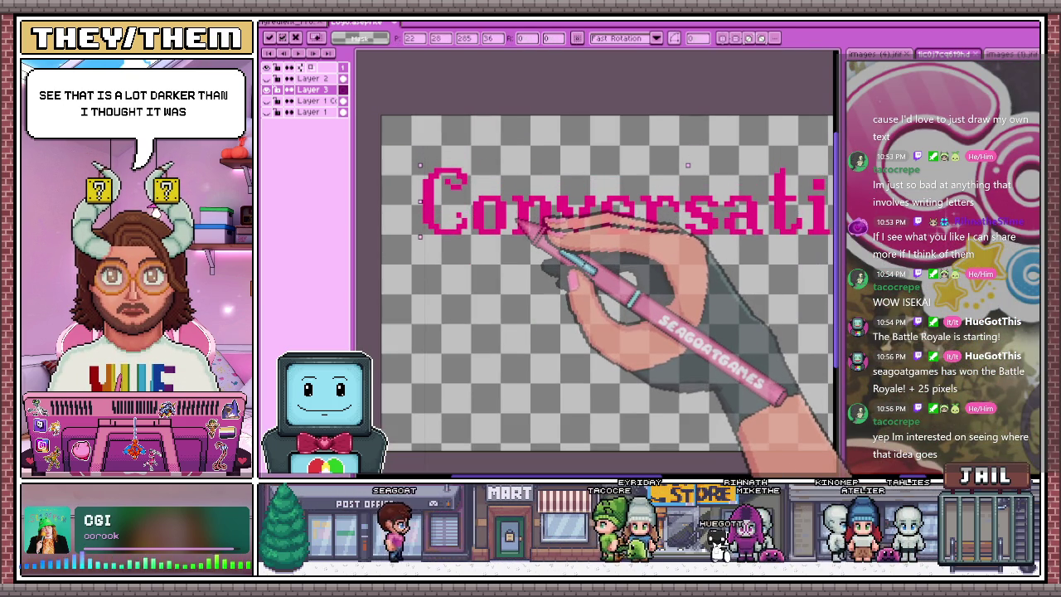
pyautogui.scroll(-3, 511, 223)
pyautogui.scroll(1, 505, 249)
# Change the text to 'Cupcakes' and fix it slightly lower on the canvas
pyautogui.doubleClick(518, 209)
pyautogui.write('Cupcake')
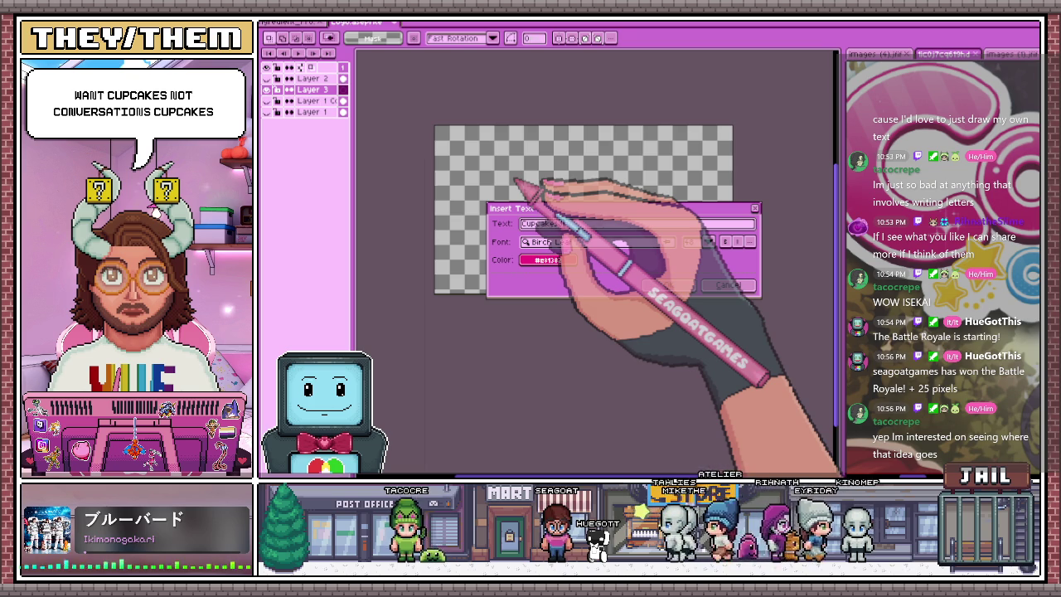
pyautogui.write('d')
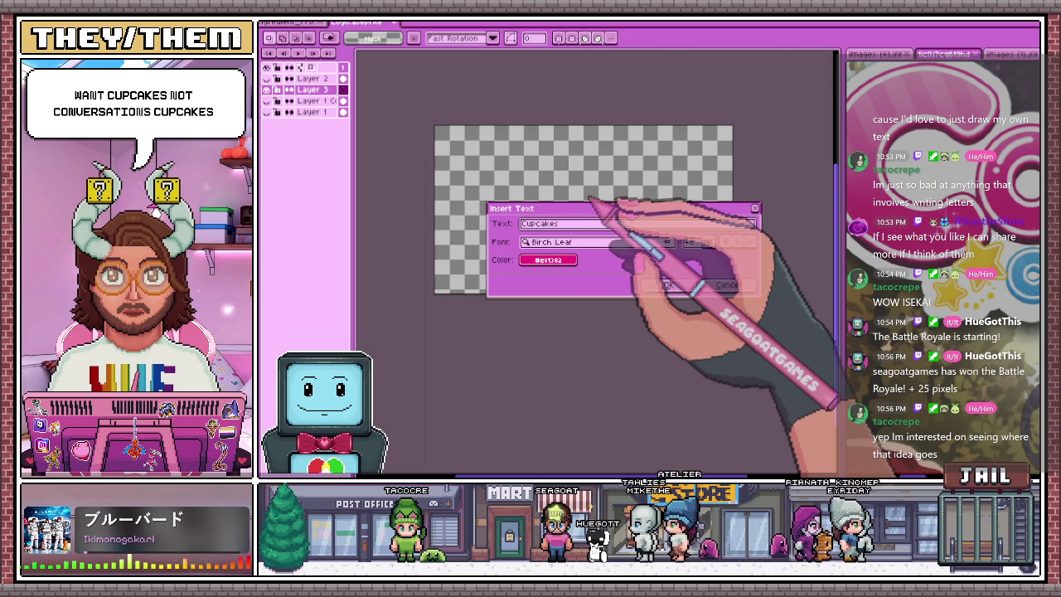
pyautogui.click(672, 284)
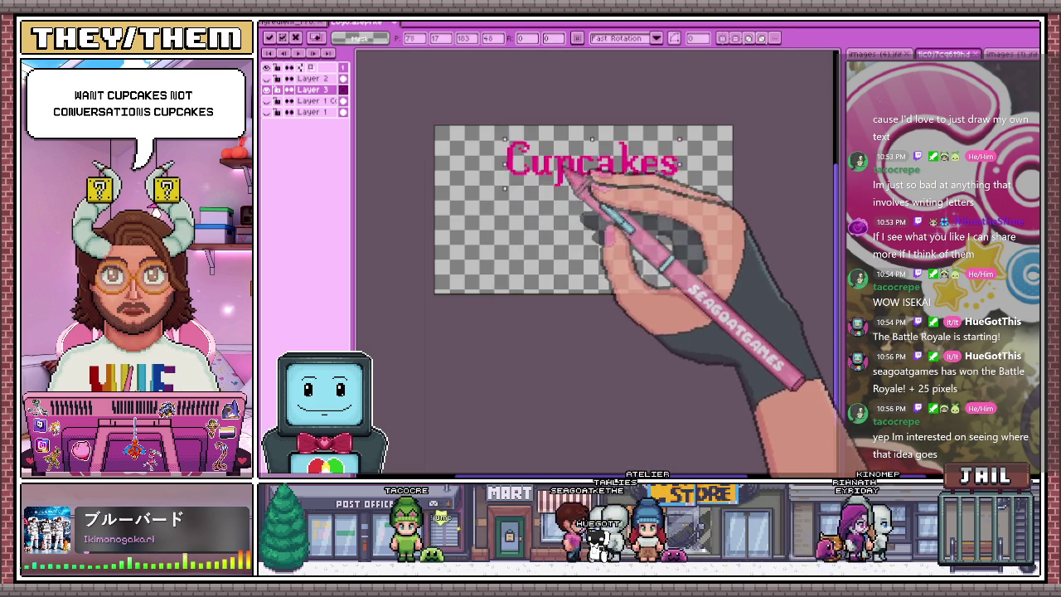
pyautogui.scroll(1, 550, 178)
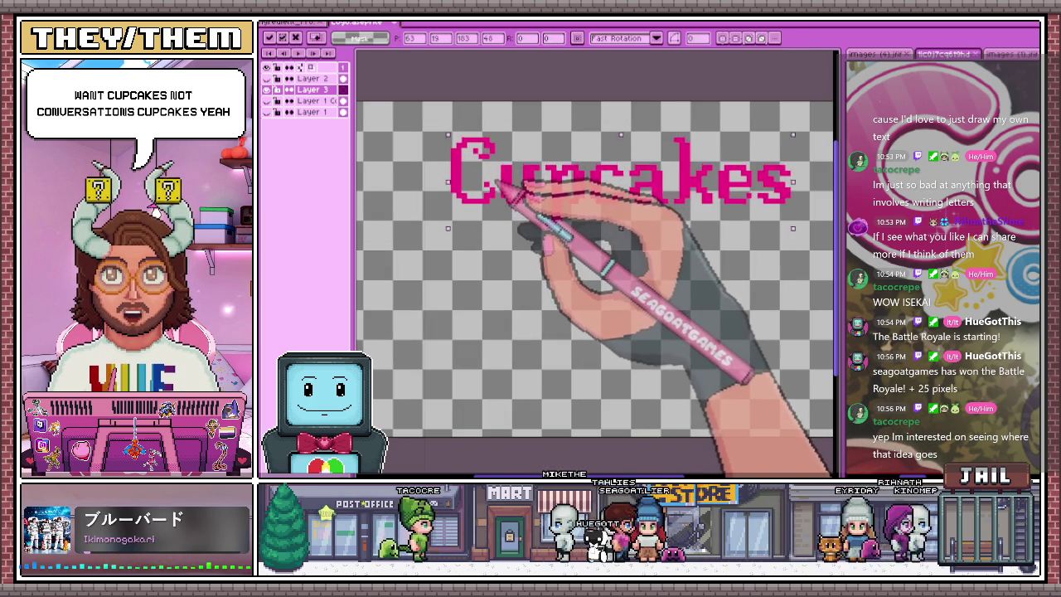
pyautogui.moveTo(502, 186); pyautogui.dragTo(505, 199)
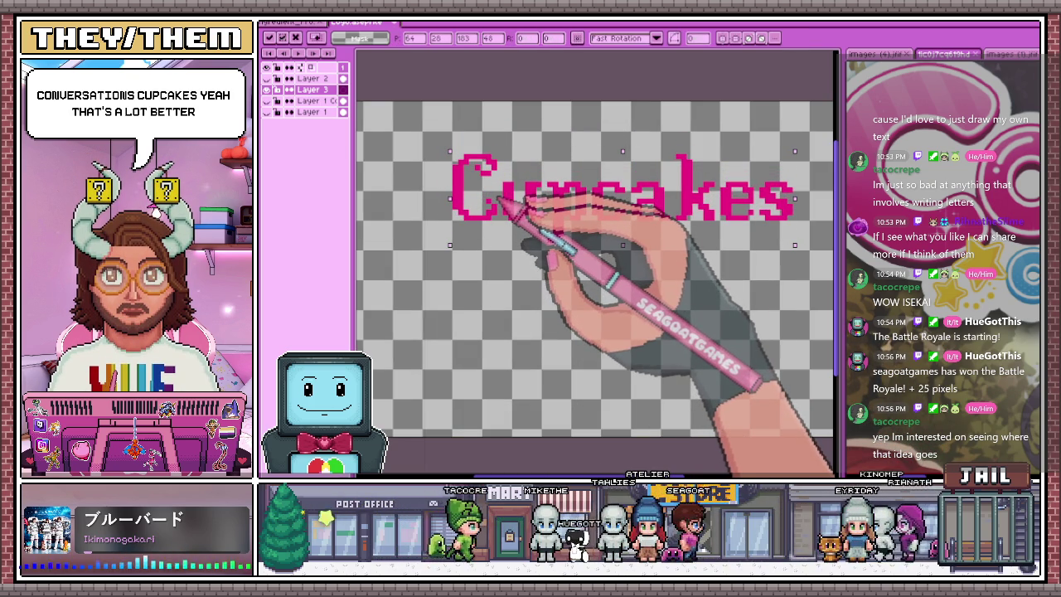
pyautogui.press('Return')
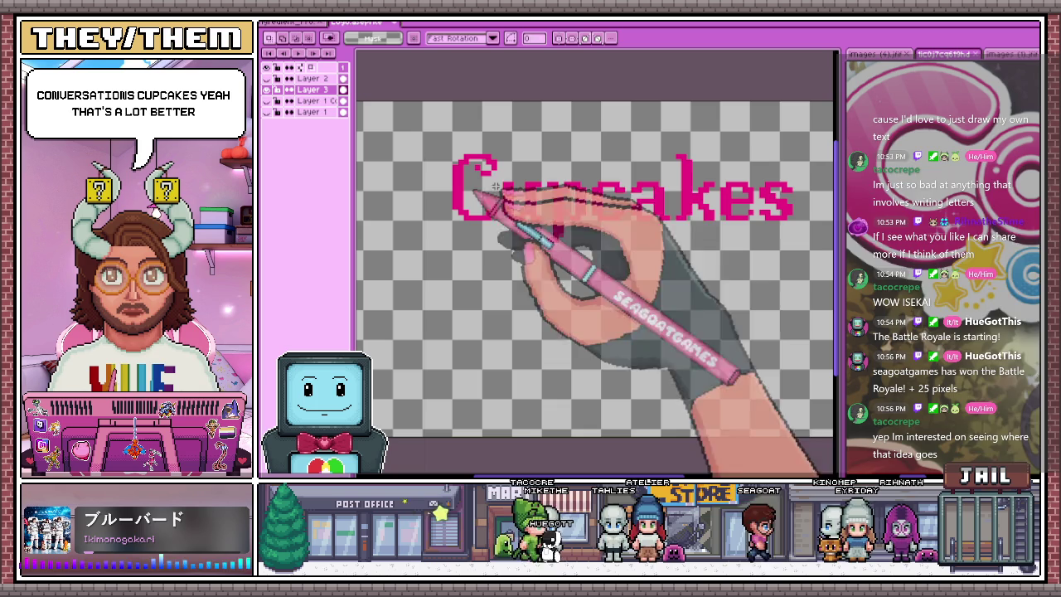
# Add a new layer for the shading
pyautogui.press('b')
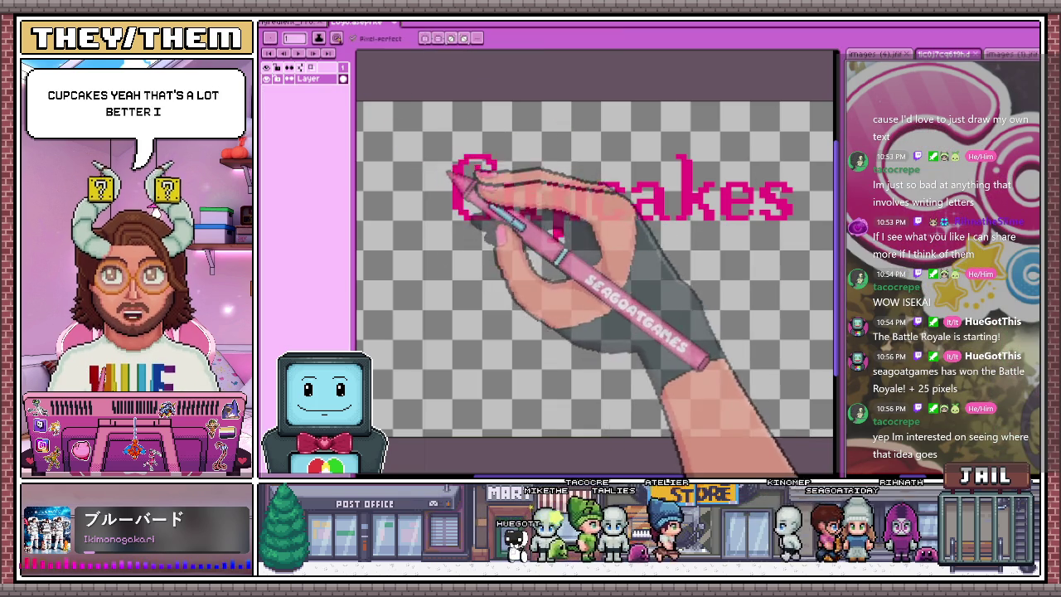
pyautogui.scroll(3, 450, 177)
pyautogui.scroll(2, 450, 132)
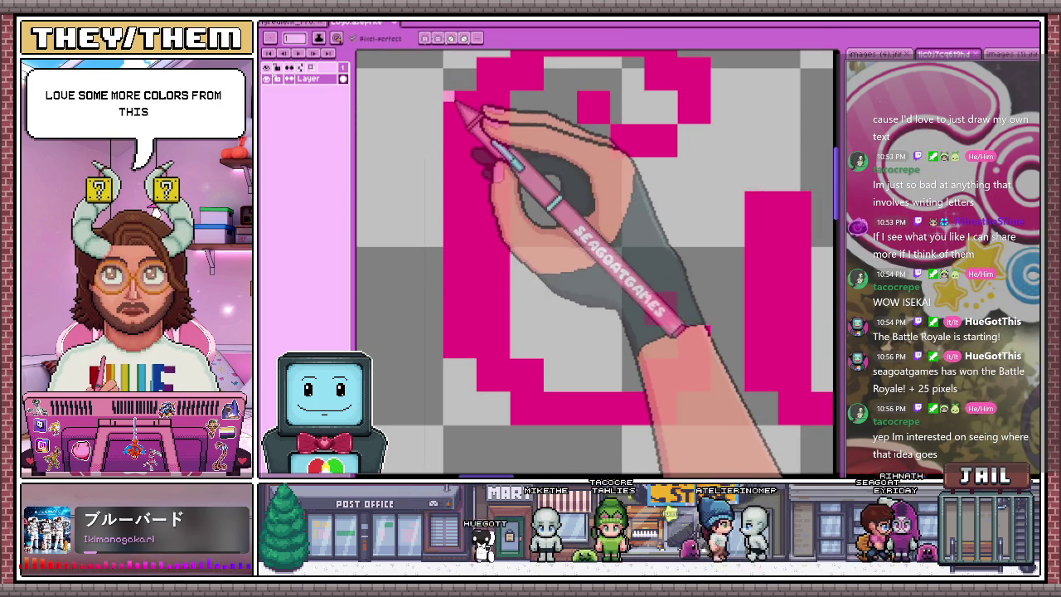
pyautogui.hotkey('shift', 'n')
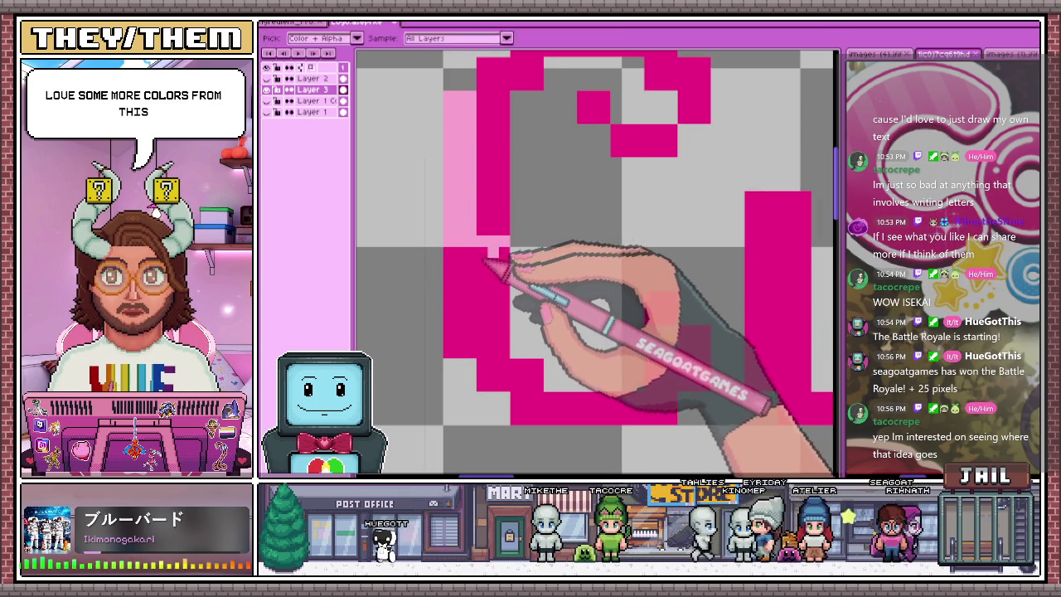
pyautogui.scroll(-2, 498, 238)
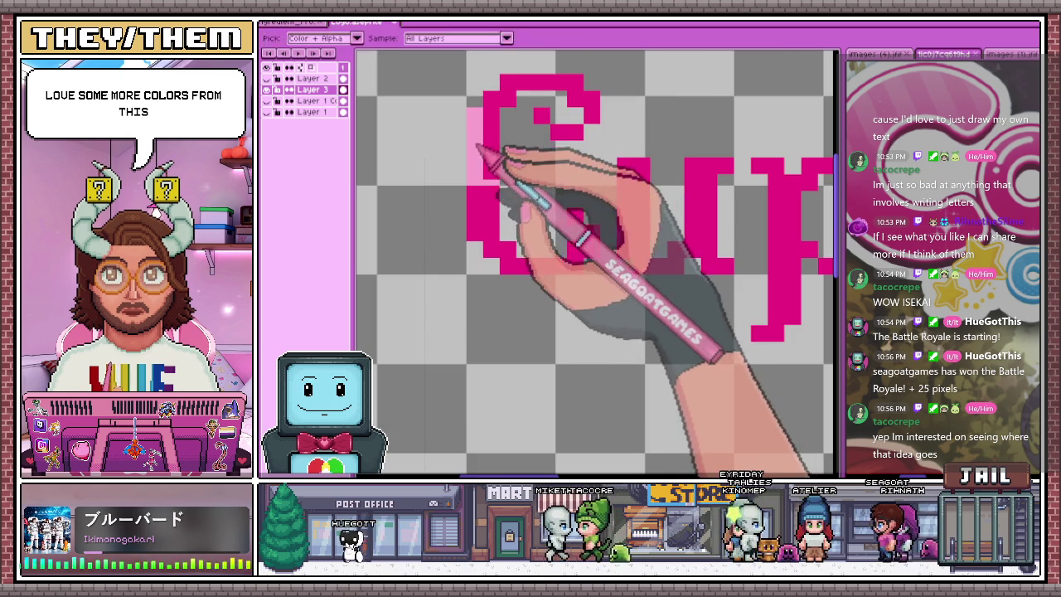
# With the Pencil, draw a light-pink dividing line across the middle of the 'cakes' letters
pyautogui.press('b')
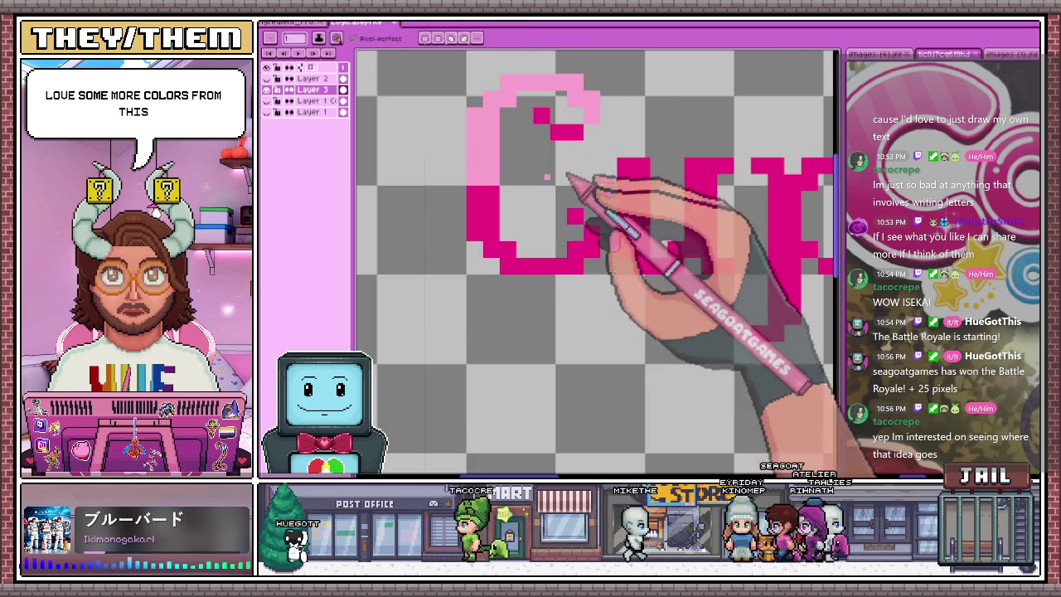
pyautogui.scroll(2, 554, 133)
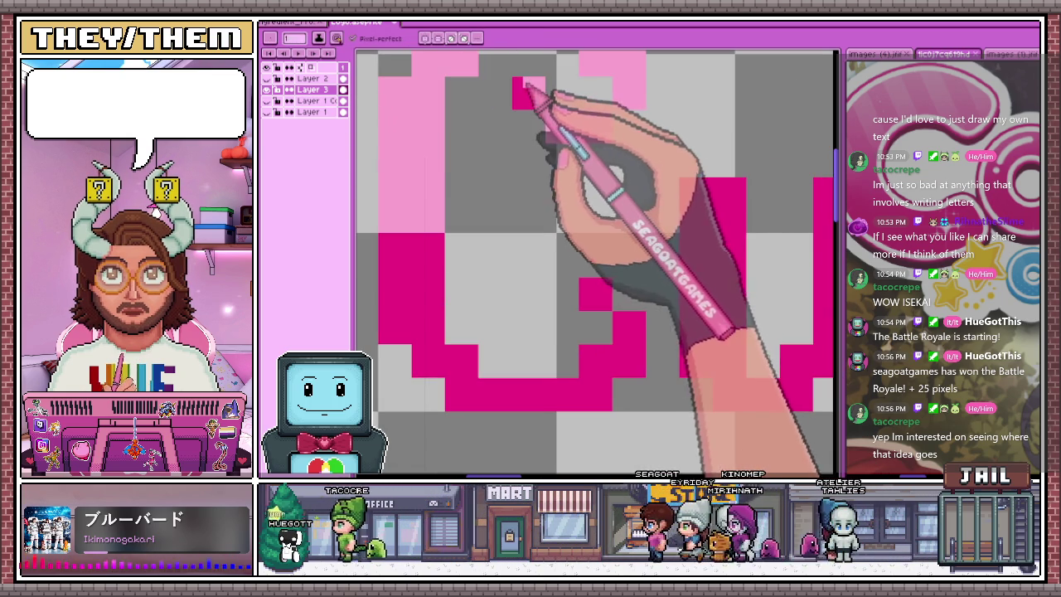
pyautogui.scroll(-3, 515, 87)
pyautogui.scroll(2, 567, 167)
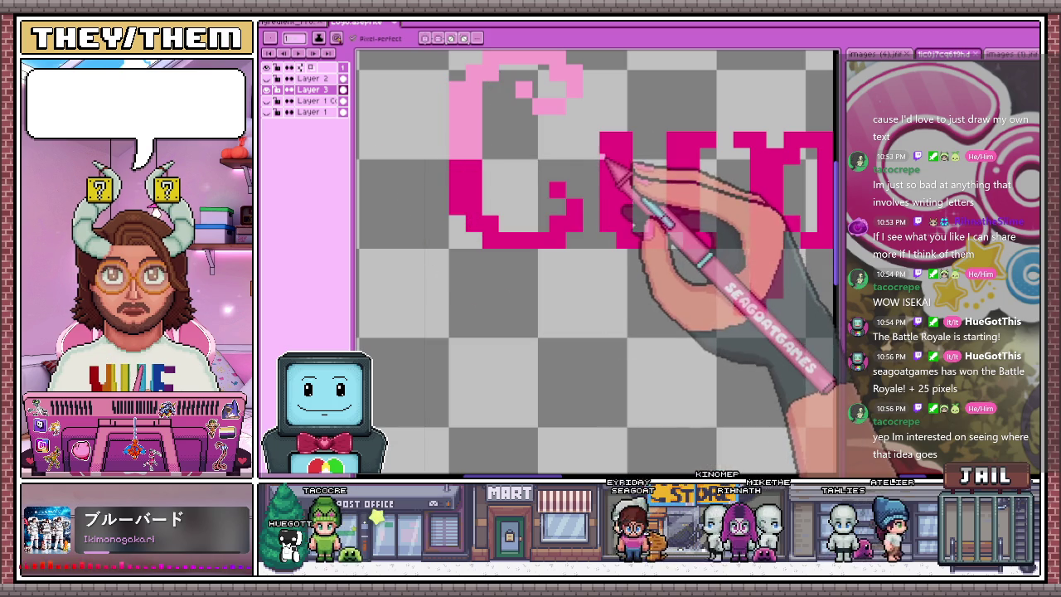
pyautogui.scroll(-3, 633, 157)
pyautogui.scroll(2, 621, 176)
pyautogui.scroll(1, 622, 162)
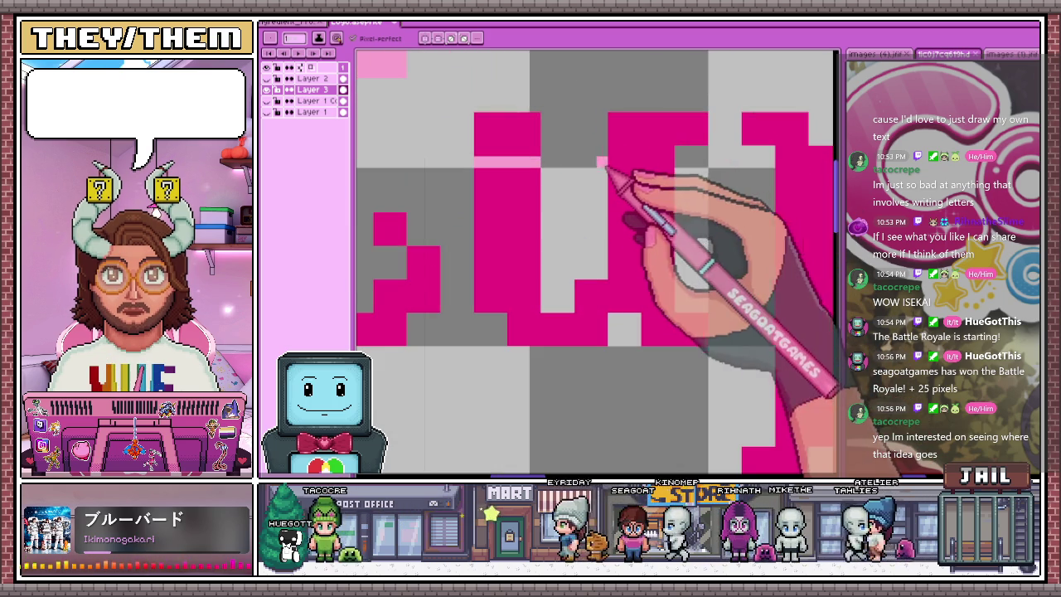
pyautogui.scroll(-3, 663, 169)
pyautogui.scroll(-3, 576, 213)
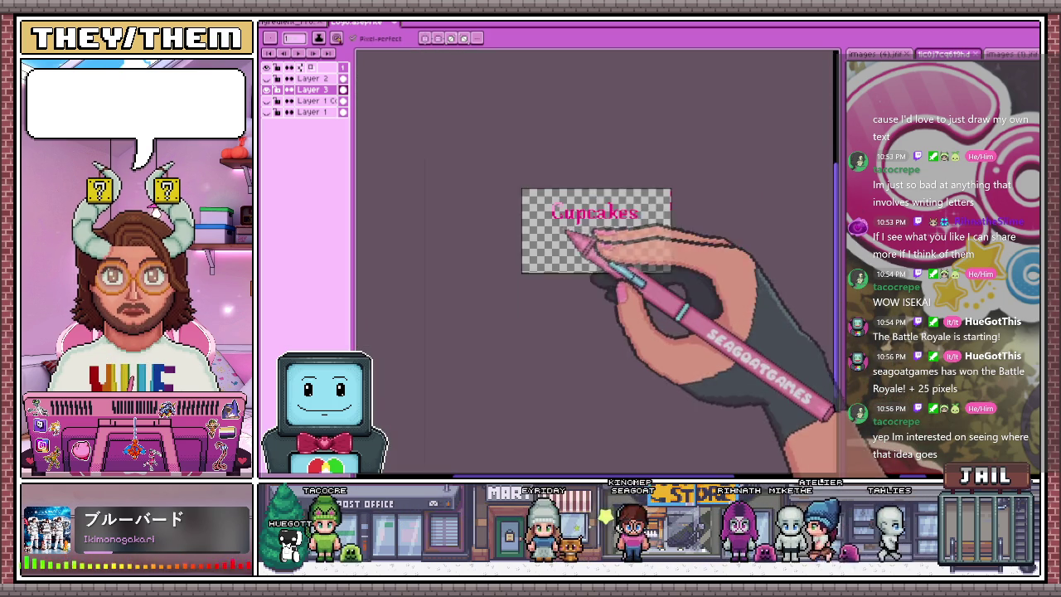
pyautogui.scroll(4, 599, 214)
pyautogui.scroll(1, 557, 224)
pyautogui.scroll(2, 550, 238)
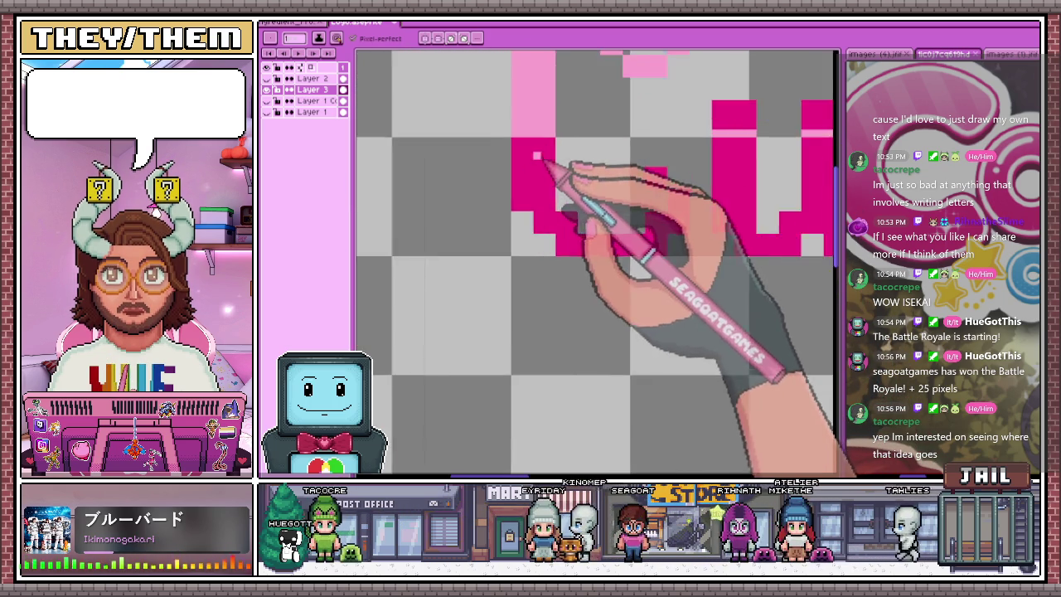
pyautogui.scroll(1, 540, 160)
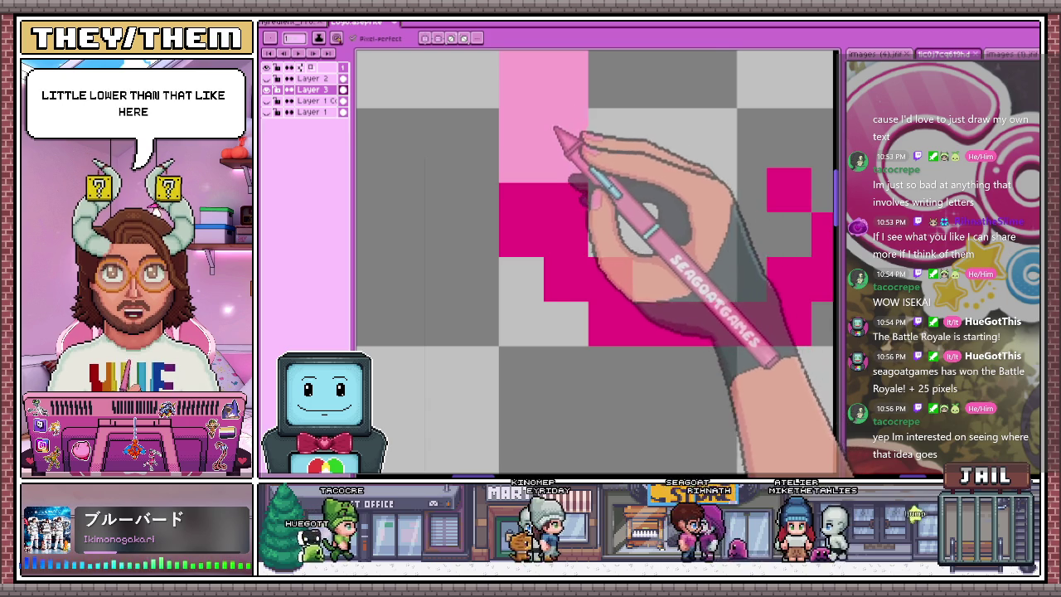
pyautogui.scroll(-2, 547, 137)
pyautogui.scroll(1, 585, 170)
pyautogui.scroll(1, 622, 162)
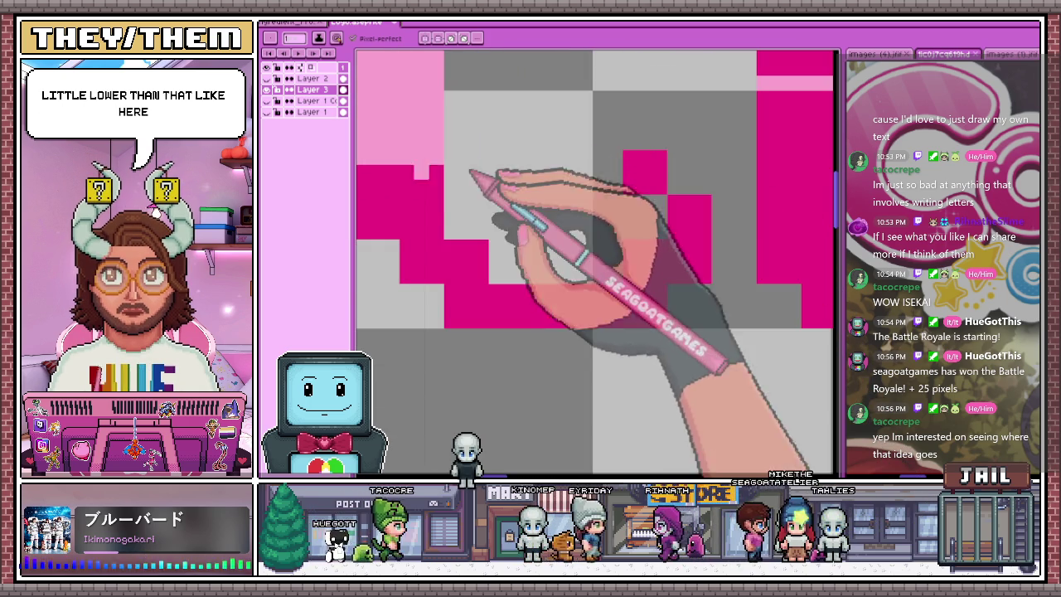
pyautogui.scroll(-1, 439, 164)
pyautogui.scroll(1, 389, 159)
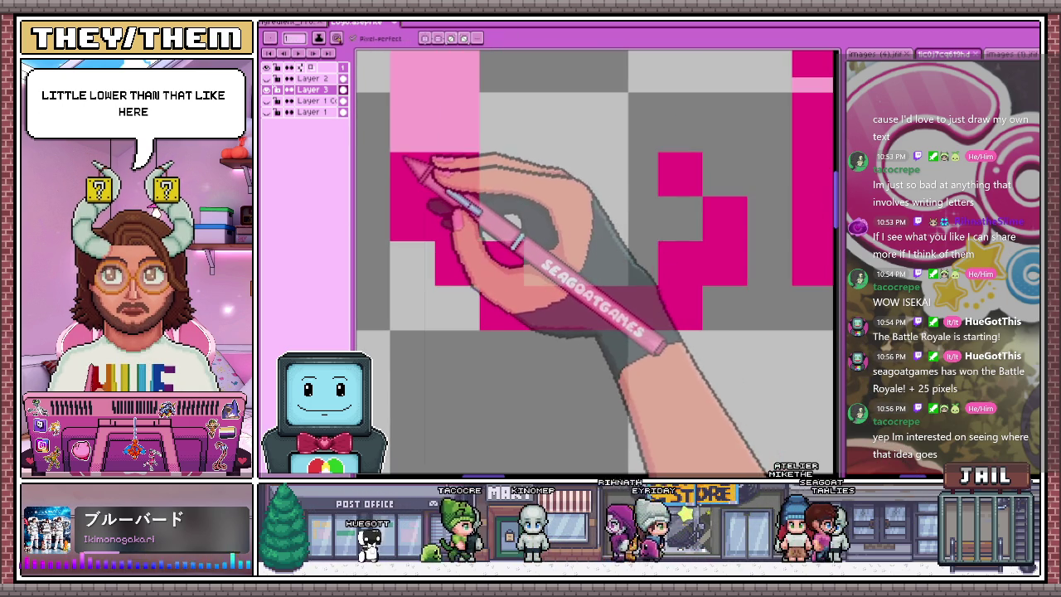
pyautogui.moveTo(405, 158); pyautogui.dragTo(481, 160)
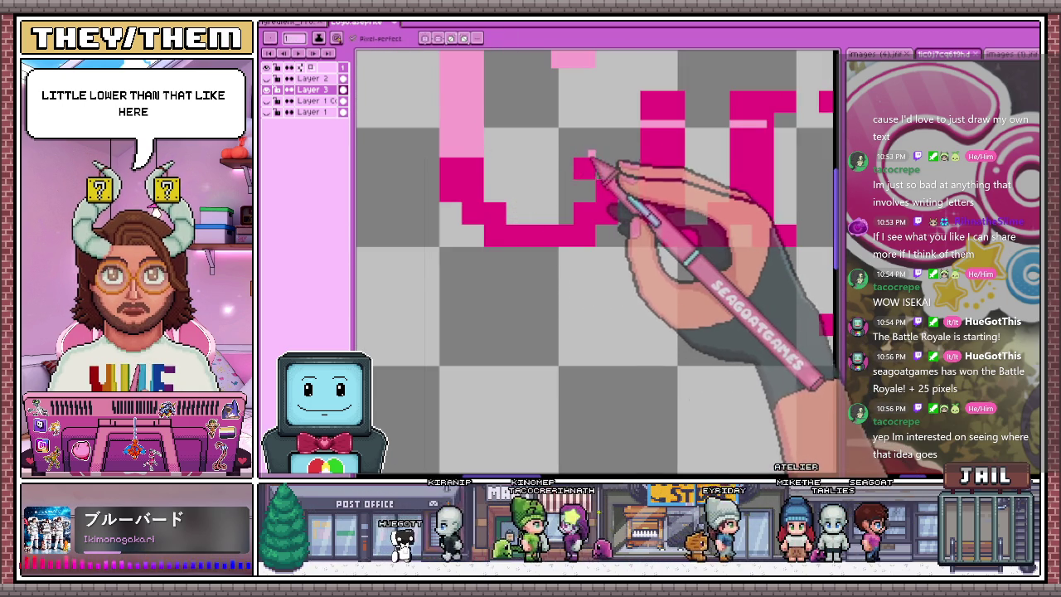
pyautogui.scroll(-1, 621, 171)
pyautogui.scroll(1, 711, 178)
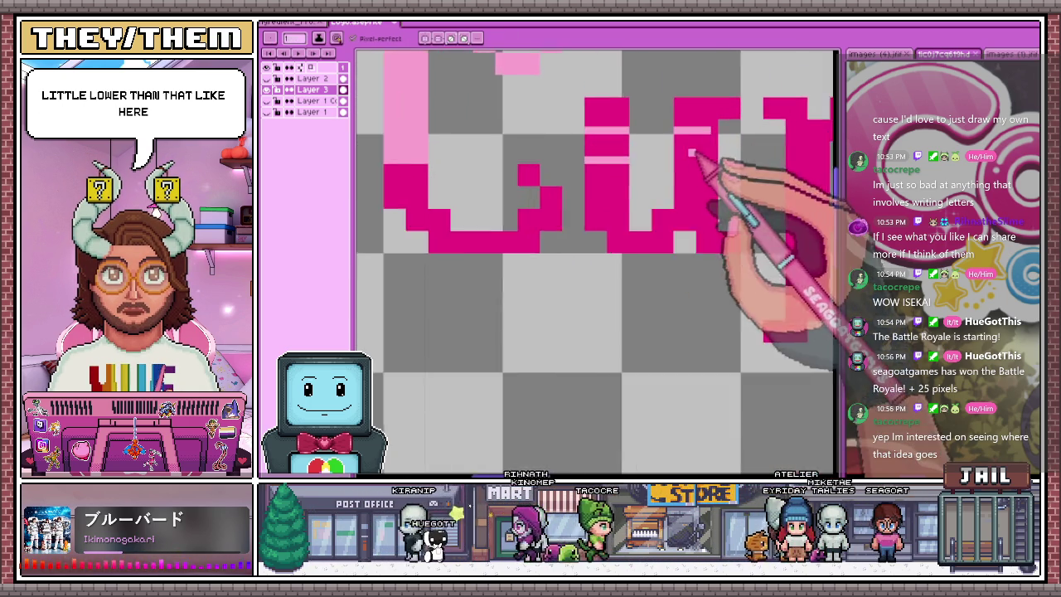
pyautogui.scroll(2, 668, 175)
pyautogui.scroll(-1, 379, 225)
pyautogui.scroll(-1, 611, 209)
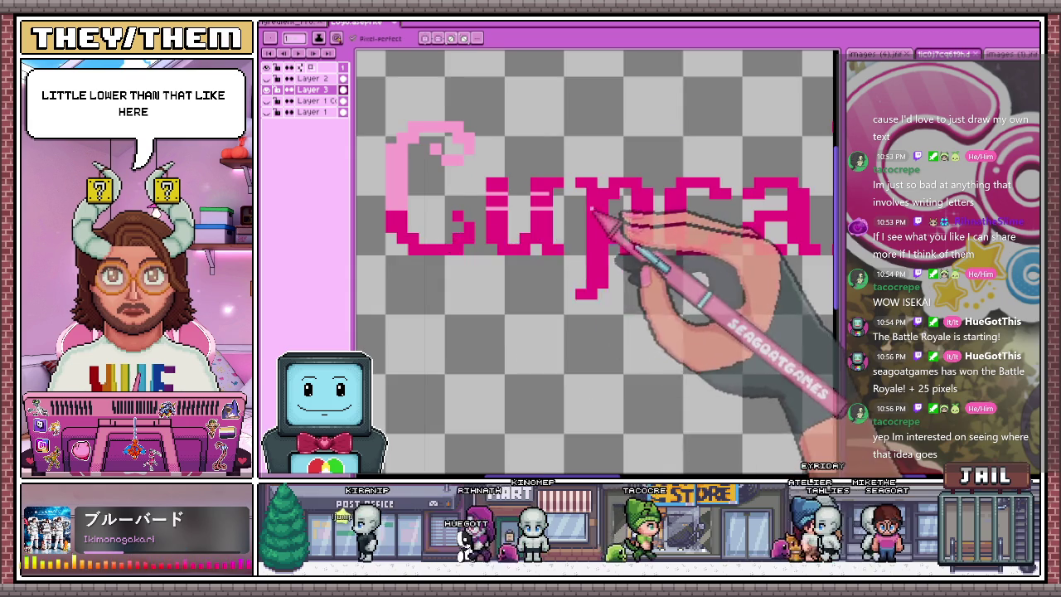
pyautogui.scroll(2, 585, 218)
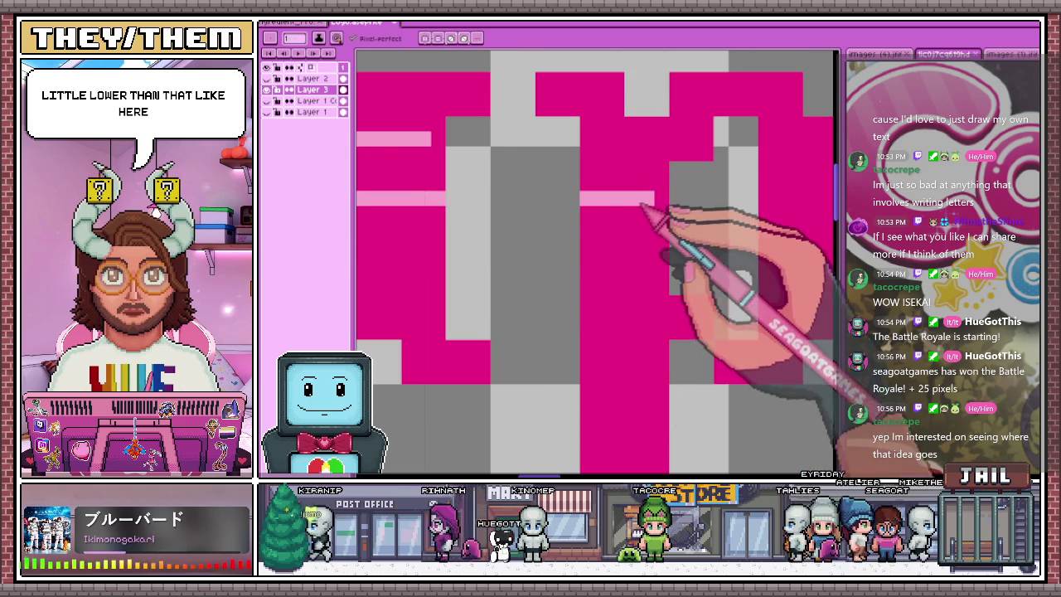
pyautogui.scroll(-1, 668, 199)
pyautogui.scroll(1, 597, 213)
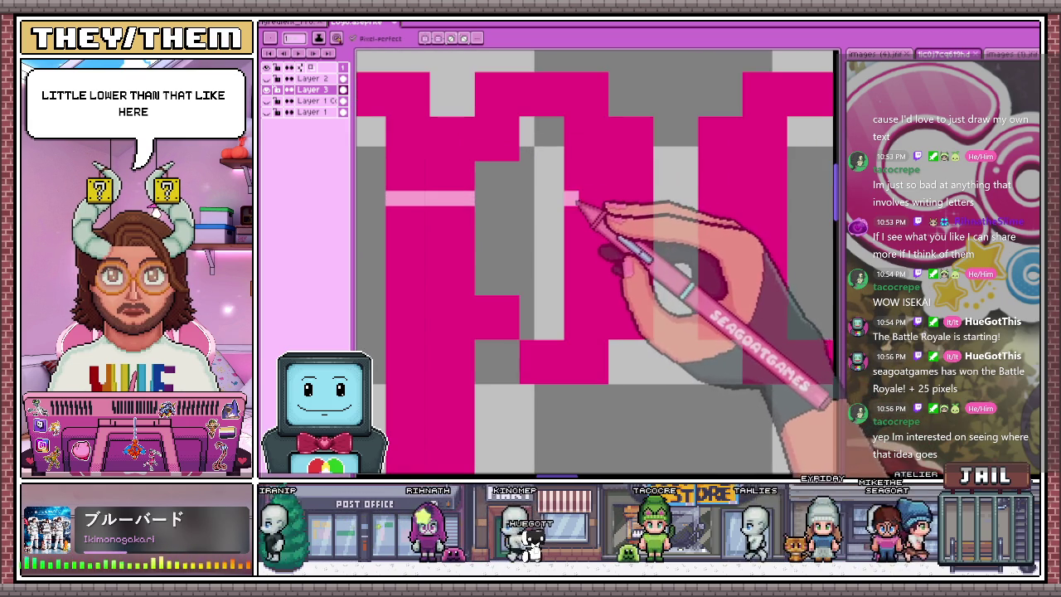
pyautogui.scroll(-1, 652, 201)
pyautogui.scroll(1, 592, 225)
pyautogui.scroll(1, 522, 185)
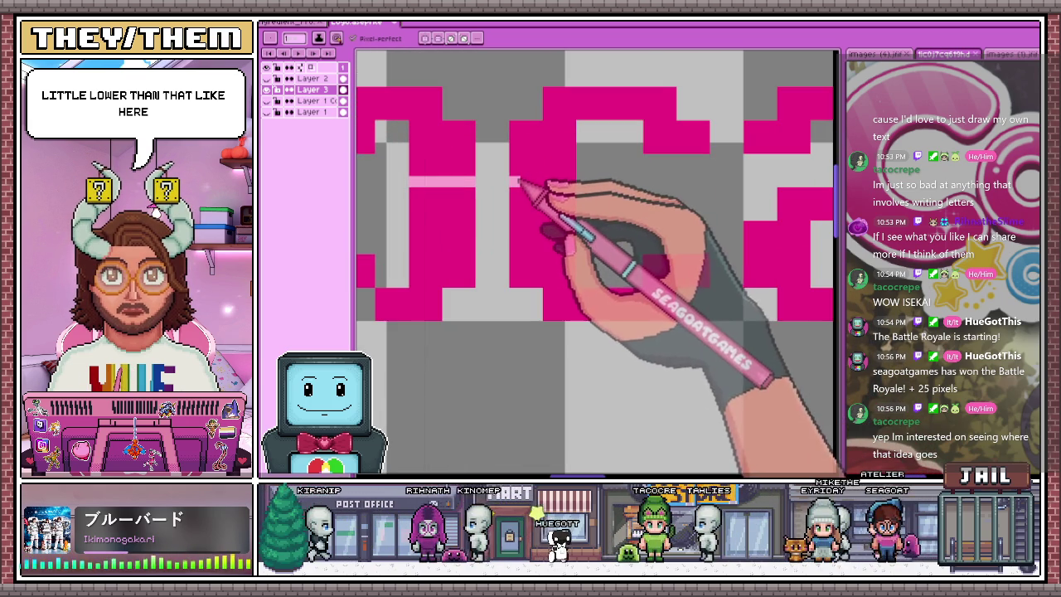
pyautogui.scroll(-2, 574, 184)
pyautogui.scroll(1, 540, 218)
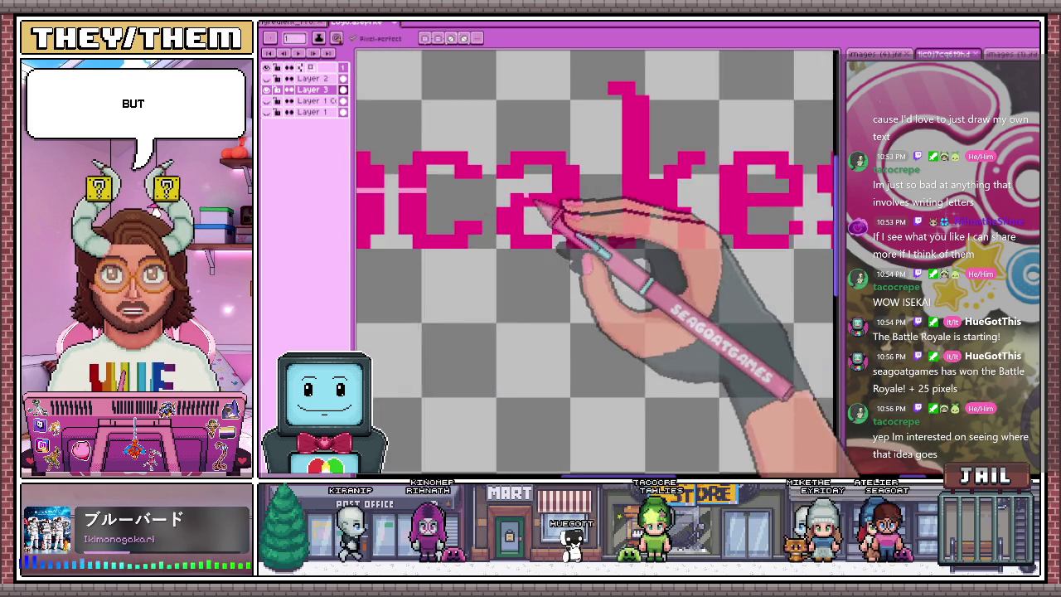
pyautogui.scroll(1, 416, 189)
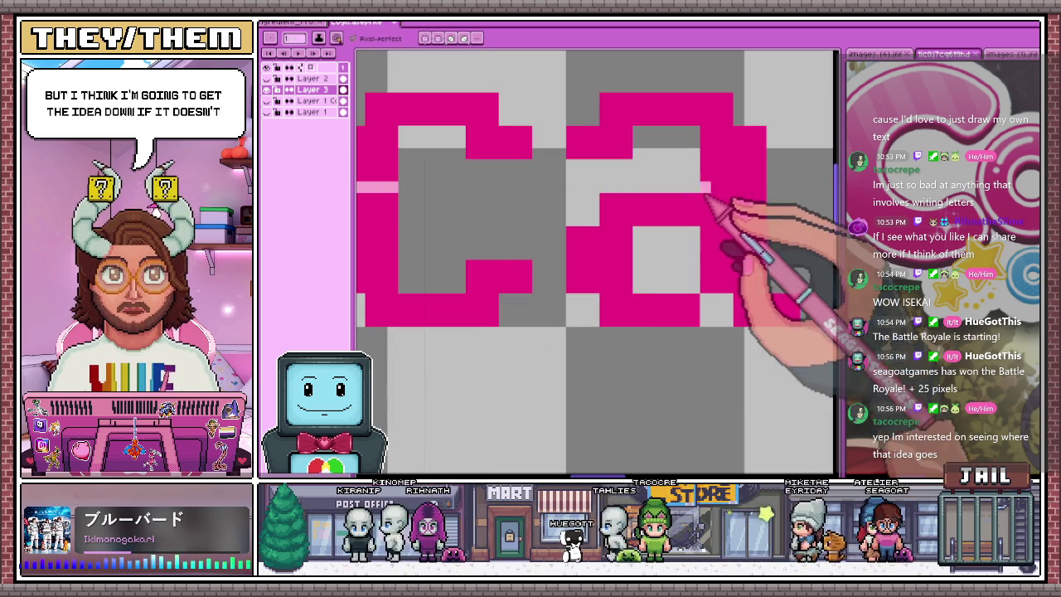
pyautogui.scroll(-1, 630, 207)
pyautogui.scroll(-1, 564, 203)
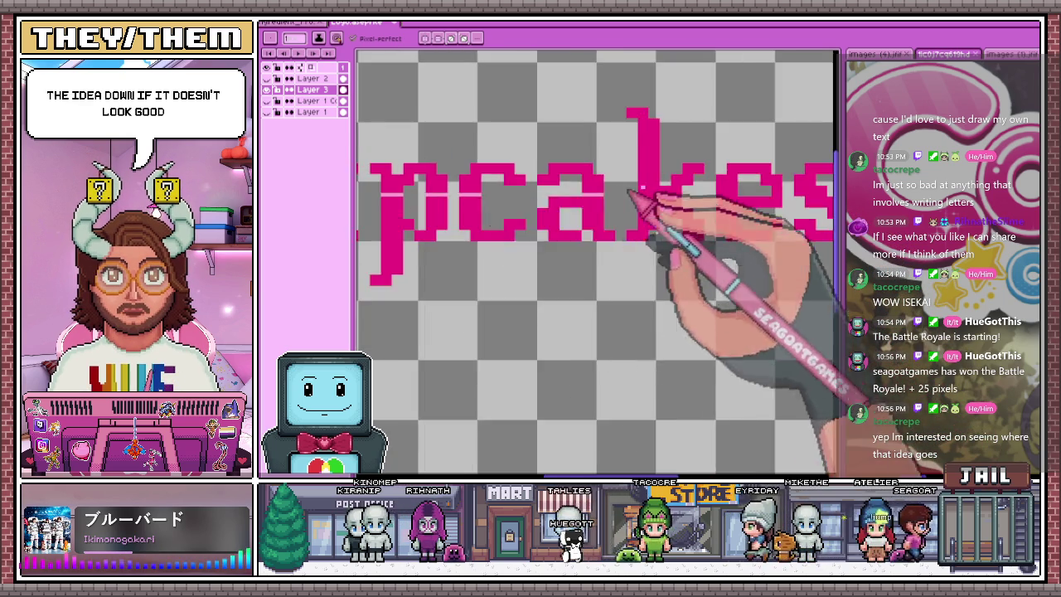
pyautogui.scroll(2, 624, 186)
pyautogui.moveTo(667, 195)
pyautogui.mouseDown()
pyautogui.moveTo(776, 186)
pyautogui.moveTo(692, 197)
pyautogui.mouseUp()
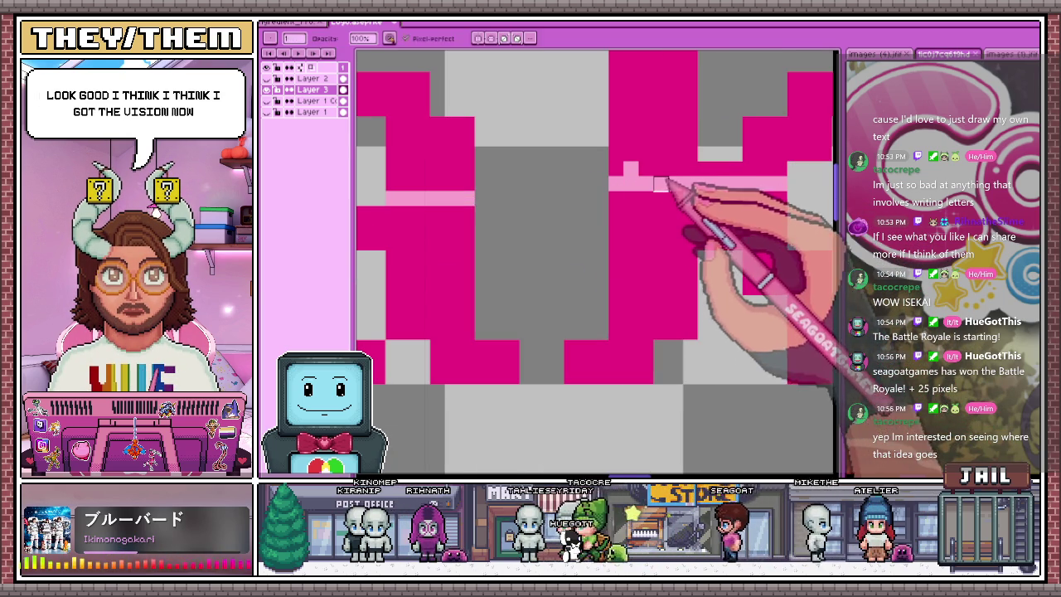
pyautogui.press('b')
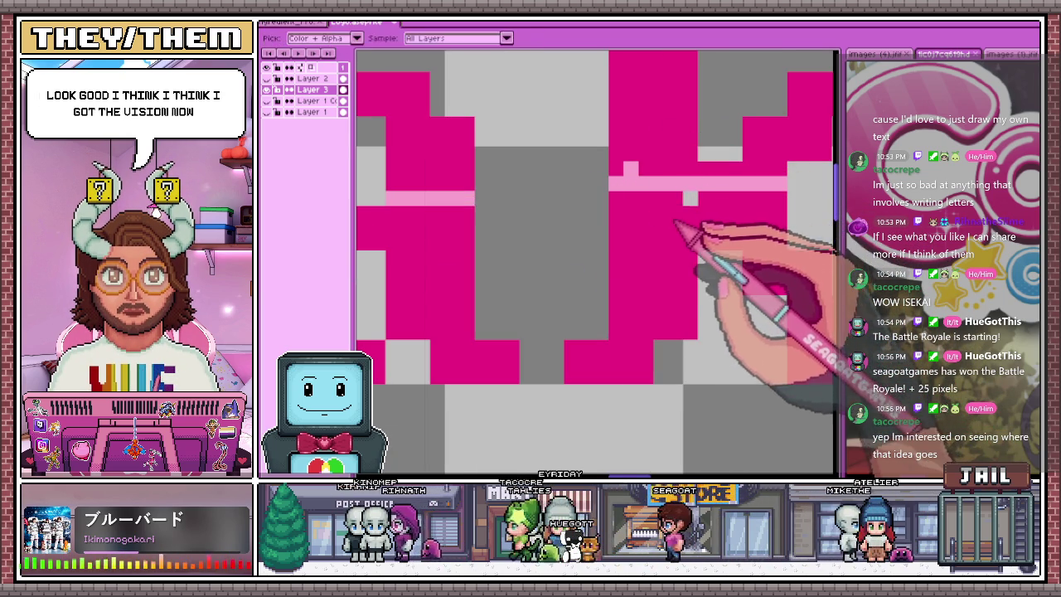
pyautogui.scroll(-2, 658, 189)
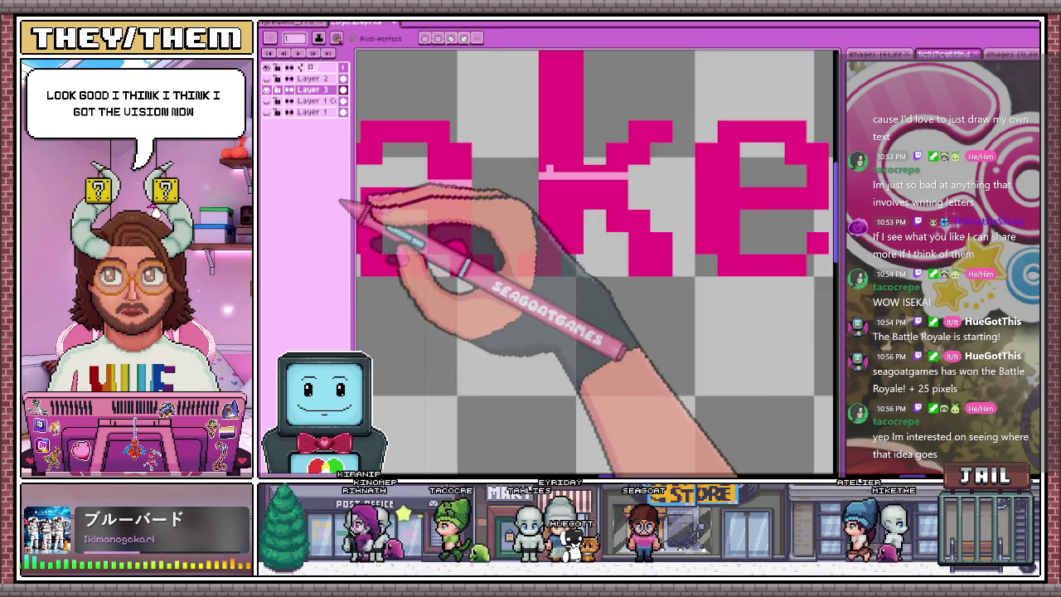
pyautogui.scroll(-1, 367, 201)
pyautogui.scroll(3, 557, 209)
pyautogui.scroll(-2, 580, 207)
pyautogui.scroll(3, 636, 209)
pyautogui.scroll(-1, 688, 207)
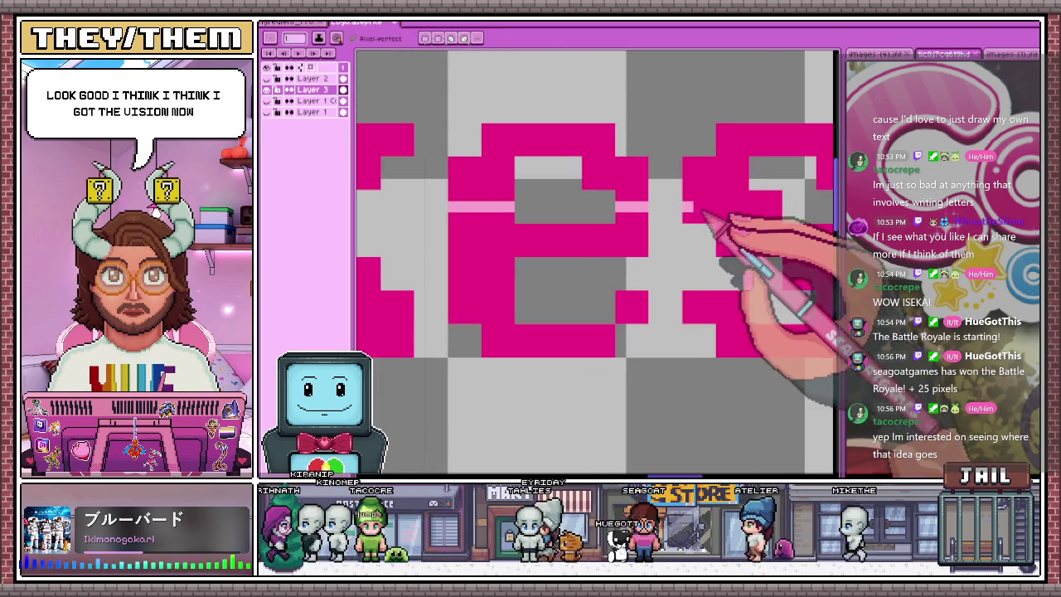
# Bucket-fill the upper letter regions light pink, undoing one accidental hot-pink fill
pyautogui.press('g')
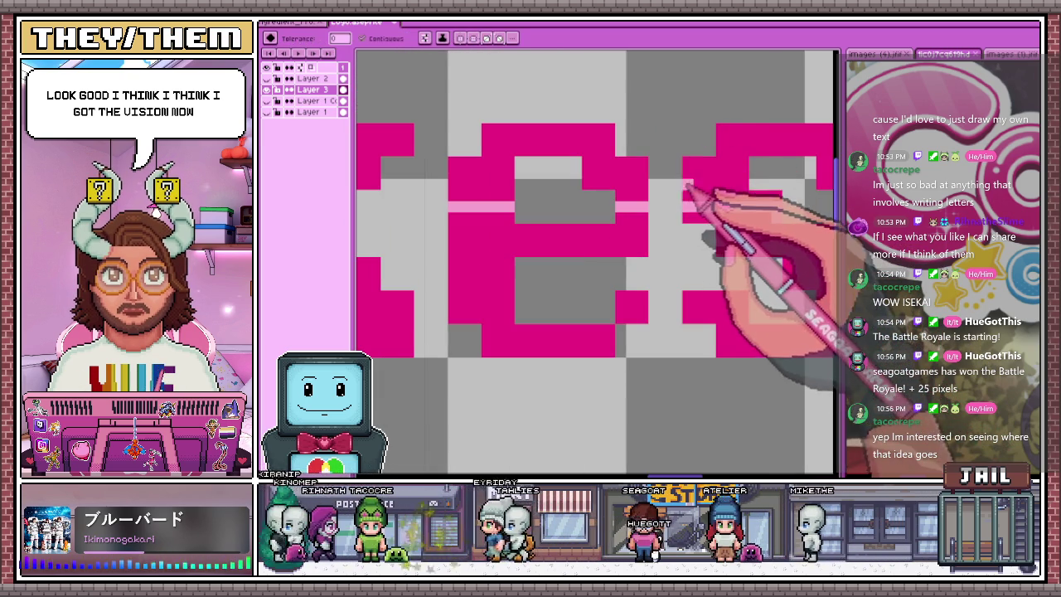
pyautogui.click(689, 170)
pyautogui.scroll(-2, 619, 169)
pyautogui.scroll(-1, 545, 166)
pyautogui.scroll(1, 532, 158)
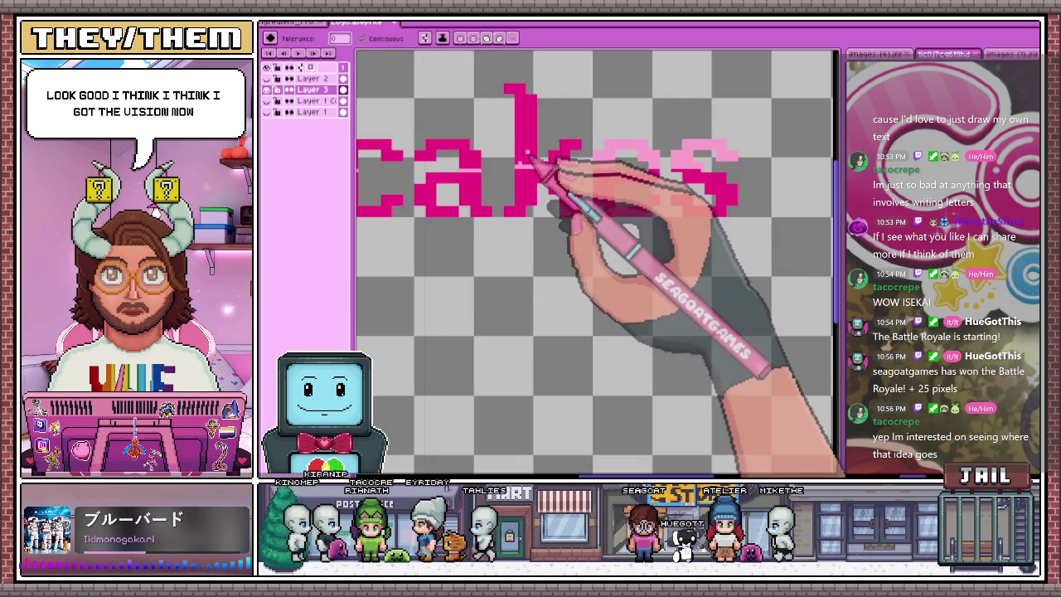
pyautogui.scroll(-1, 486, 208)
pyautogui.scroll(-2, 530, 177)
pyautogui.scroll(1, 473, 160)
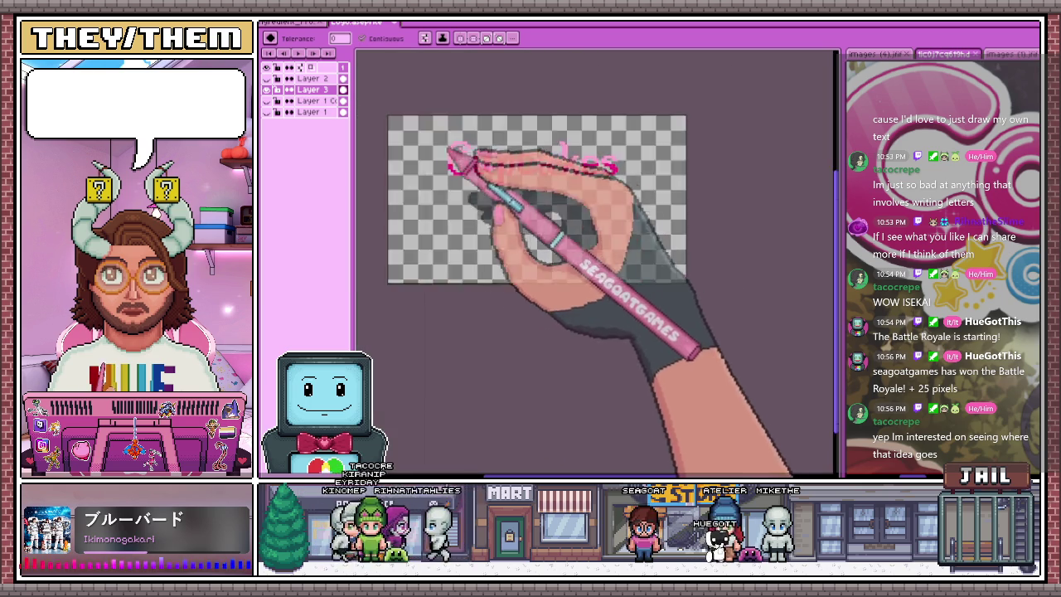
pyautogui.scroll(2, 514, 197)
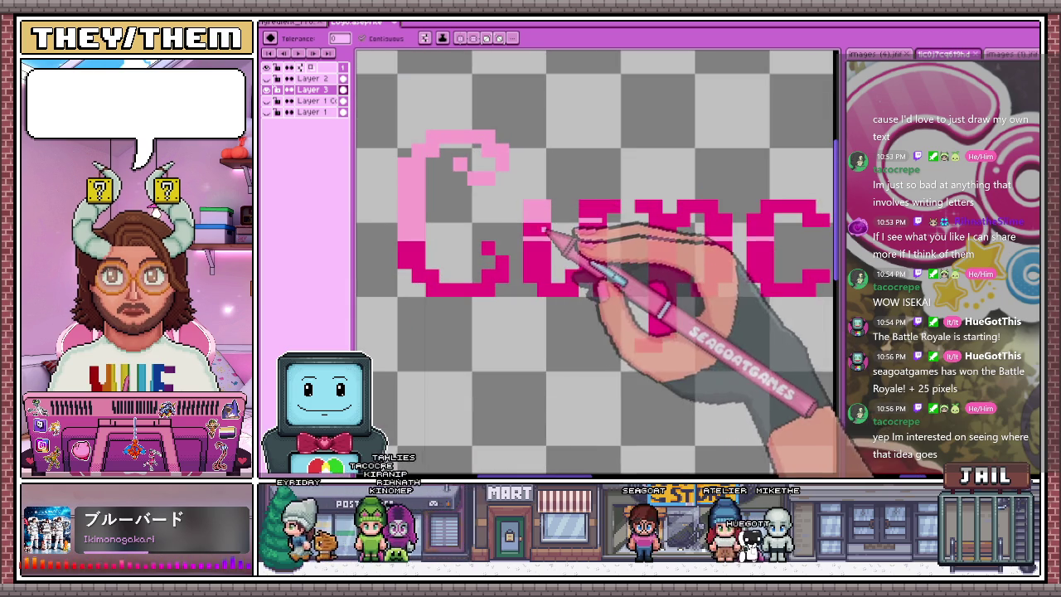
pyautogui.scroll(-2, 604, 225)
pyautogui.scroll(1, 592, 165)
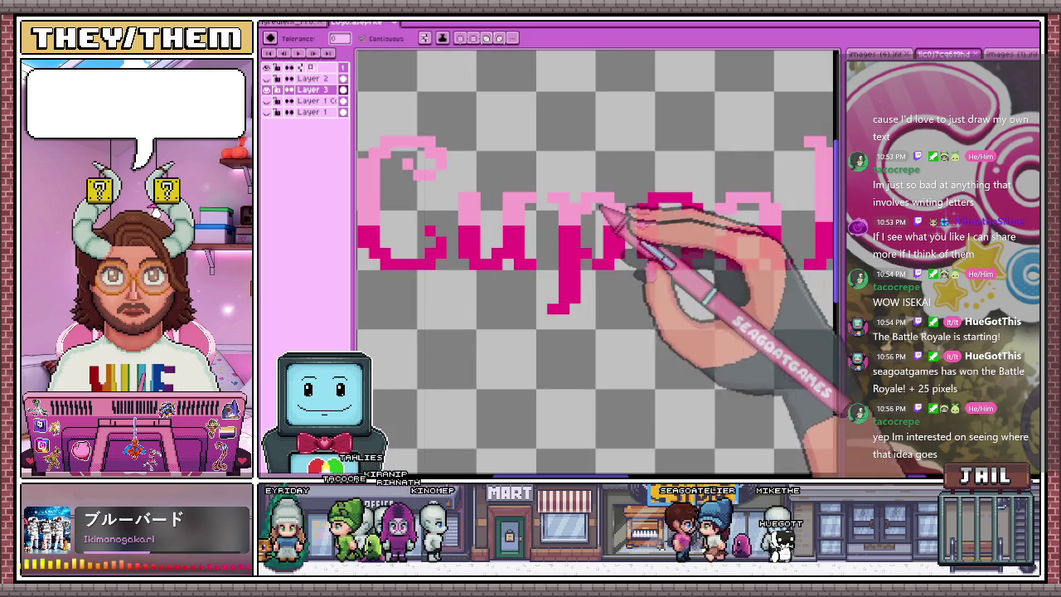
pyautogui.scroll(-2, 670, 229)
pyautogui.scroll(-2, 723, 224)
pyautogui.scroll(-1, 730, 243)
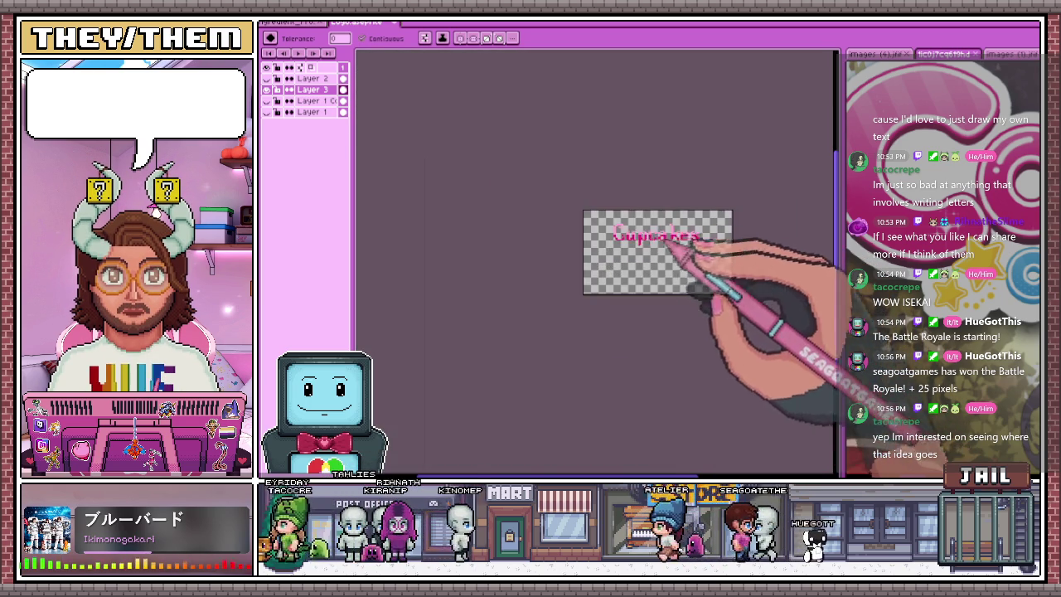
pyautogui.scroll(3, 665, 239)
pyautogui.scroll(-2, 711, 237)
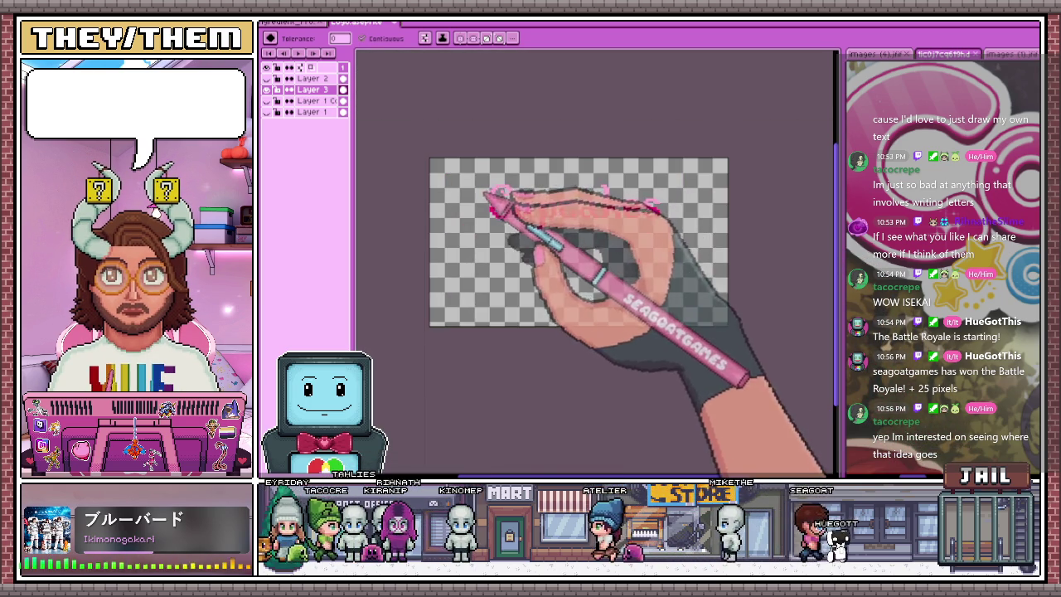
pyautogui.scroll(2, 502, 216)
pyautogui.scroll(2, 489, 204)
pyautogui.scroll(2, 464, 175)
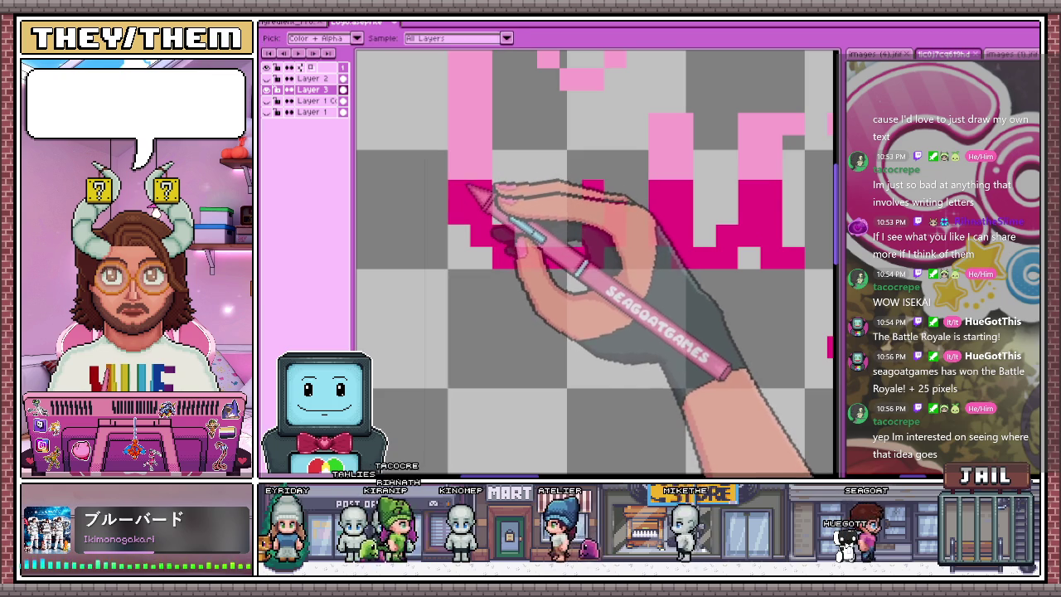
pyautogui.scroll(2, 486, 202)
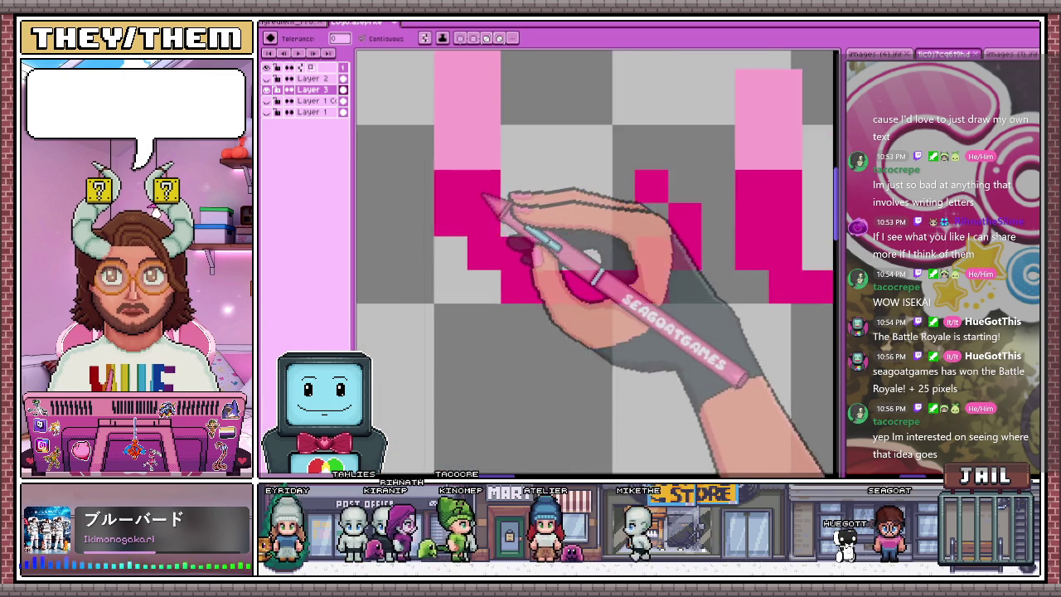
pyautogui.scroll(1, 448, 153)
pyautogui.click(448, 151)
pyautogui.press('alt')
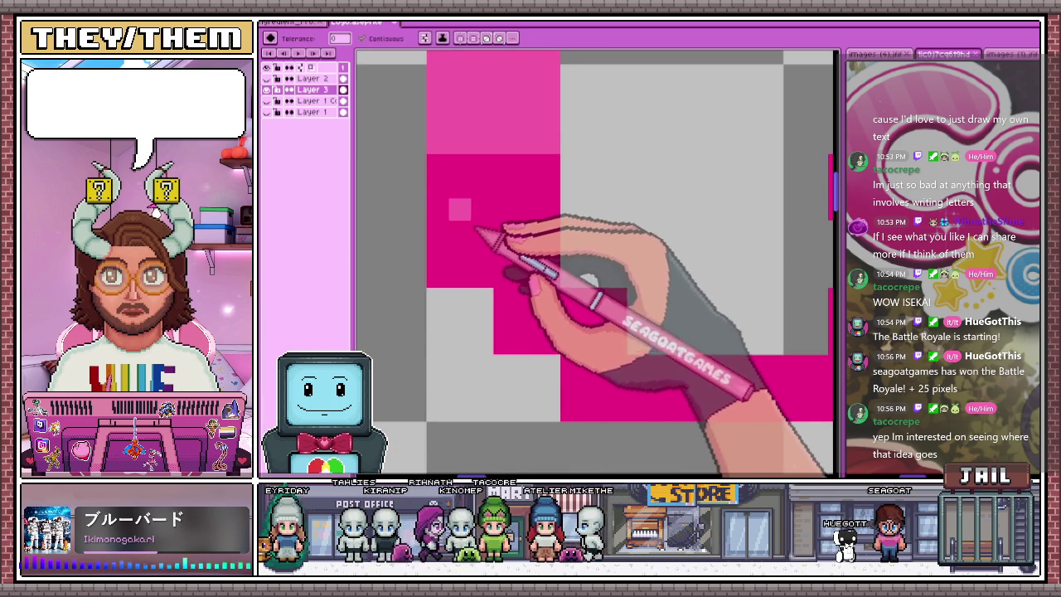
pyautogui.hotkey('ctrl', 'z')
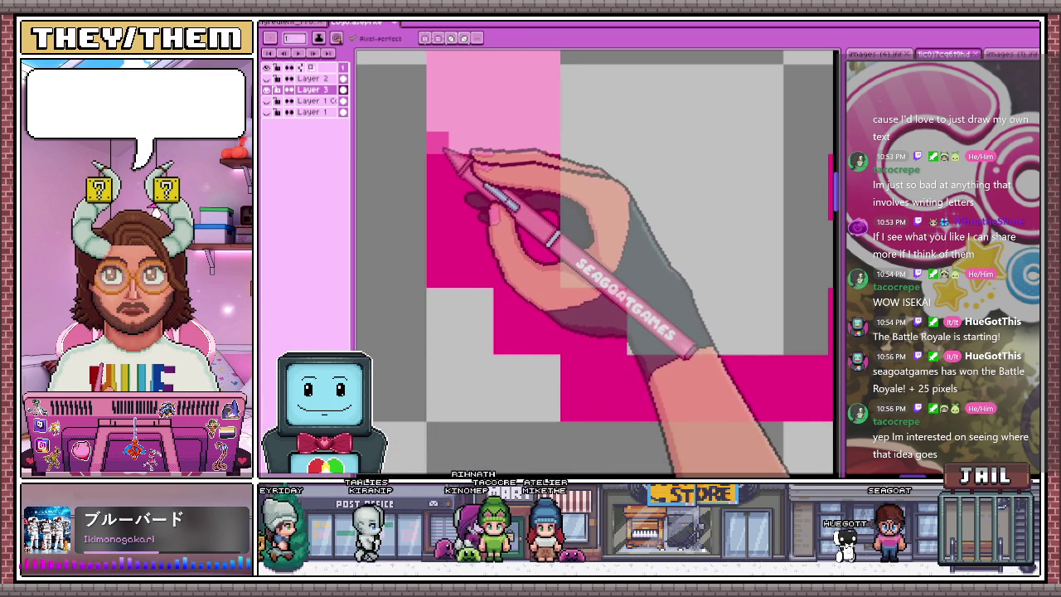
# Sample a pink from the canvas and zoom over the Cupcakes letters to check their fill
pyautogui.press('alt')
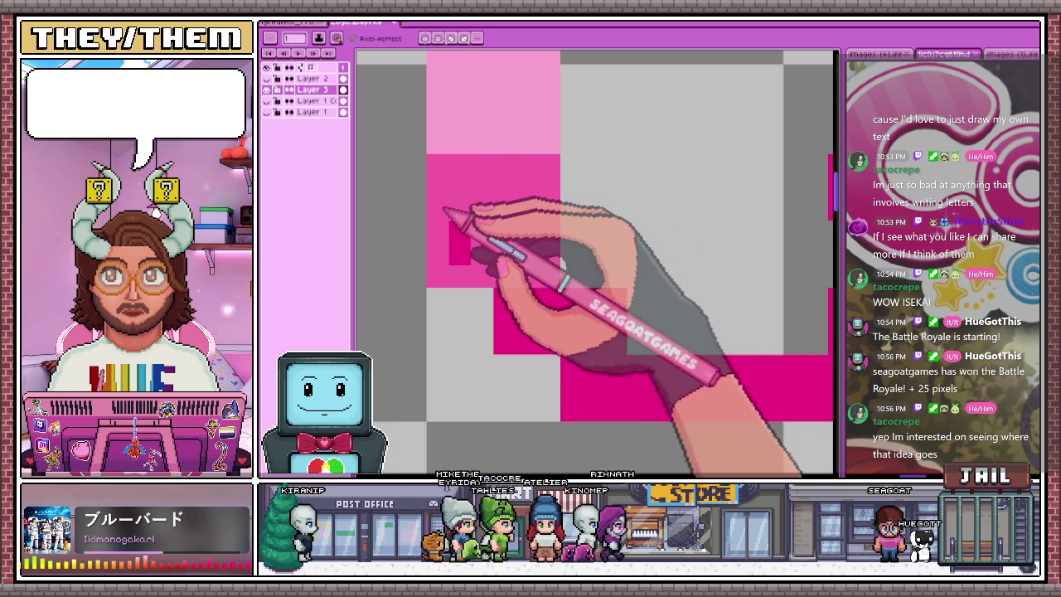
pyautogui.scroll(-3, 466, 222)
pyautogui.scroll(3, 526, 279)
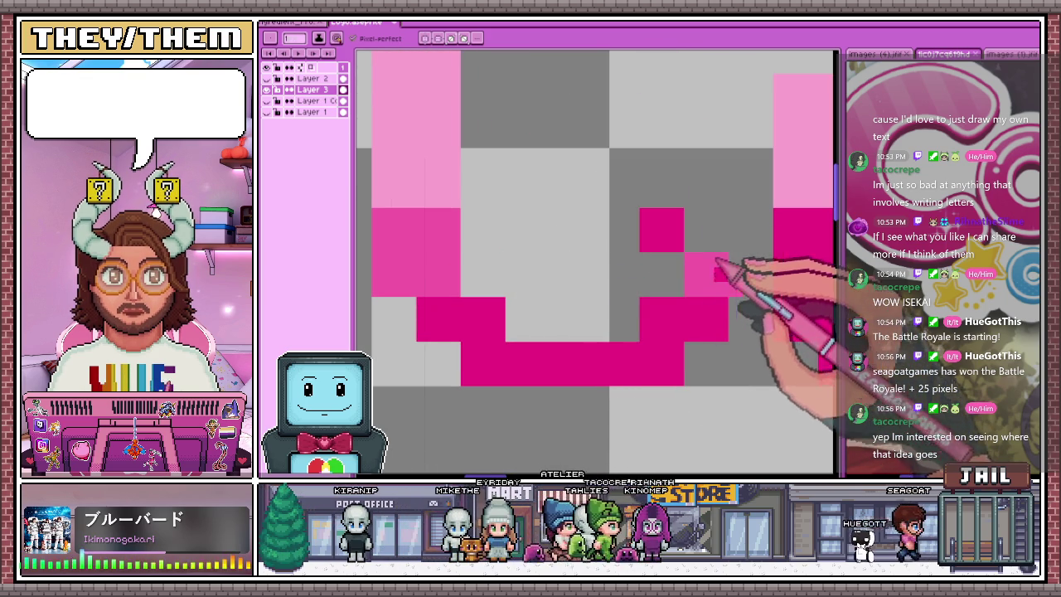
pyautogui.scroll(2, 710, 263)
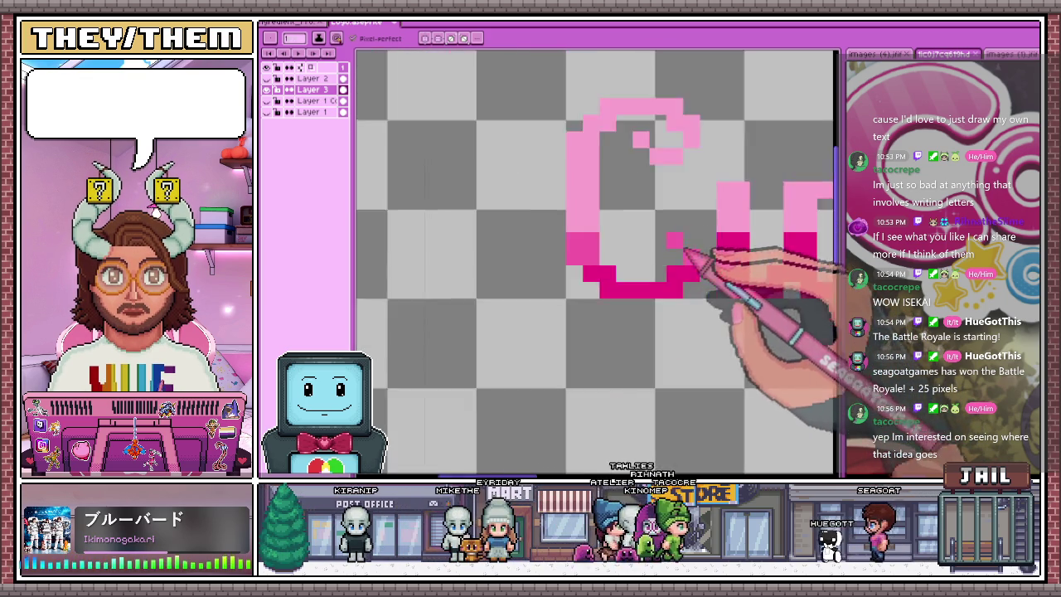
pyautogui.scroll(-3, 687, 254)
pyautogui.scroll(3, 592, 240)
pyautogui.scroll(-3, 486, 237)
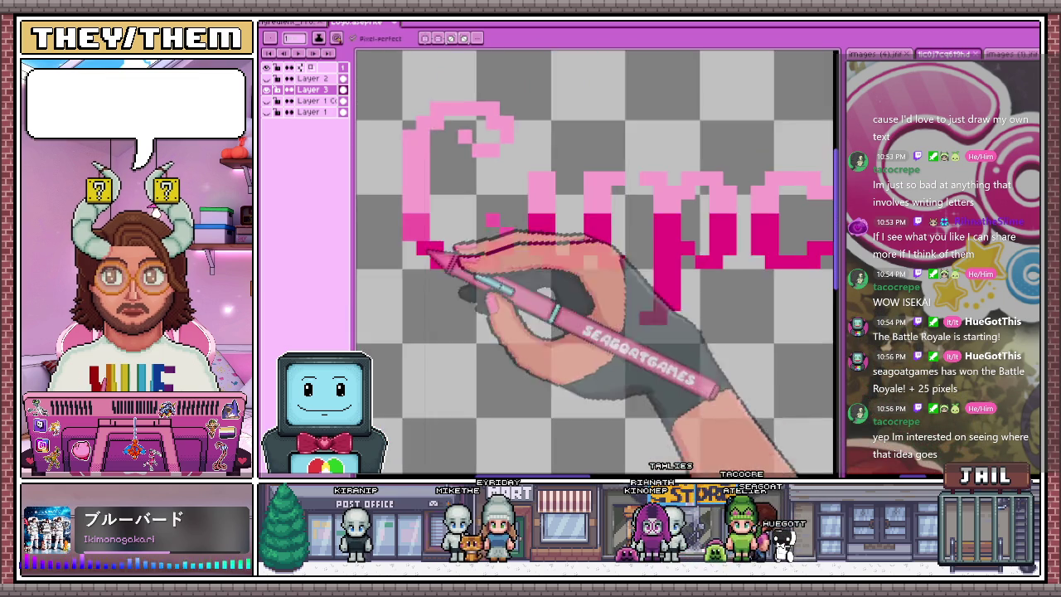
pyautogui.scroll(2, 621, 241)
pyautogui.scroll(1, 578, 224)
pyautogui.scroll(-3, 630, 224)
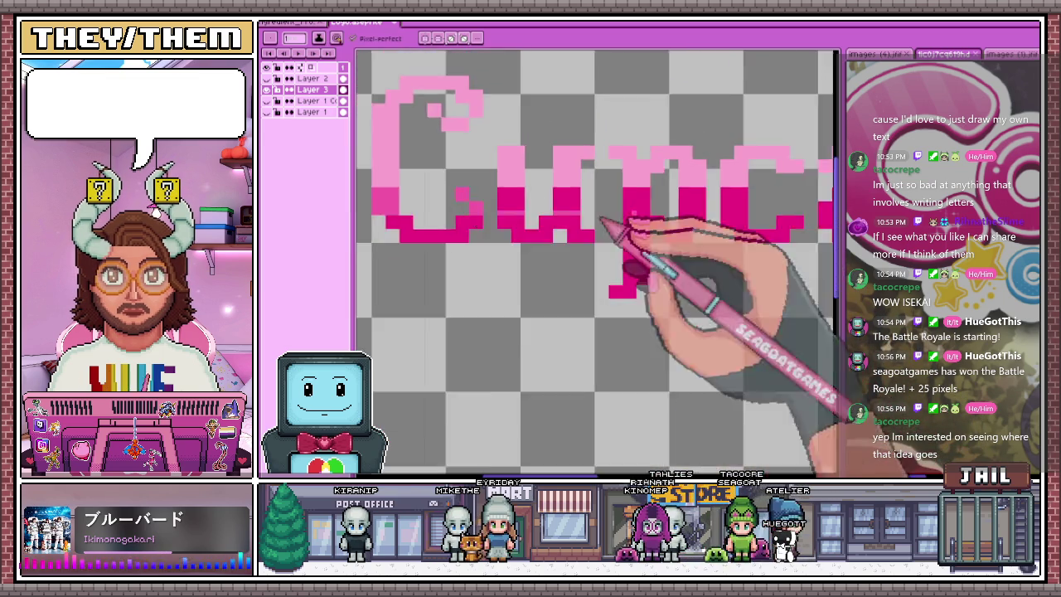
pyautogui.scroll(2, 589, 220)
pyautogui.scroll(-3, 630, 220)
pyautogui.scroll(3, 684, 220)
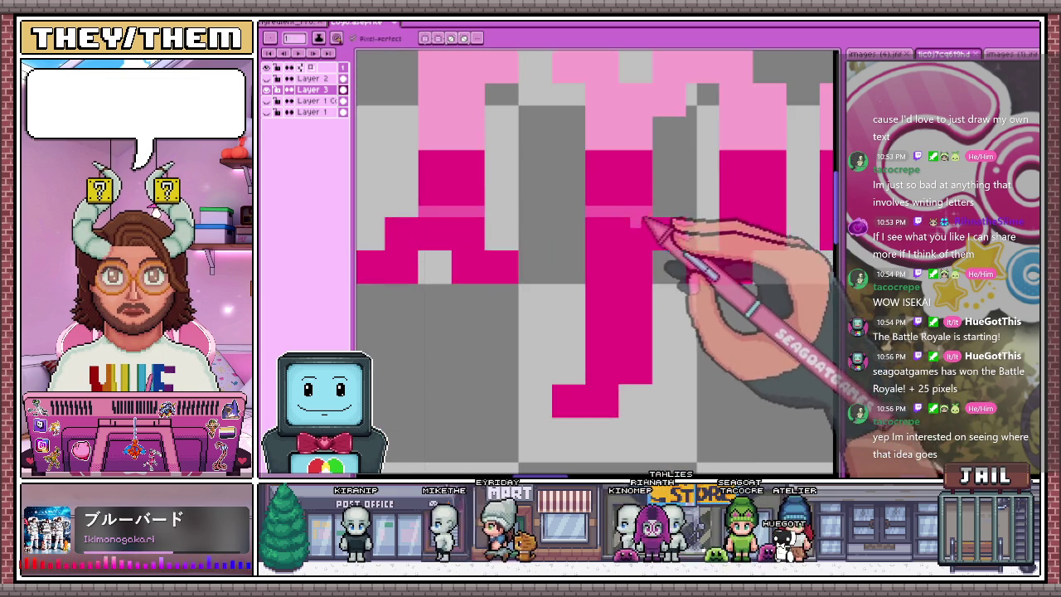
pyautogui.scroll(-3, 688, 232)
pyautogui.scroll(3, 672, 228)
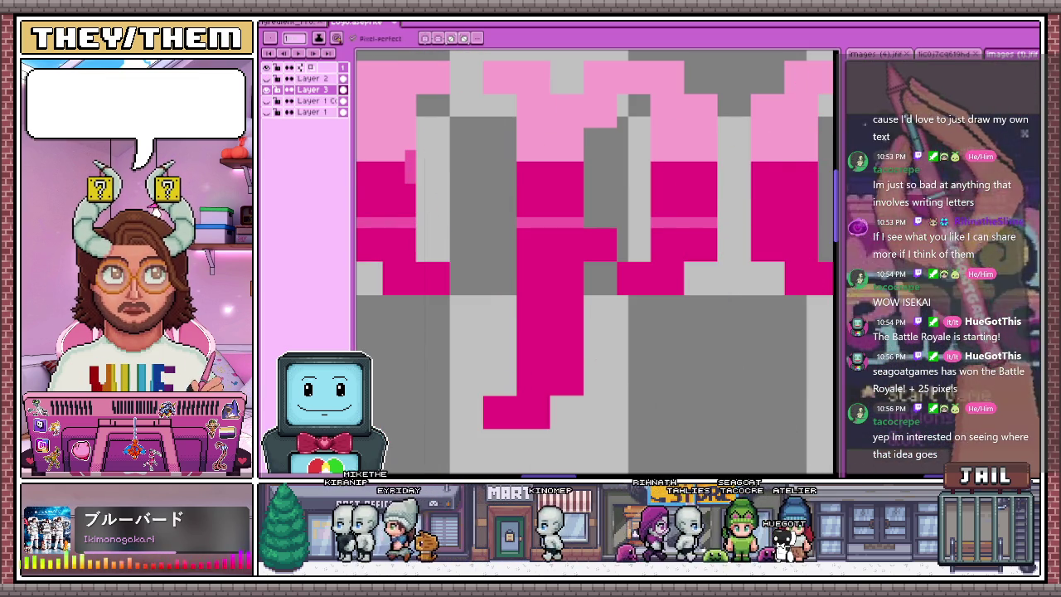
# Compare with the other open sprite, then return to the lettering document to inspect the two-tone pink
pyautogui.hotkey('ctrl', 'Tab')
pyautogui.scroll(3, 496, 202)
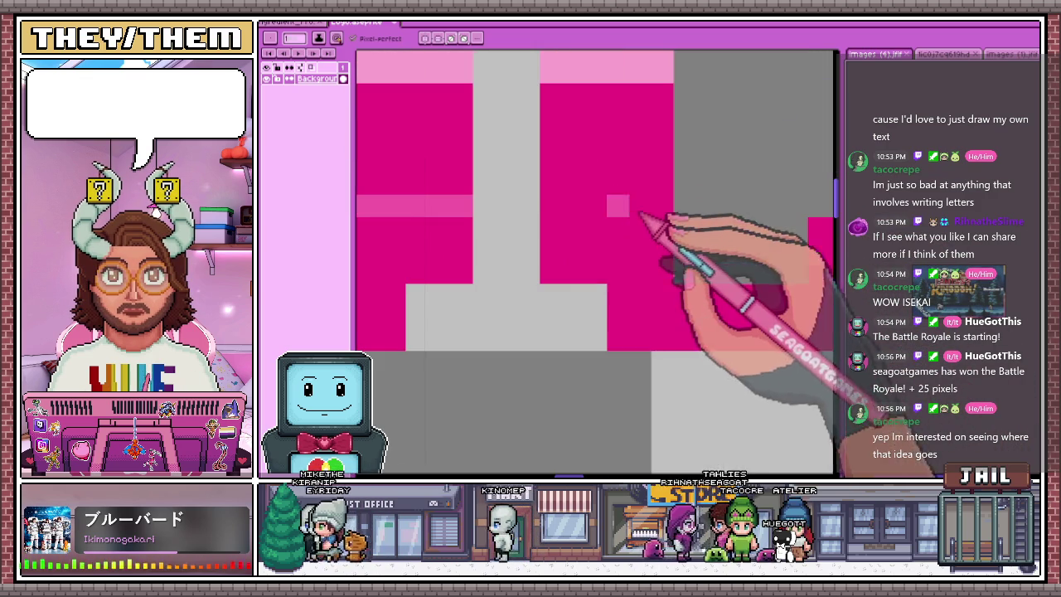
pyautogui.hotkey('ctrl', 'Tab')
pyautogui.scroll(-2, 450, 208)
pyautogui.scroll(2, 611, 208)
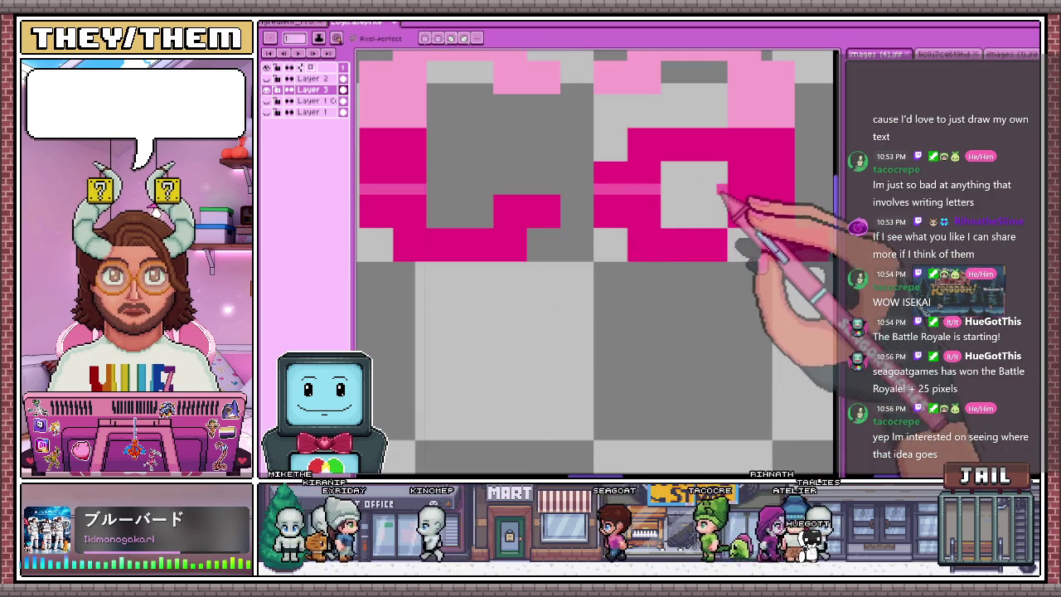
pyautogui.scroll(-2, 746, 207)
pyautogui.scroll(-2, 618, 200)
pyautogui.scroll(2, 622, 200)
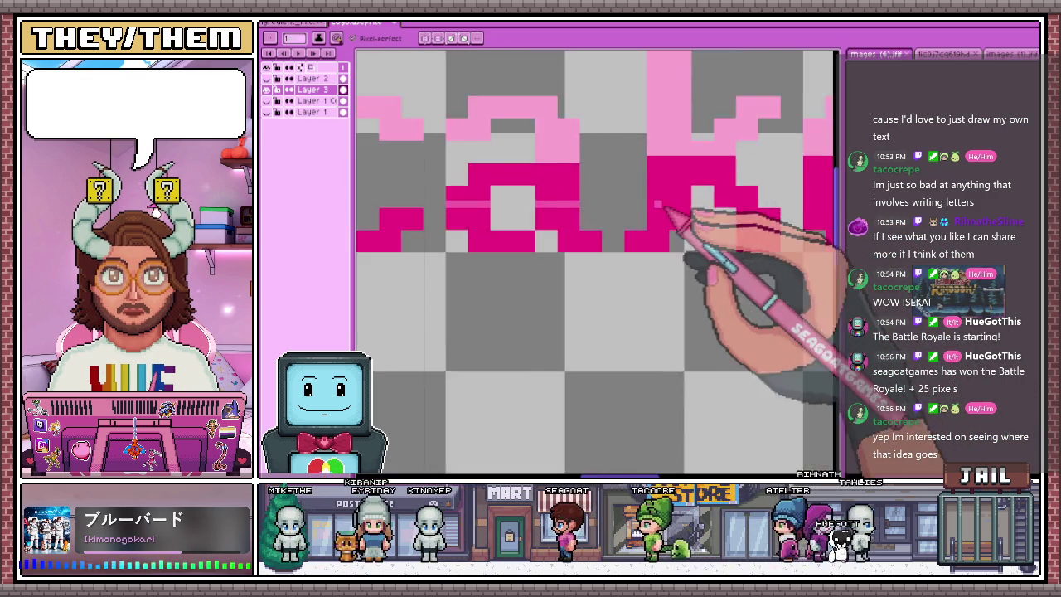
pyautogui.scroll(2, 651, 208)
pyautogui.scroll(-2, 718, 214)
pyautogui.scroll(2, 680, 218)
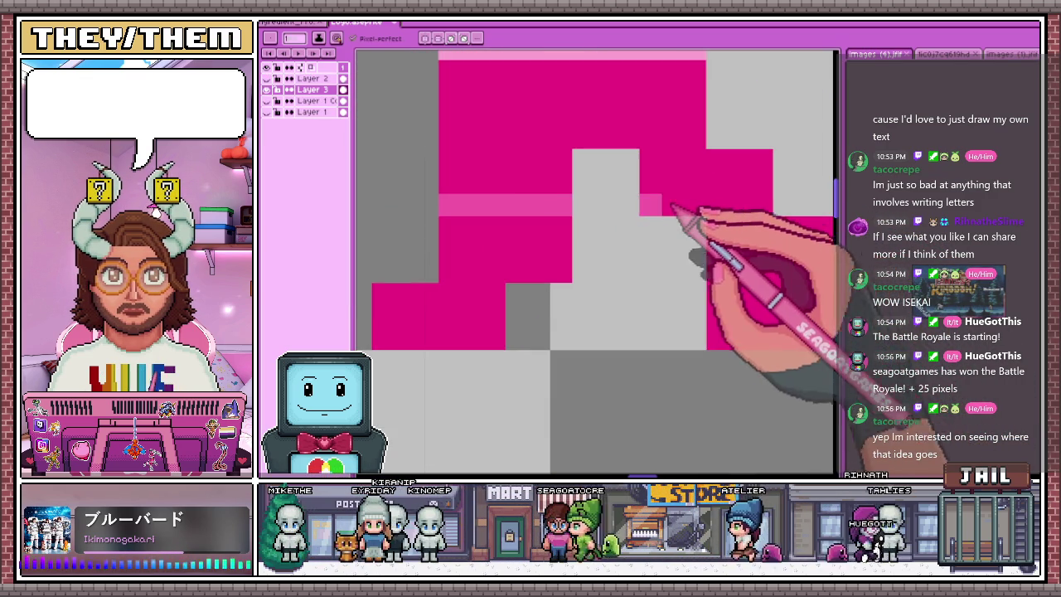
pyautogui.scroll(-1, 466, 205)
pyautogui.scroll(-1, 466, 206)
pyautogui.scroll(2, 603, 209)
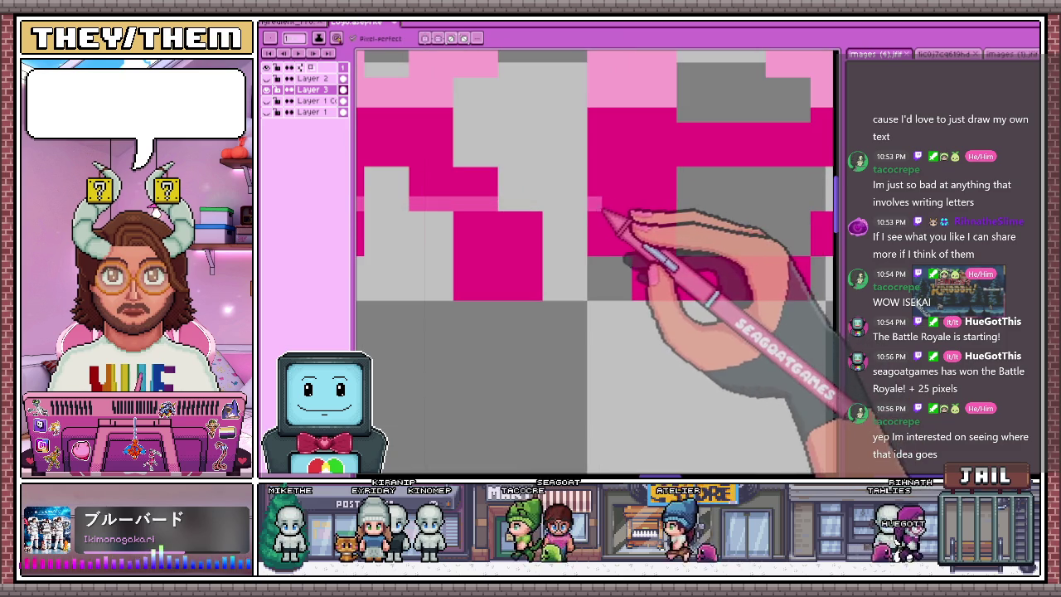
pyautogui.scroll(-2, 649, 217)
pyautogui.scroll(2, 649, 222)
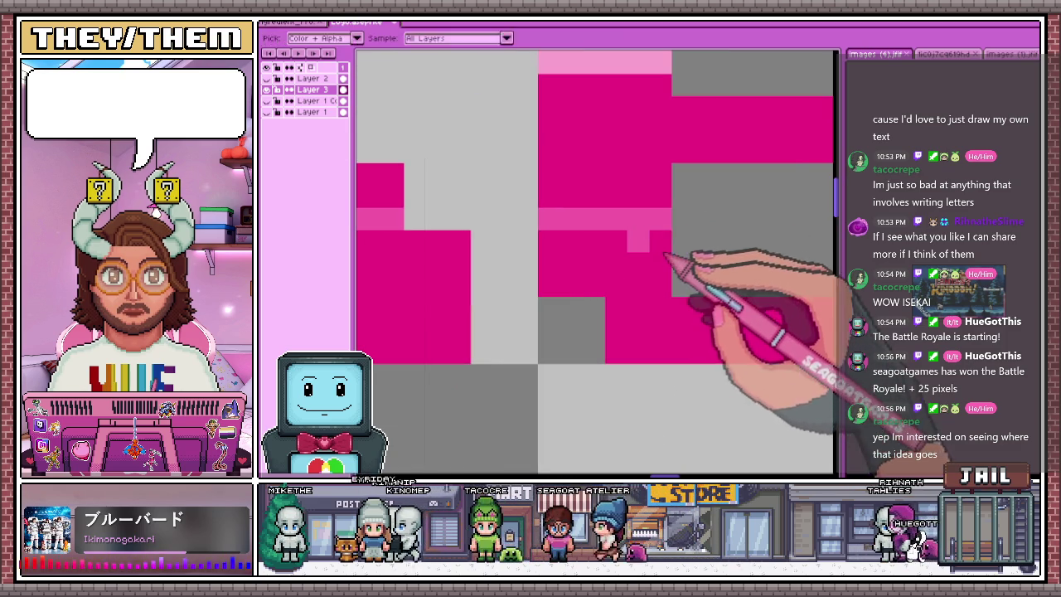
pyautogui.scroll(-2, 647, 220)
pyautogui.scroll(2, 600, 237)
pyautogui.scroll(-2, 701, 237)
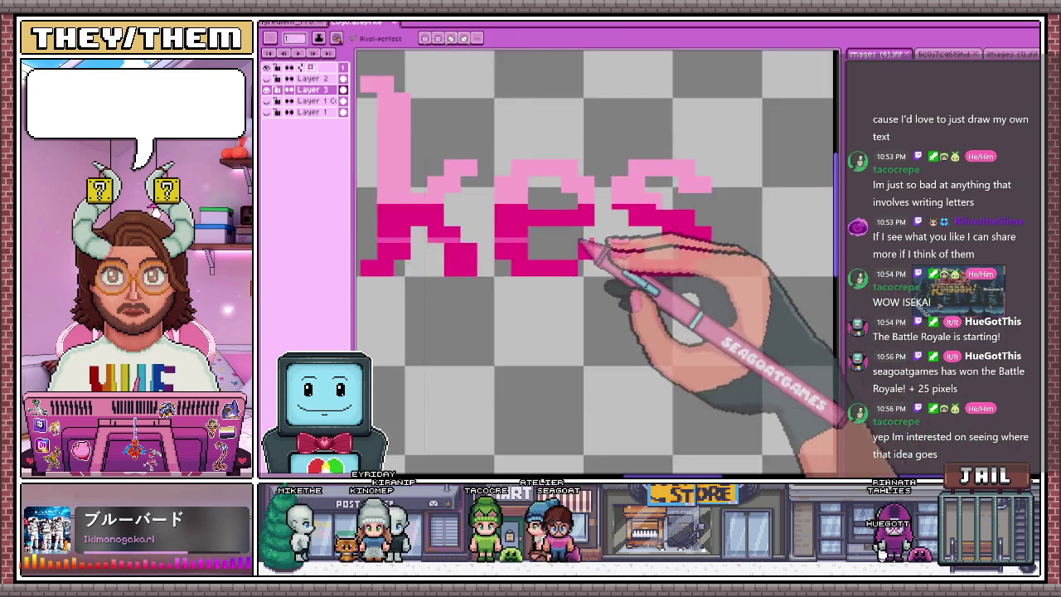
pyautogui.scroll(2, 628, 237)
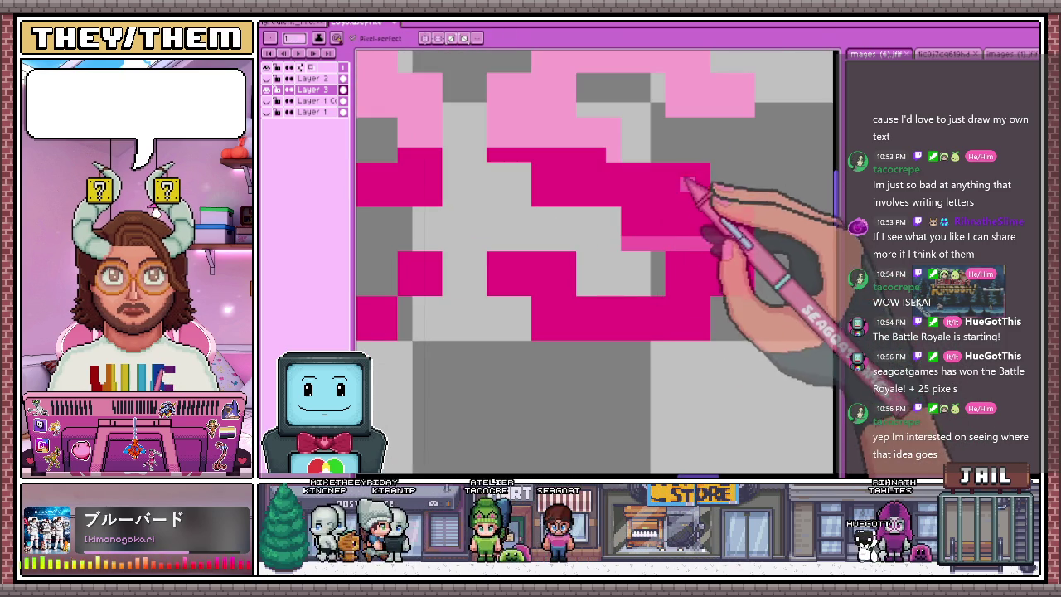
pyautogui.scroll(-2, 667, 213)
pyautogui.scroll(-1, 489, 225)
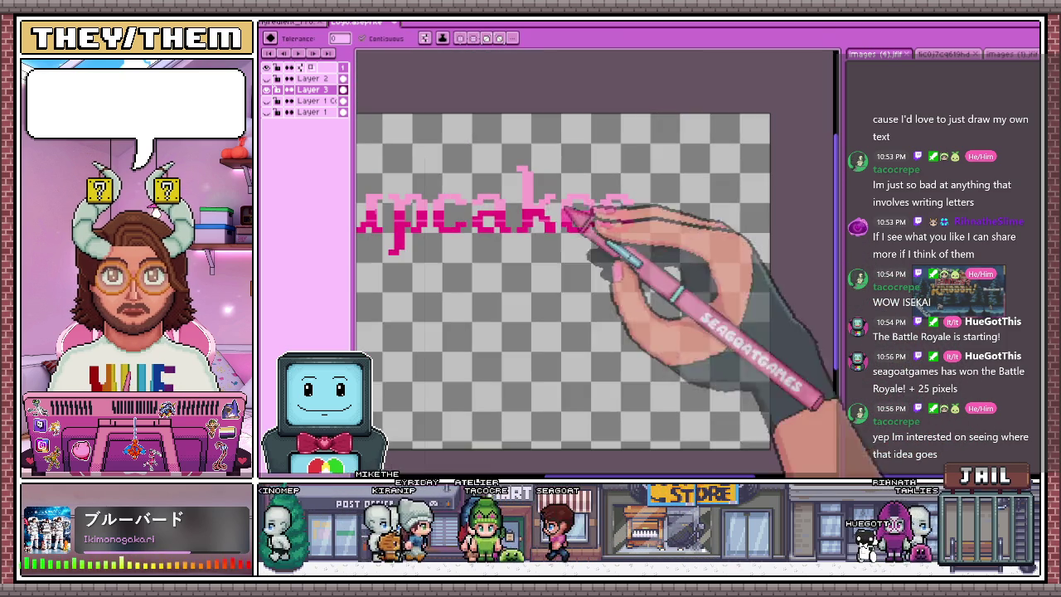
pyautogui.scroll(-1, 548, 223)
pyautogui.scroll(2, 486, 201)
pyautogui.scroll(1, 474, 237)
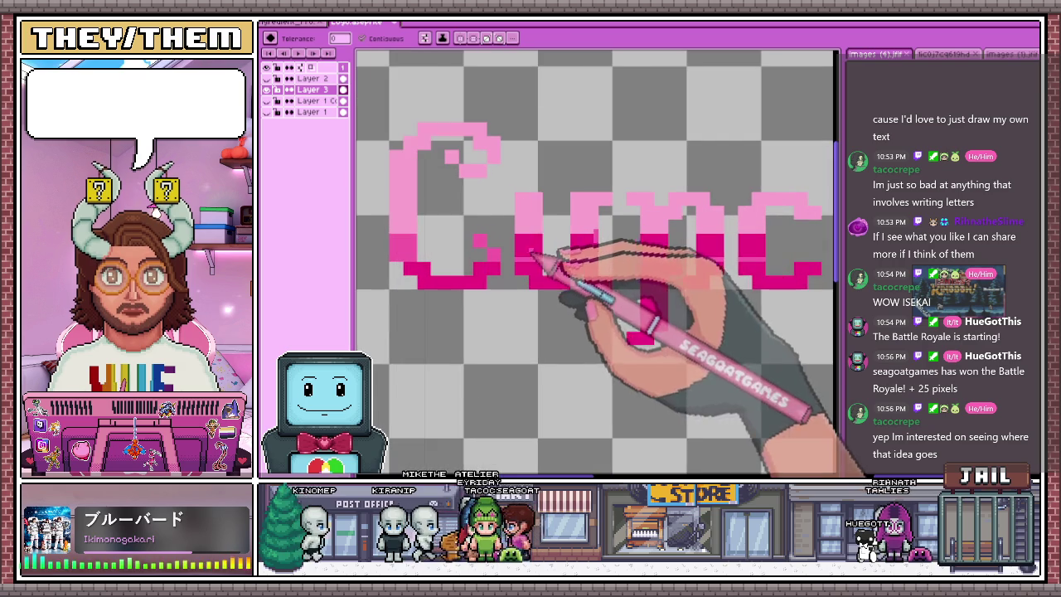
pyautogui.scroll(1, 602, 251)
# Pick the pink with the eyedropper and pencil in missing light-pink and hot-pink pixels on the letters
pyautogui.press('i')
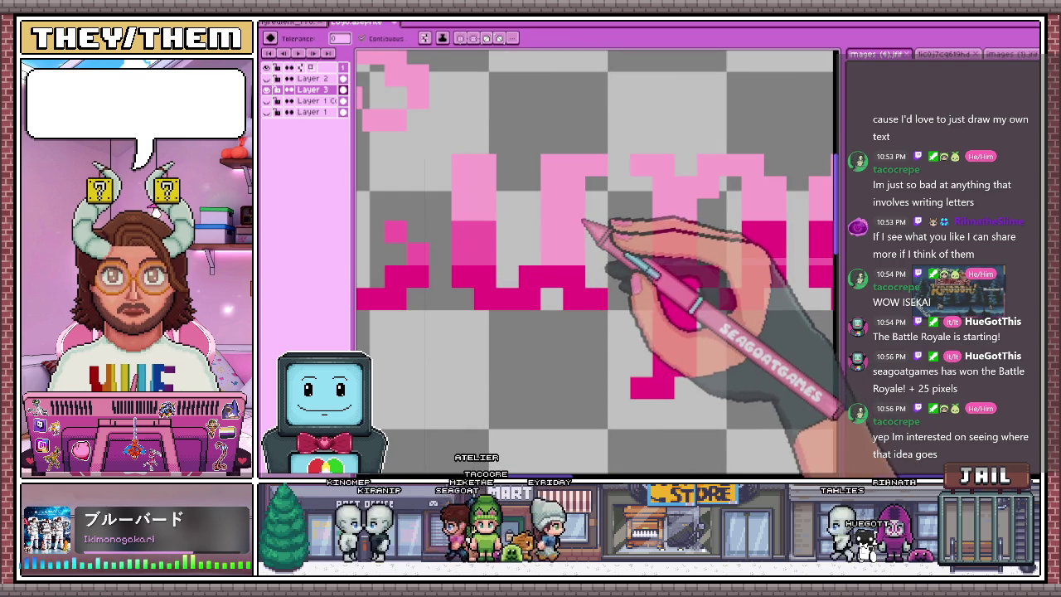
pyautogui.press('alt')
pyautogui.press('b')
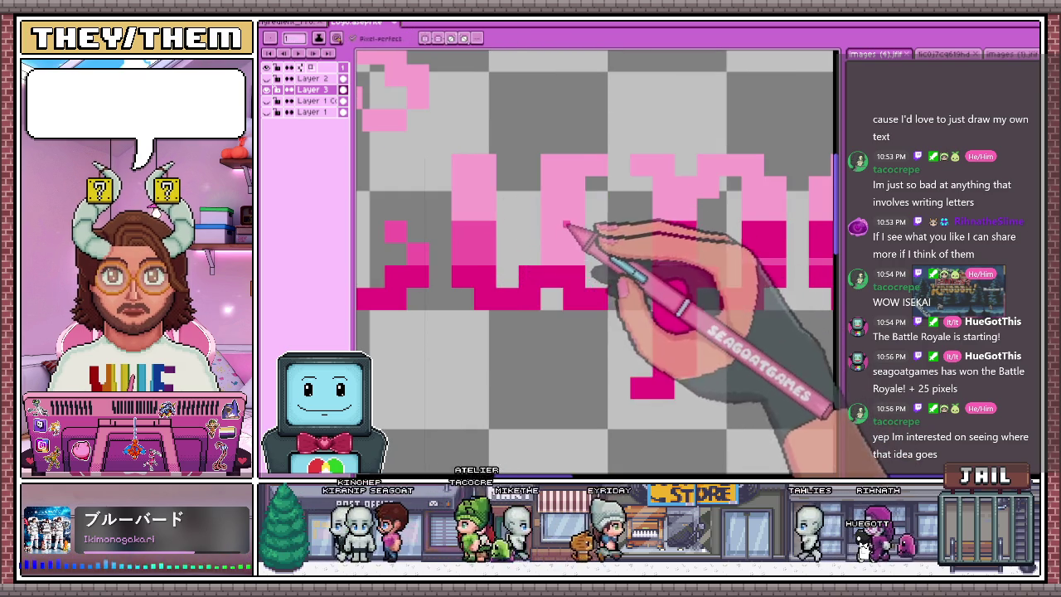
pyautogui.scroll(2, 514, 237)
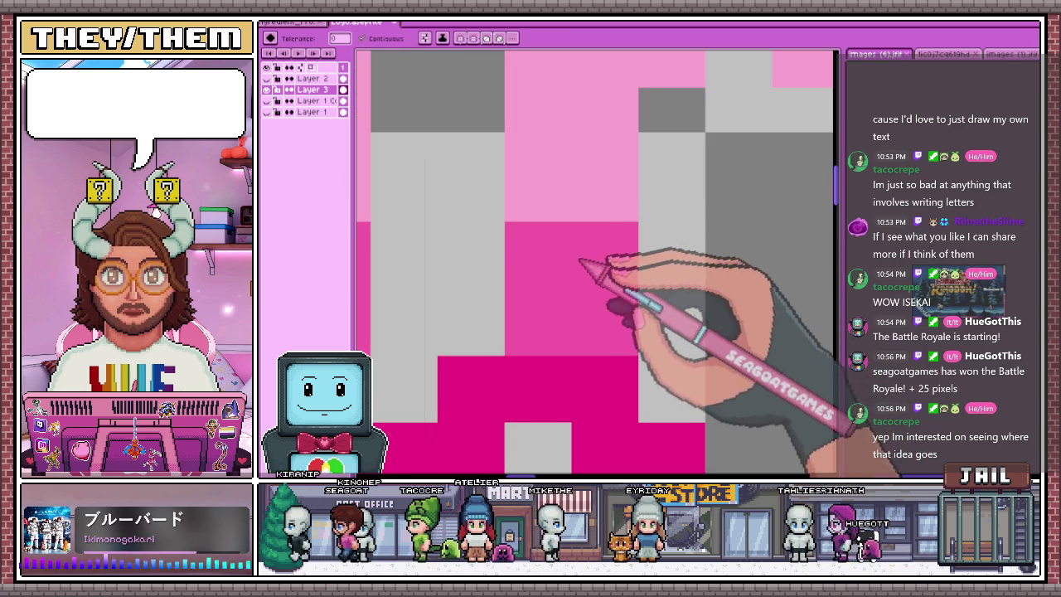
pyautogui.scroll(-3, 530, 232)
pyautogui.scroll(-1, 581, 224)
pyautogui.scroll(-2, 580, 228)
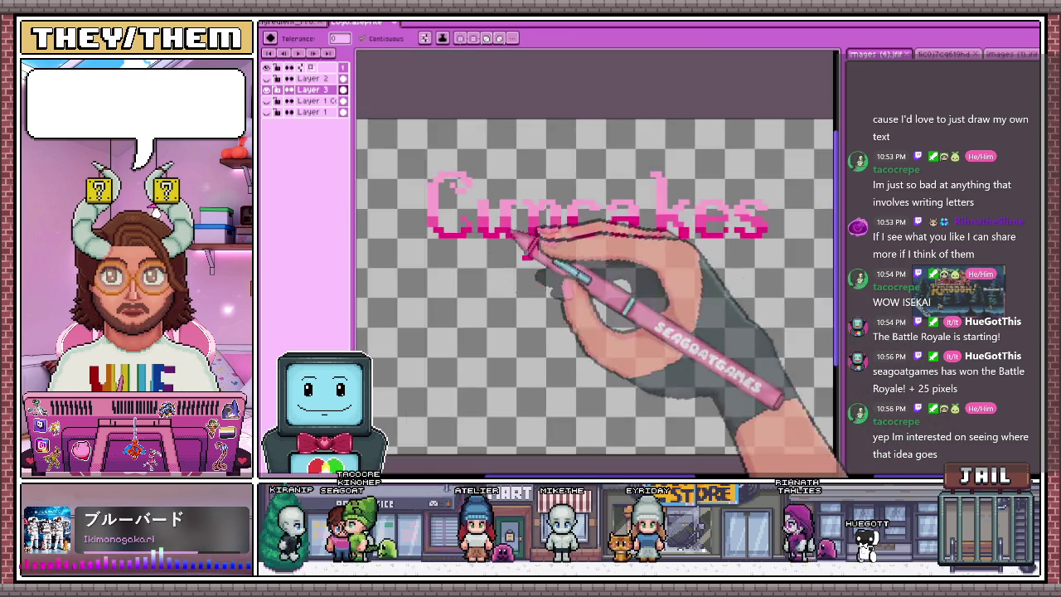
pyautogui.scroll(2, 485, 235)
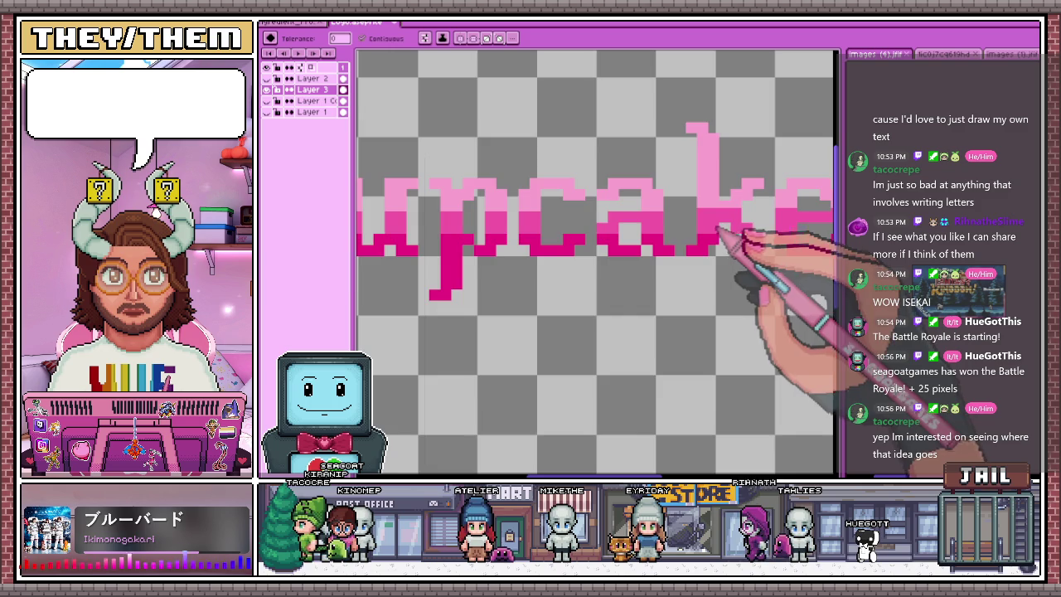
pyautogui.scroll(-2, 628, 220)
pyautogui.scroll(-1, 533, 224)
pyautogui.scroll(1, 547, 224)
pyautogui.scroll(2, 549, 222)
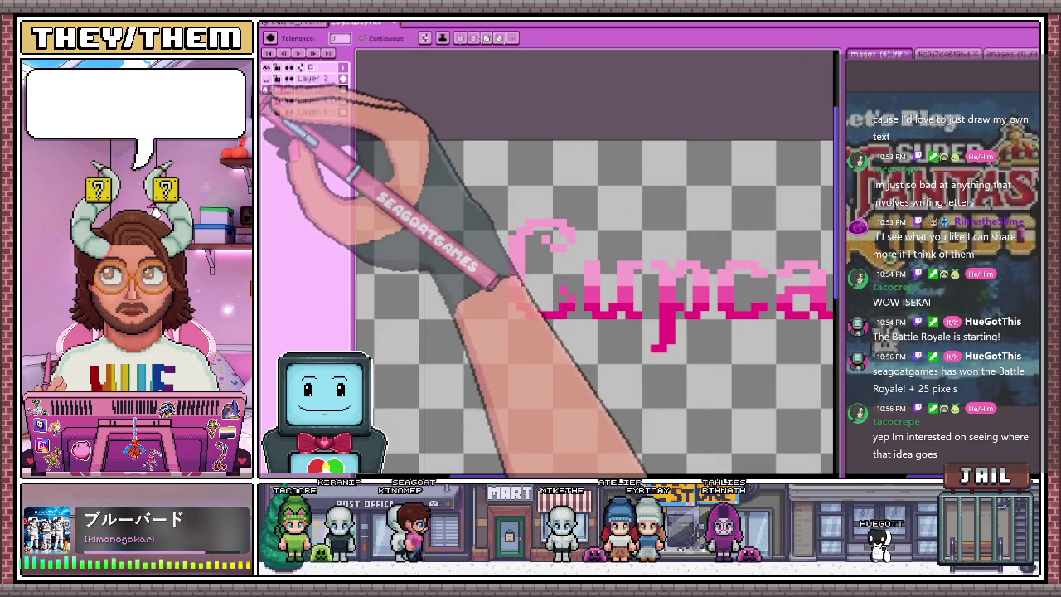
pyautogui.scroll(2, 533, 261)
pyautogui.scroll(3, 497, 304)
pyautogui.scroll(2, 522, 244)
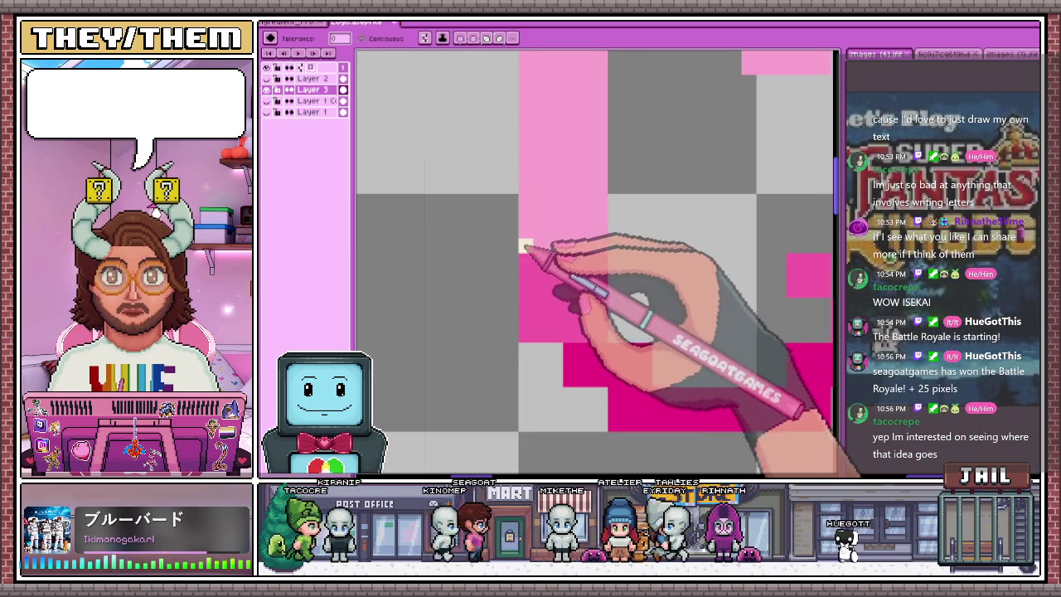
pyautogui.press('b')
pyautogui.scroll(-4, 507, 332)
pyautogui.scroll(-2, 514, 207)
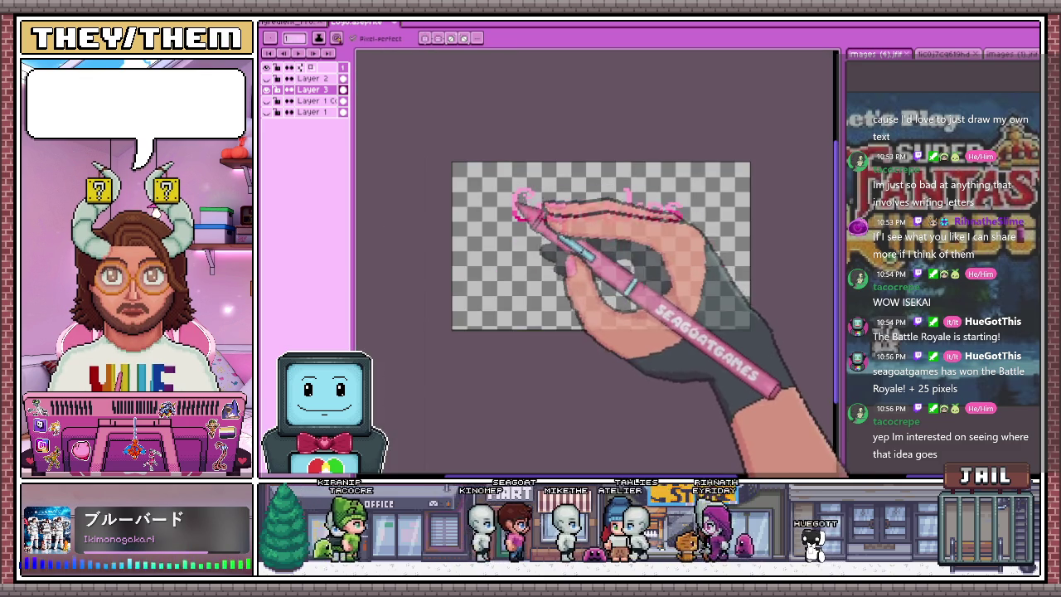
# Select the Cupcakes lettering and apply a cream Outline effect using the plus matrix
pyautogui.press('m')
pyautogui.moveTo(566, 219); pyautogui.dragTo(696, 248)
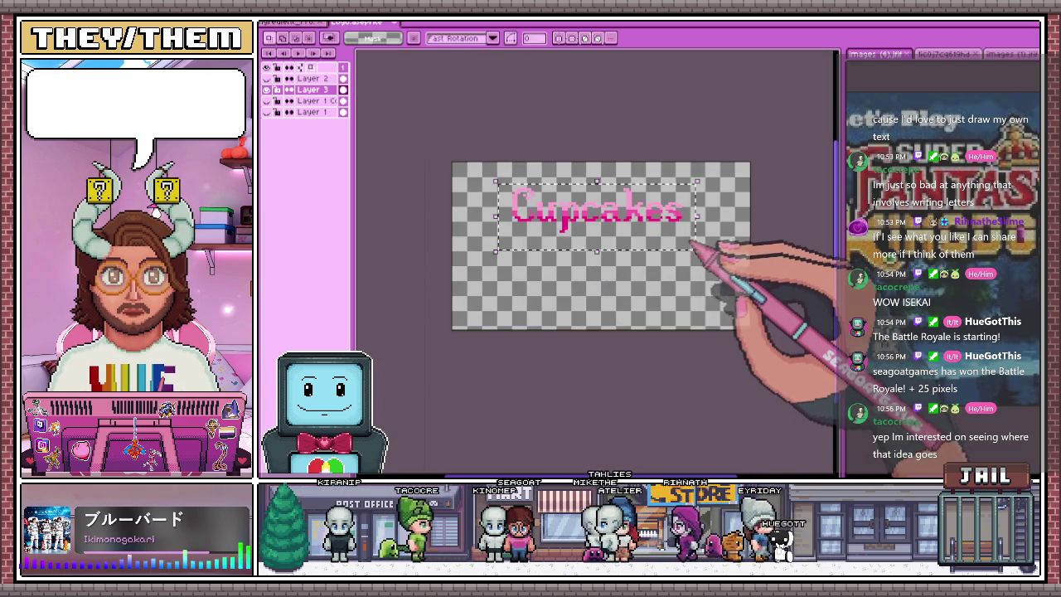
pyautogui.hotkey('shift', 'o')
pyautogui.click(718, 134)
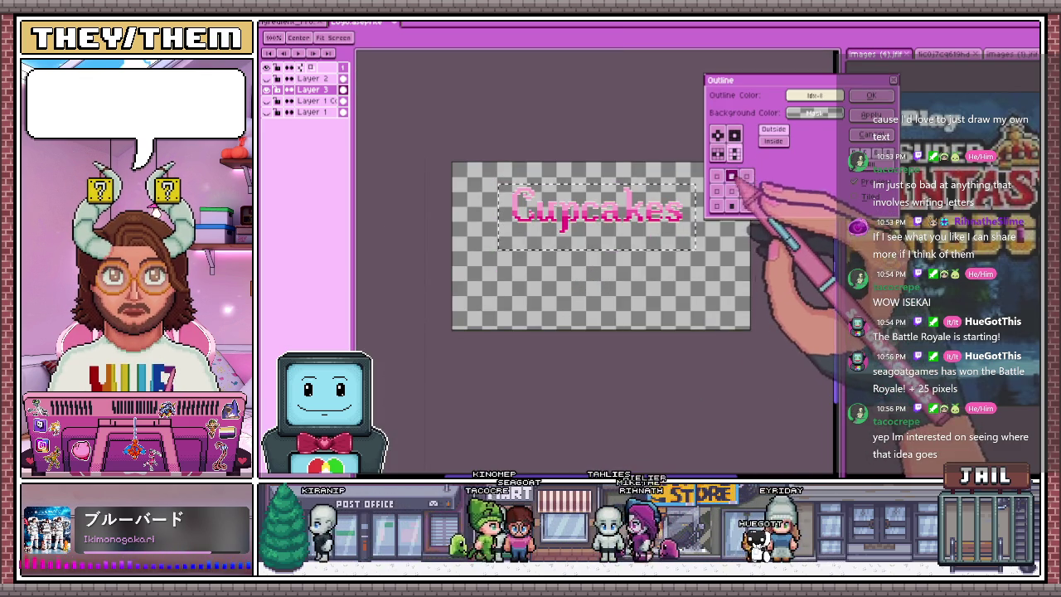
pyautogui.scroll(2, 479, 235)
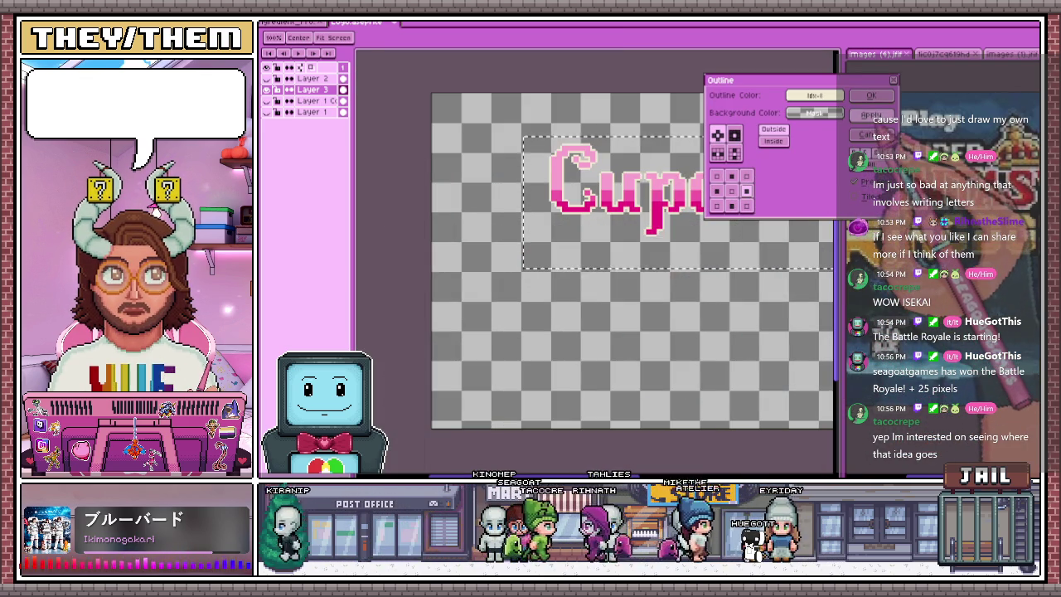
pyautogui.press('Return')
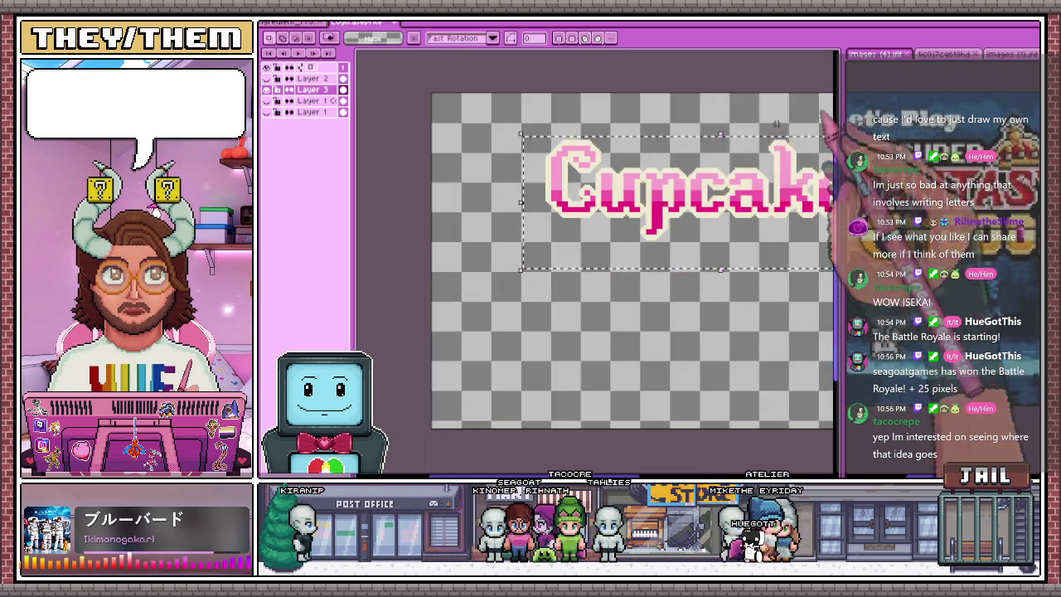
pyautogui.scroll(-4, 558, 309)
pyautogui.scroll(1, 555, 298)
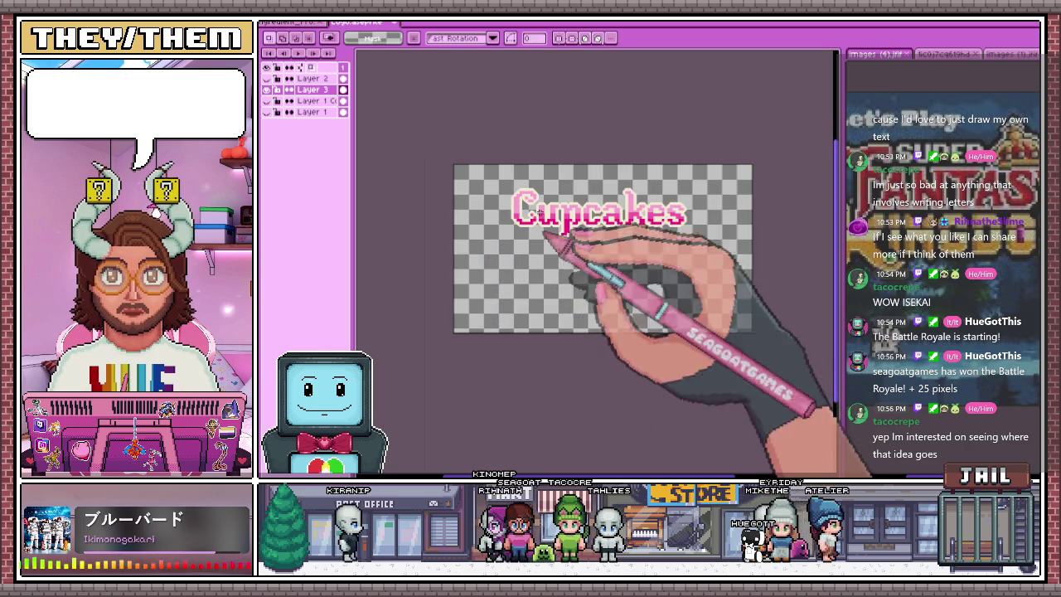
pyautogui.scroll(1, 531, 274)
pyautogui.scroll(1, 490, 249)
# Zoom in on the letter C of Cupcakes to study its pink fill before shading
pyautogui.scroll(1, 437, 206)
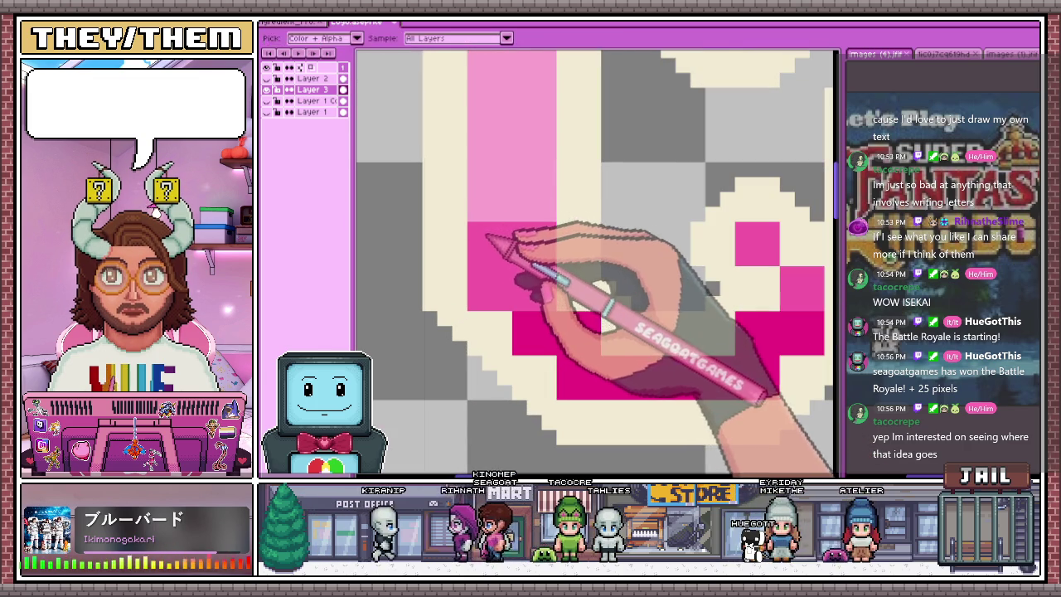
pyautogui.scroll(-2, 483, 198)
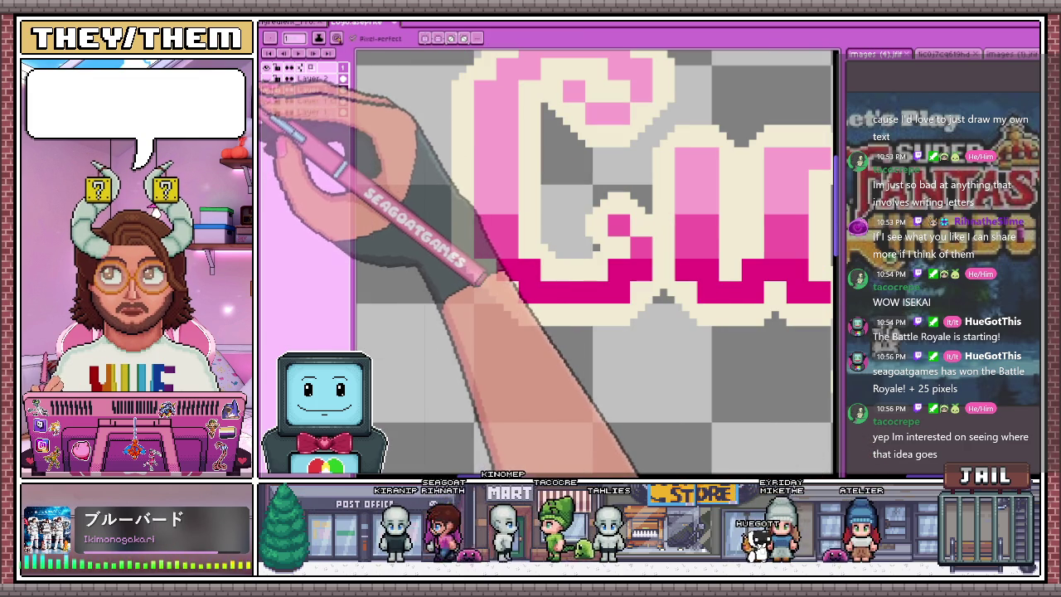
pyautogui.scroll(1, 502, 149)
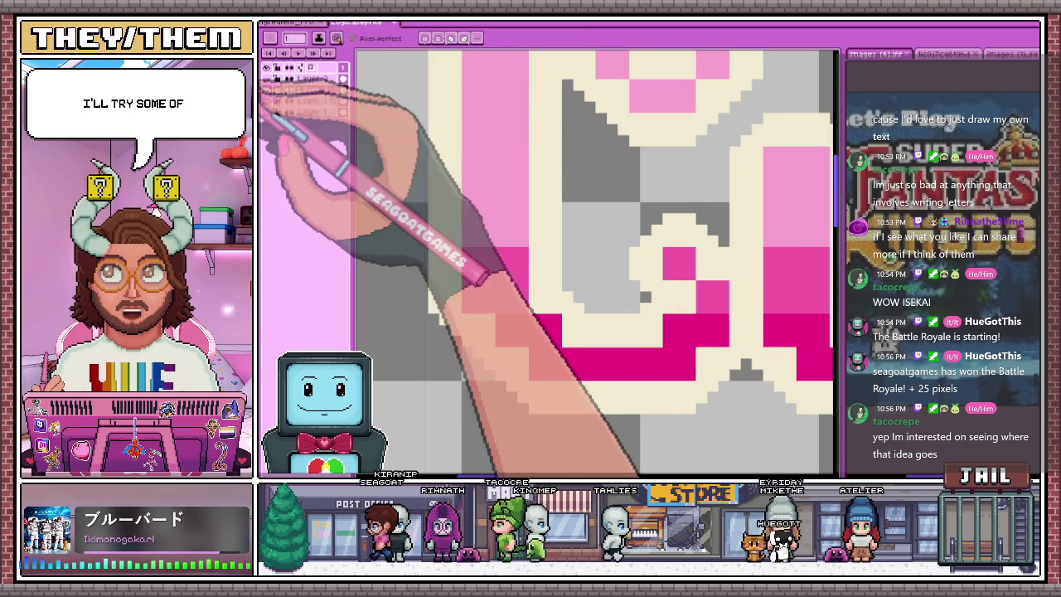
pyautogui.scroll(-1, 502, 166)
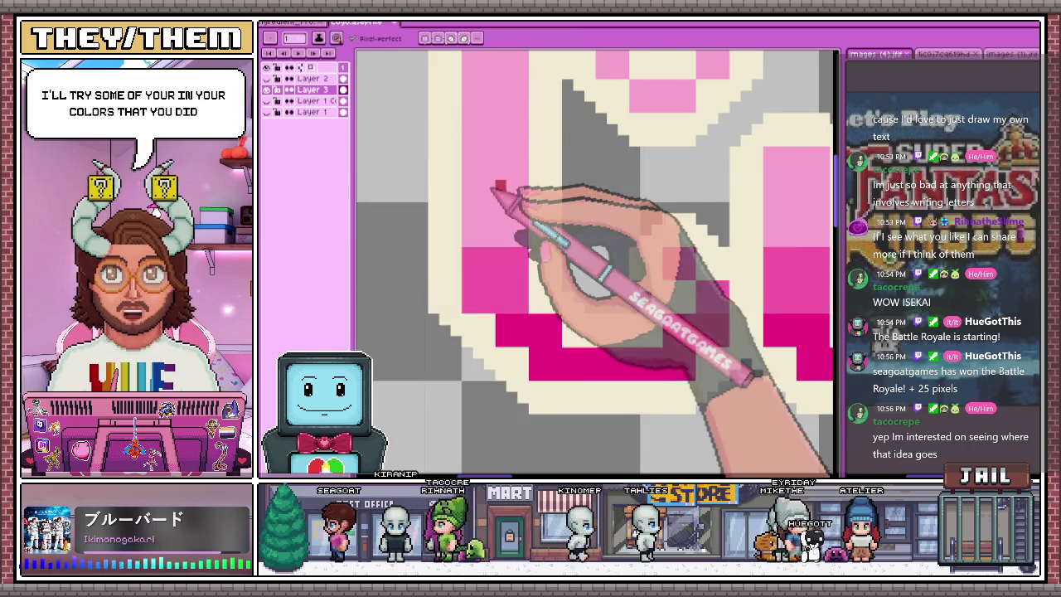
pyautogui.scroll(-1, 464, 141)
pyautogui.scroll(1, 502, 282)
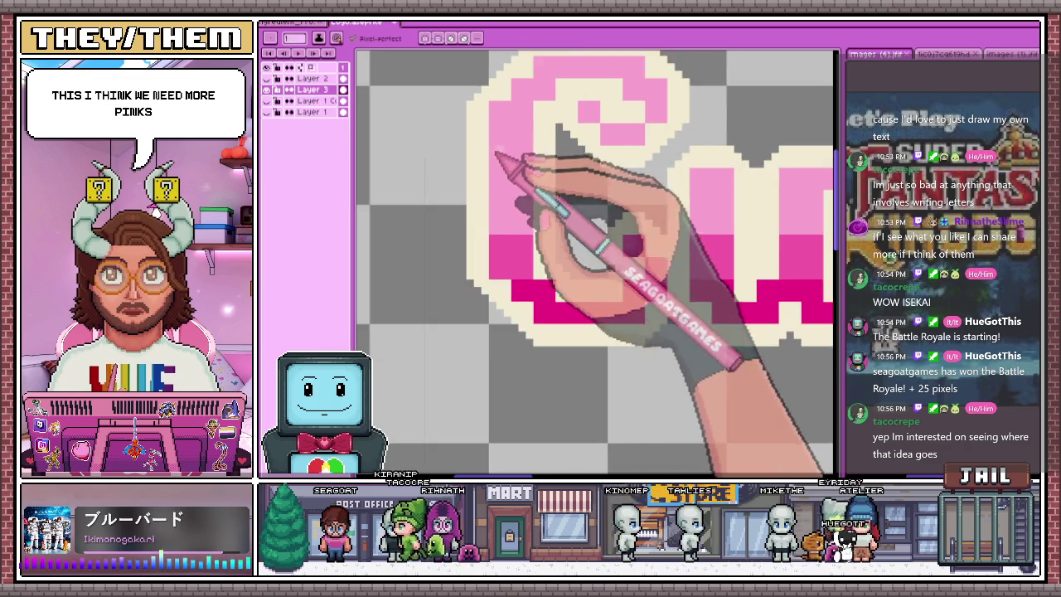
pyautogui.scroll(2, 485, 182)
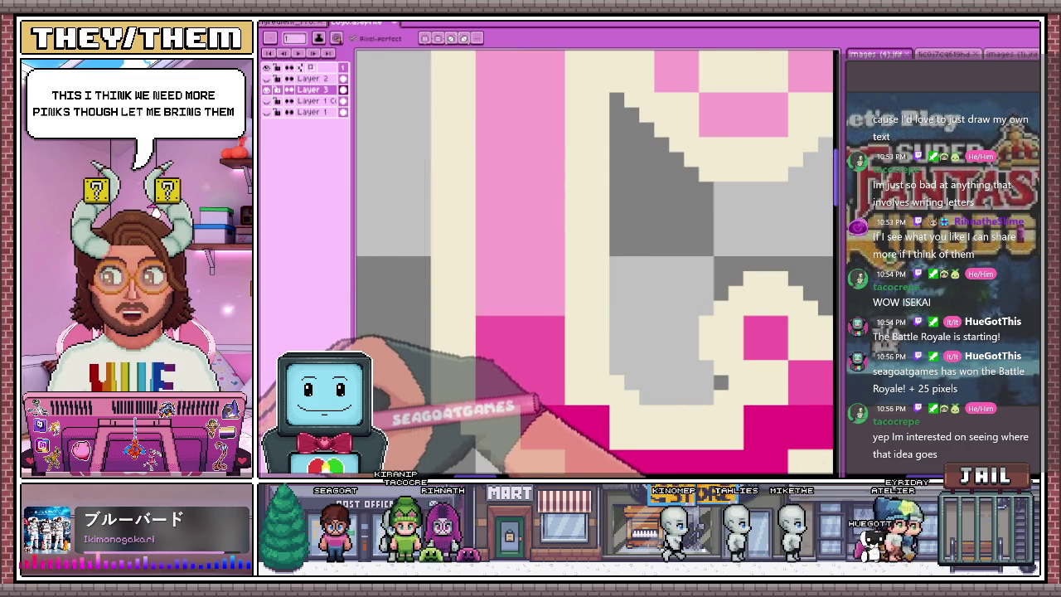
pyautogui.scroll(-1, 509, 308)
pyautogui.press('g')
pyautogui.scroll(-1, 522, 314)
pyautogui.scroll(1, 523, 313)
pyautogui.scroll(-2, 537, 340)
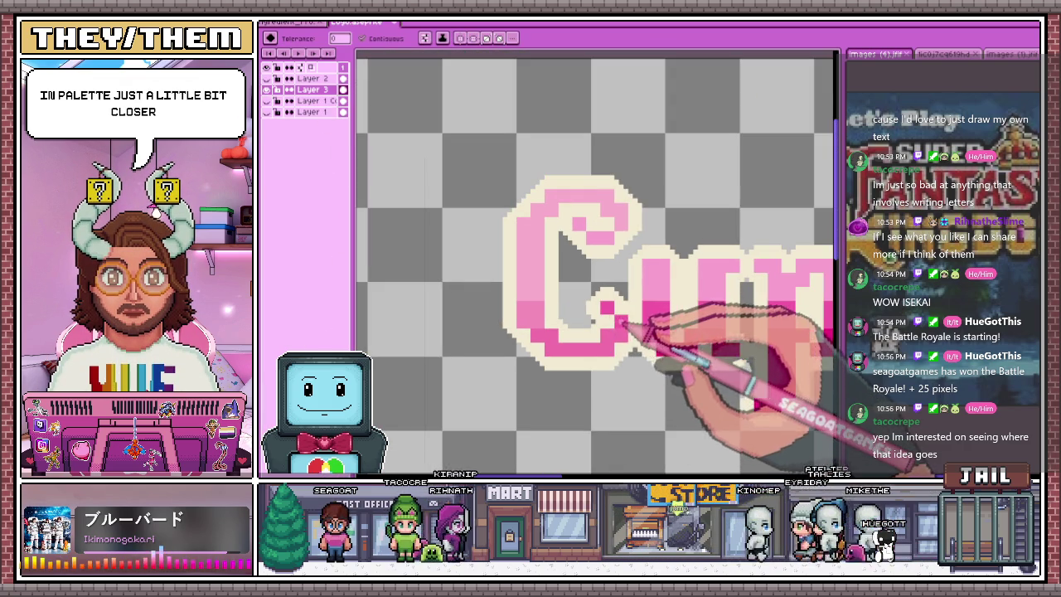
pyautogui.scroll(-2, 597, 328)
pyautogui.scroll(2, 627, 320)
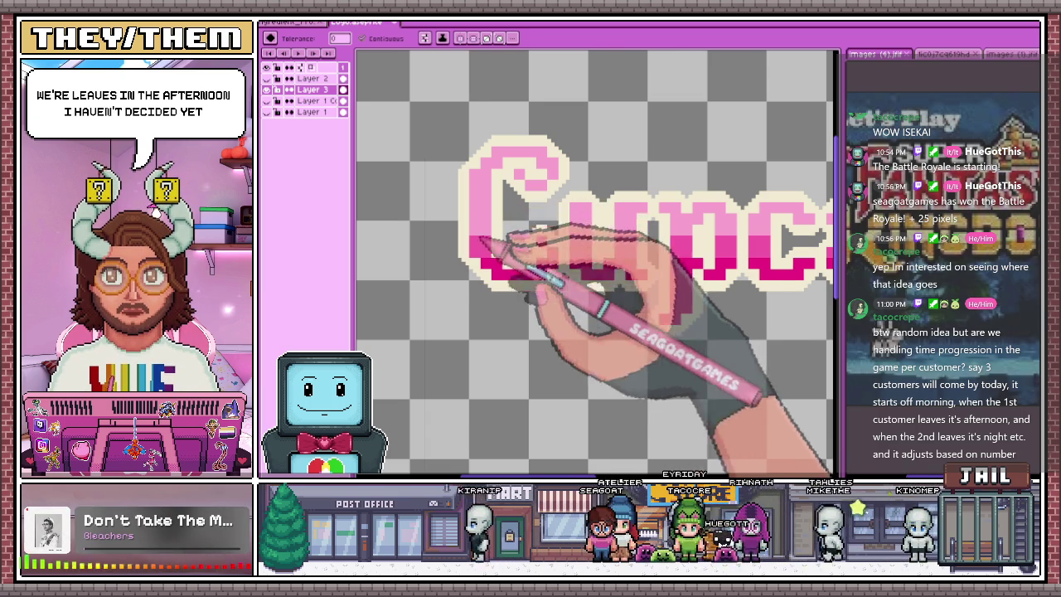
pyautogui.scroll(-2, 509, 265)
pyautogui.scroll(-1, 519, 216)
pyautogui.scroll(1, 527, 211)
pyautogui.scroll(2, 510, 249)
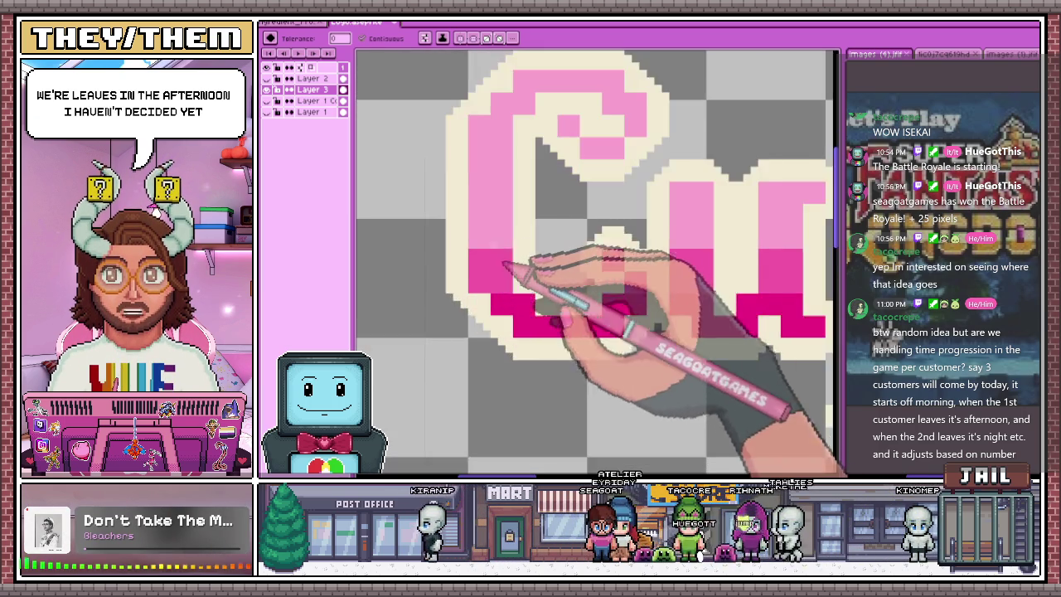
pyautogui.scroll(1, 493, 257)
# Pencil two diagonal magenta shading lines and single shading pixels inside the C
pyautogui.press('b')
pyautogui.scroll(-2, 473, 230)
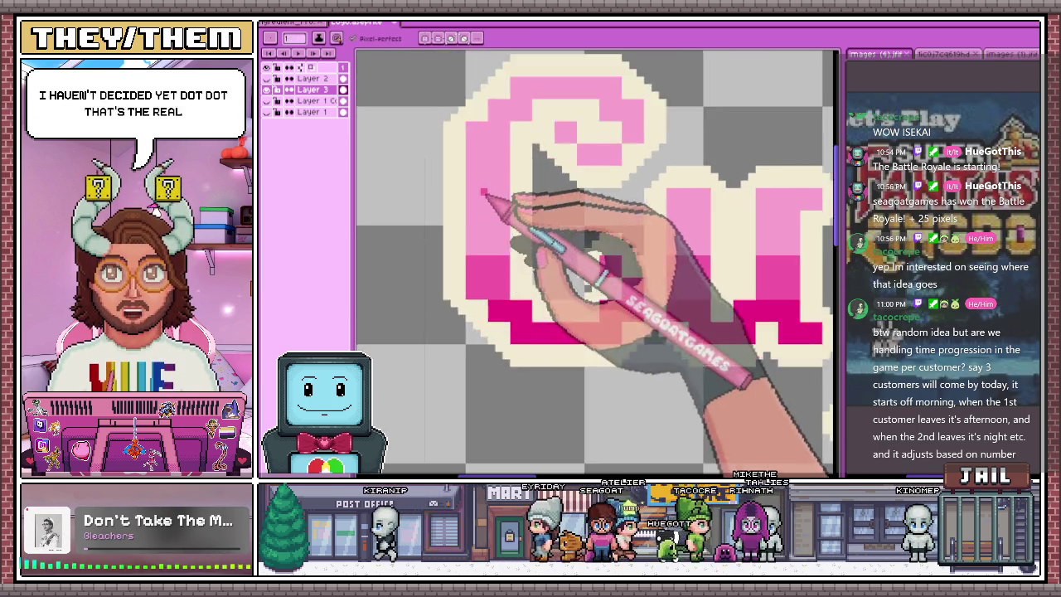
pyautogui.scroll(2, 517, 202)
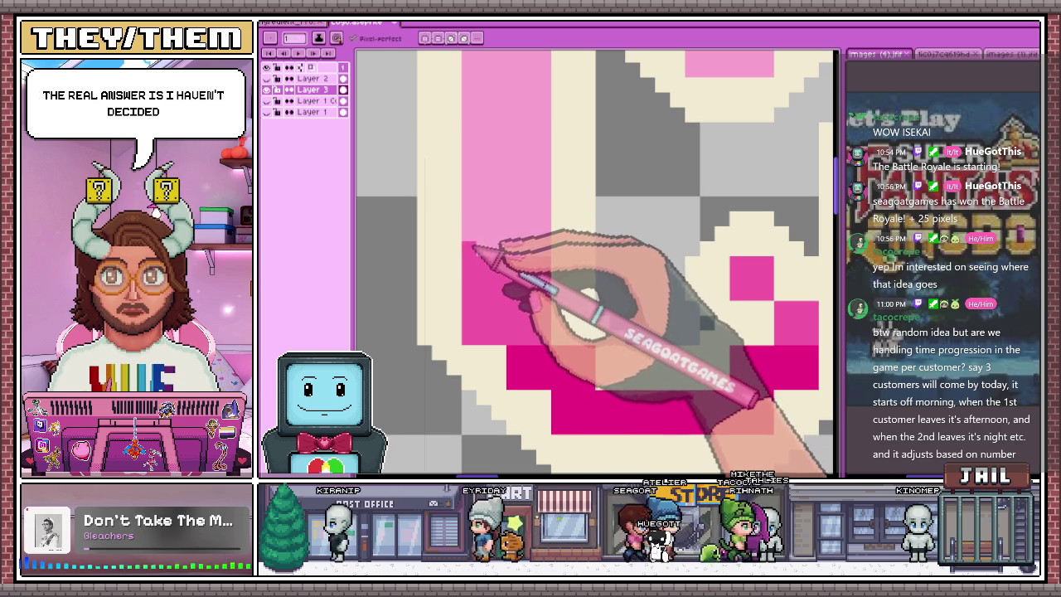
pyautogui.moveTo(483, 229); pyautogui.dragTo(544, 176)
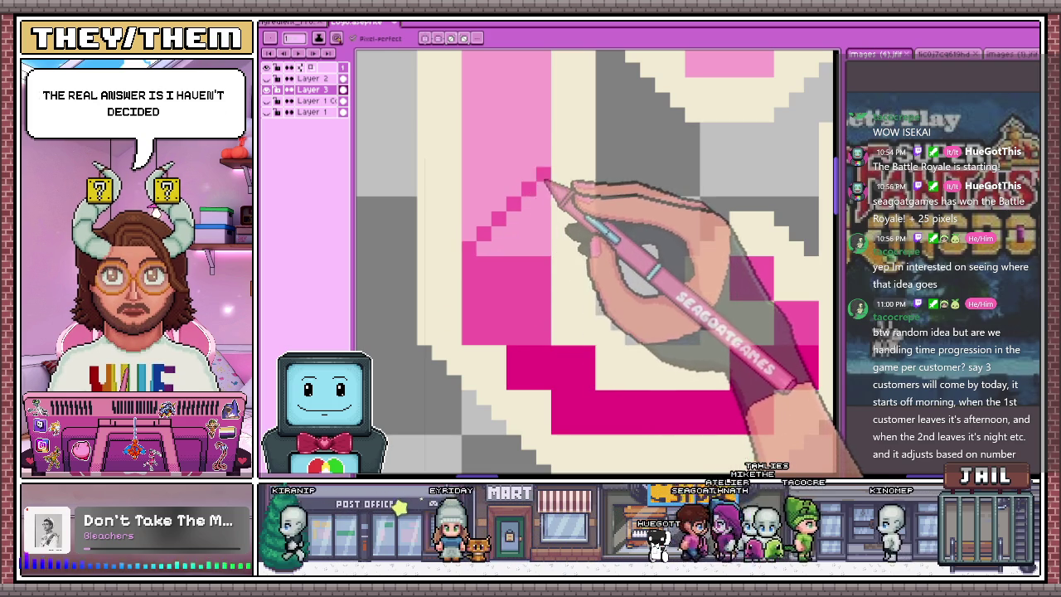
pyautogui.click(453, 203)
pyautogui.moveTo(476, 215)
pyautogui.mouseDown()
pyautogui.moveTo(523, 181)
pyautogui.moveTo(487, 187)
pyautogui.moveTo(505, 243)
pyautogui.mouseUp()
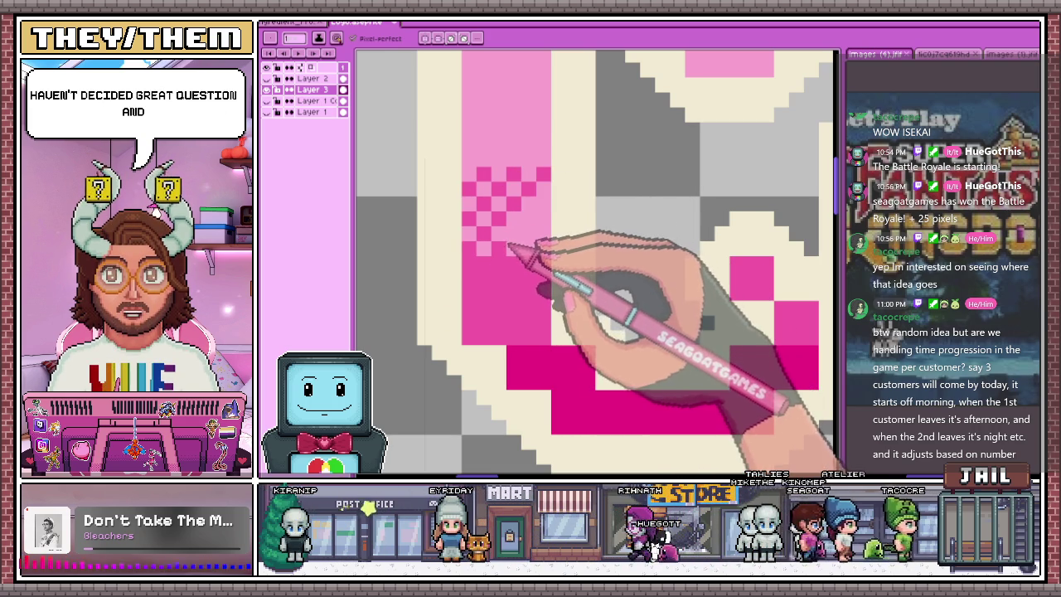
pyautogui.scroll(-2, 529, 250)
pyautogui.scroll(-1, 529, 250)
pyautogui.scroll(-1, 529, 248)
pyautogui.scroll(3, 531, 236)
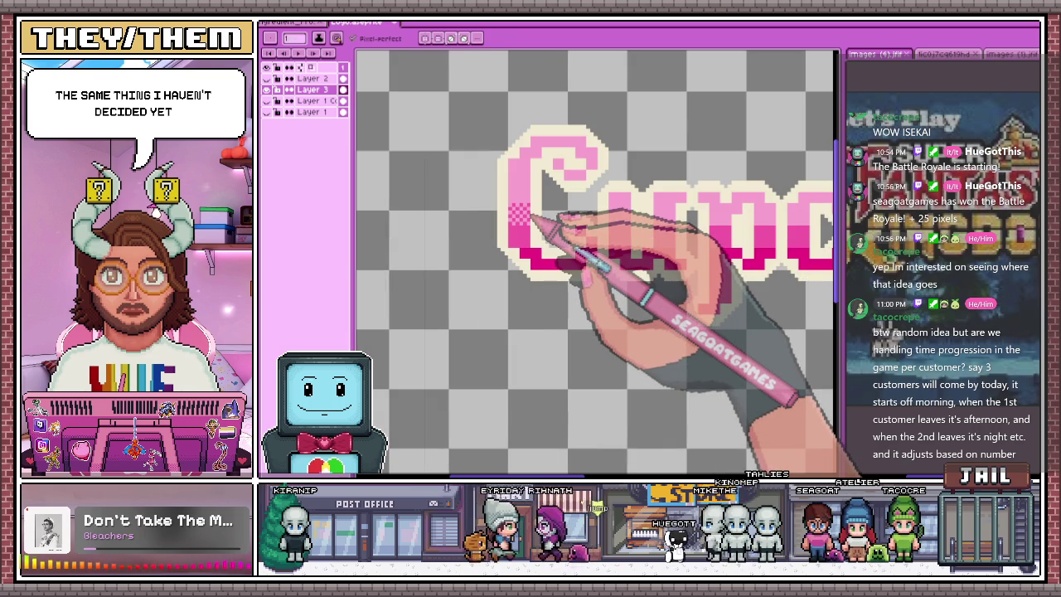
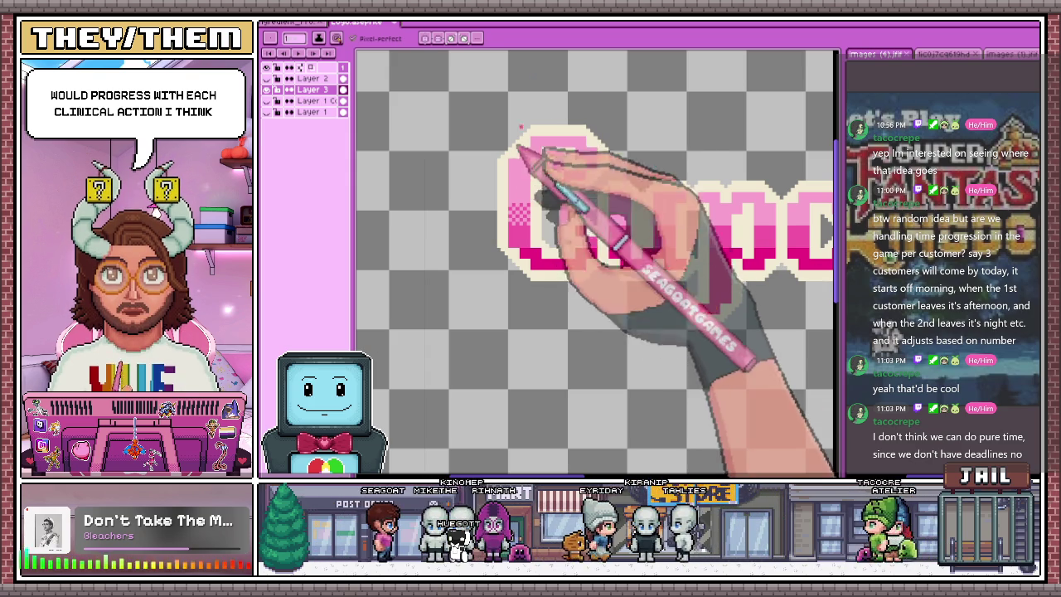
# Dither light-pink checker pixels into the top of the C's magenta band
pyautogui.scroll(-2, 514, 178)
pyautogui.scroll(-3, 551, 206)
pyautogui.scroll(2, 509, 213)
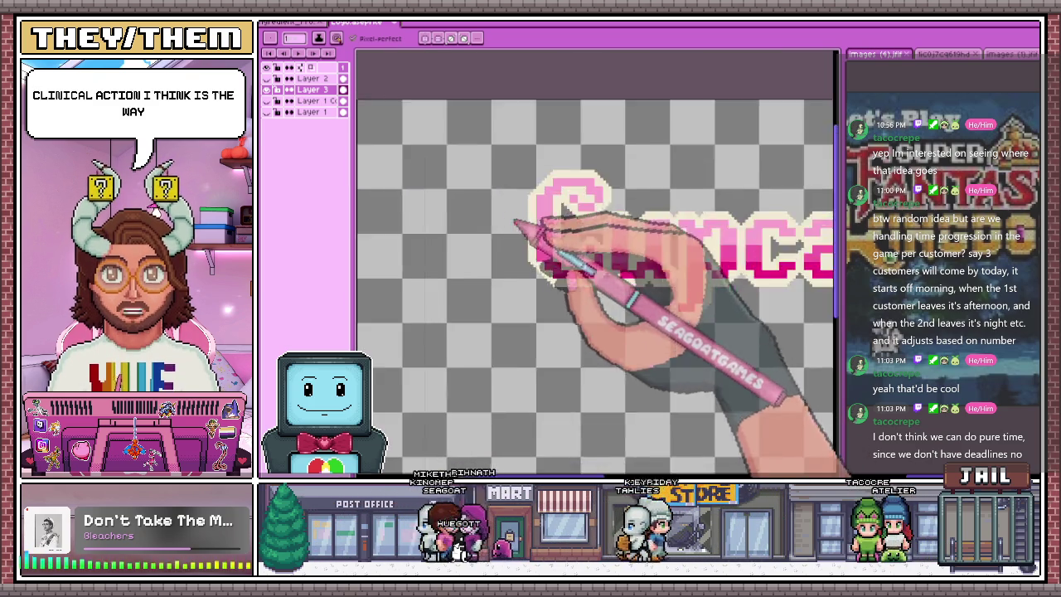
pyautogui.scroll(2, 580, 274)
pyautogui.scroll(1, 458, 192)
pyautogui.scroll(1, 497, 217)
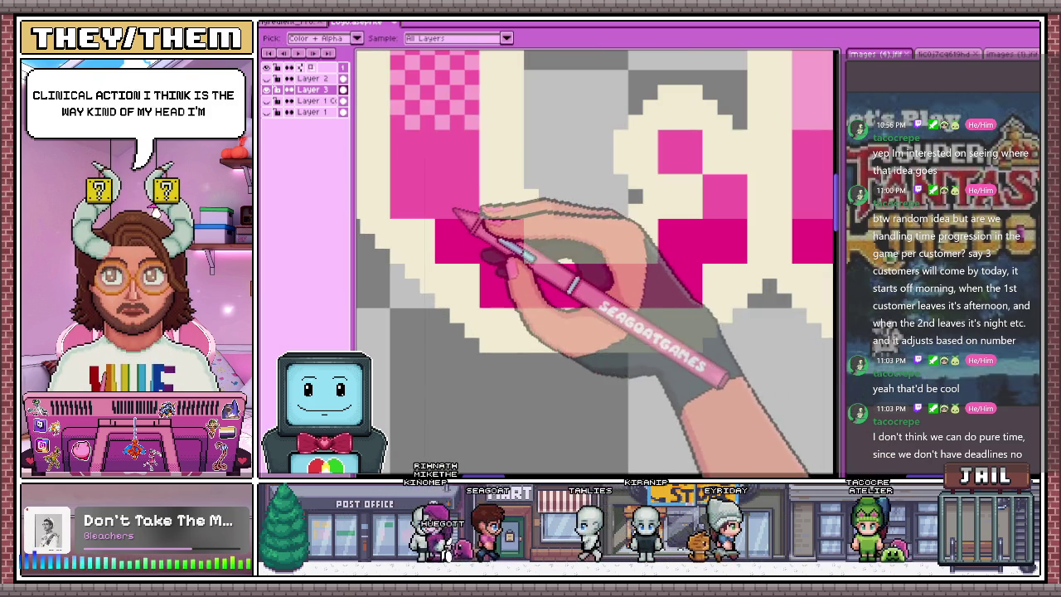
pyautogui.scroll(1, 452, 237)
pyautogui.scroll(1, 456, 231)
pyautogui.click(465, 228)
pyautogui.click(480, 243)
pyautogui.click(495, 228)
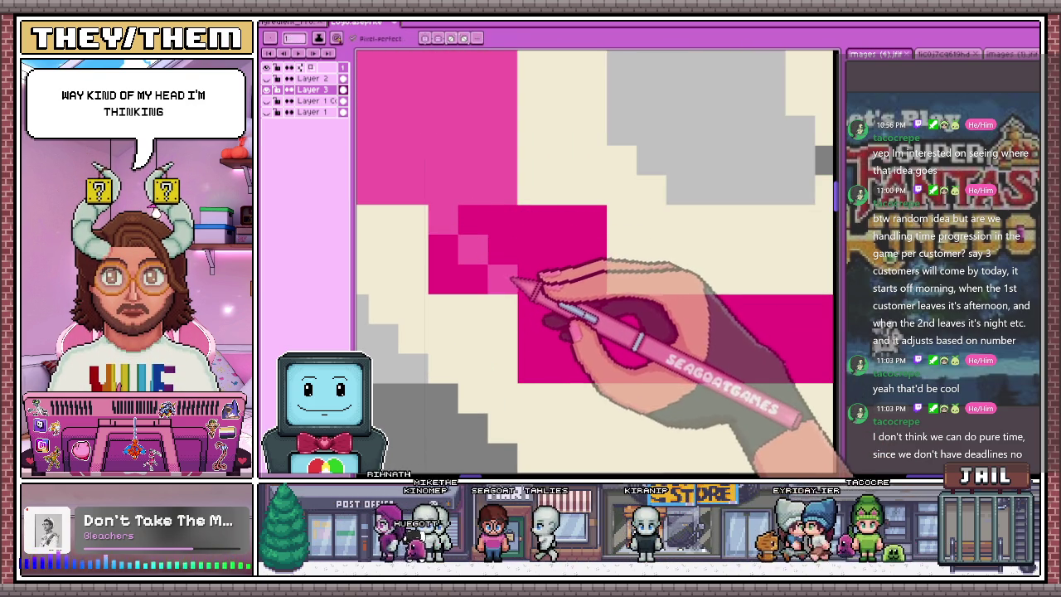
pyautogui.click(510, 243)
pyautogui.click(524, 258)
pyautogui.moveTo(539, 255); pyautogui.dragTo(580, 236)
pyautogui.click(597, 228)
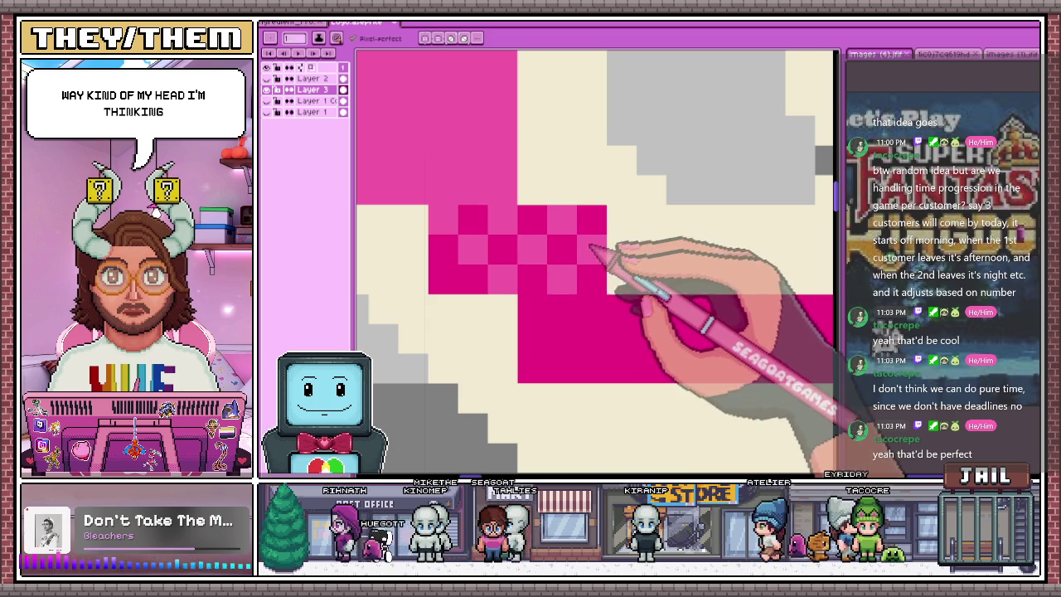
# Extend the light-pink checker pattern further right among the magenta pixels
pyautogui.scroll(-1, 468, 269)
pyautogui.scroll(-2, 627, 249)
pyautogui.scroll(3, 587, 260)
pyautogui.scroll(1, 595, 272)
pyautogui.click(634, 273)
pyautogui.click(656, 250)
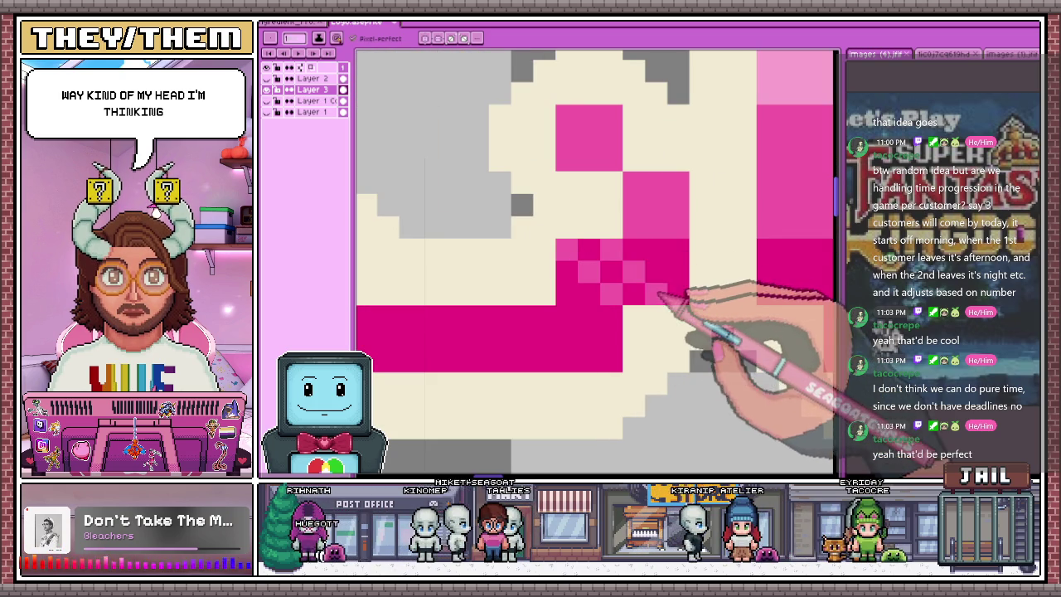
pyautogui.click(678, 273)
pyautogui.click(611, 250)
# Draw a dark-pink diagonal step edge and fill dark-pink checker pixels around it
pyautogui.scroll(-2, 578, 304)
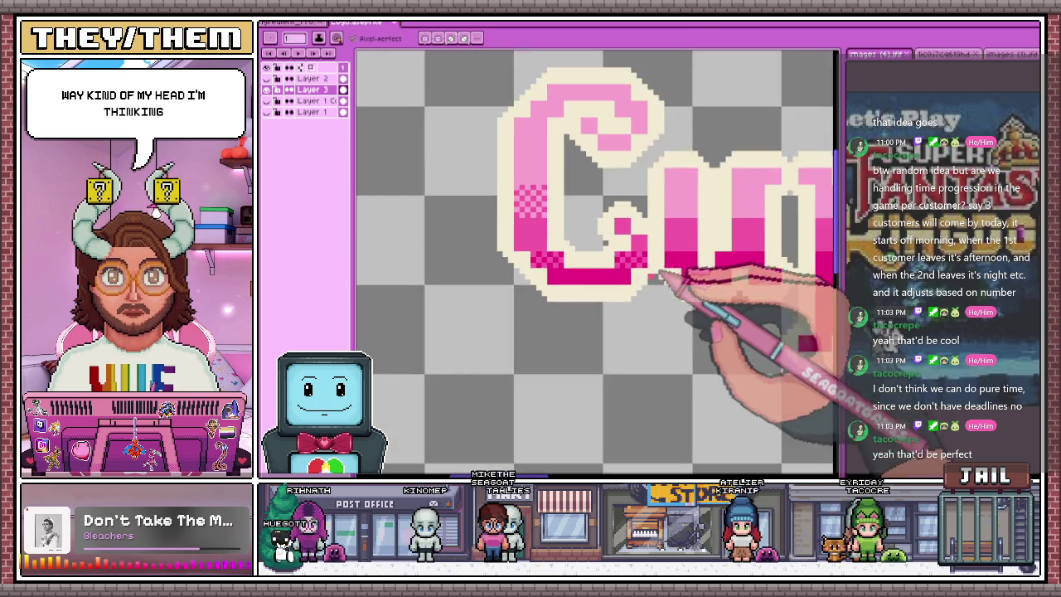
pyautogui.scroll(-2, 687, 280)
pyautogui.scroll(-2, 562, 273)
pyautogui.scroll(4, 552, 279)
pyautogui.scroll(2, 567, 230)
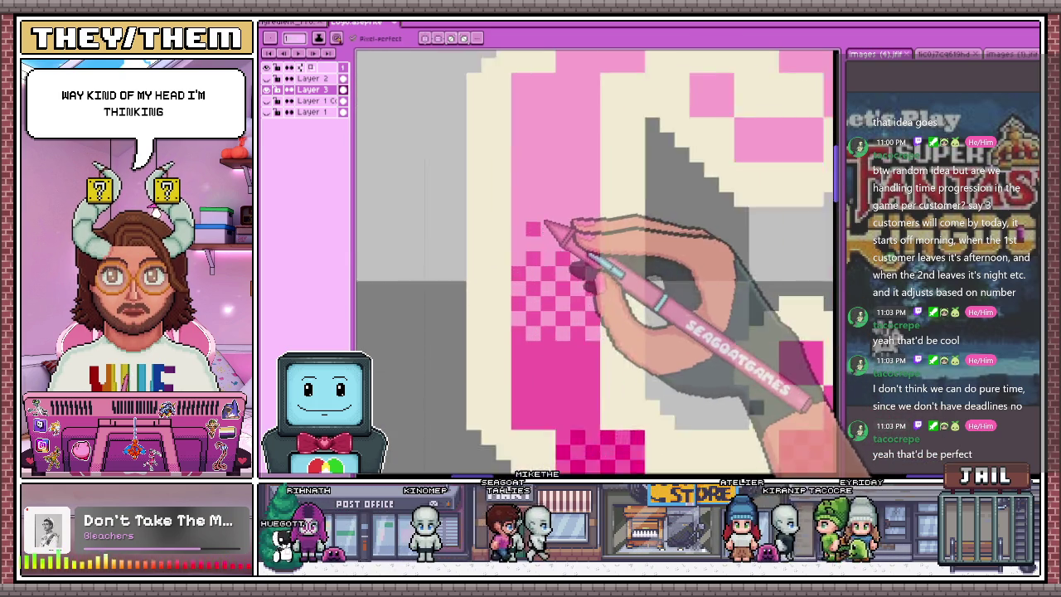
pyautogui.scroll(1, 550, 237)
pyautogui.scroll(-2, 522, 247)
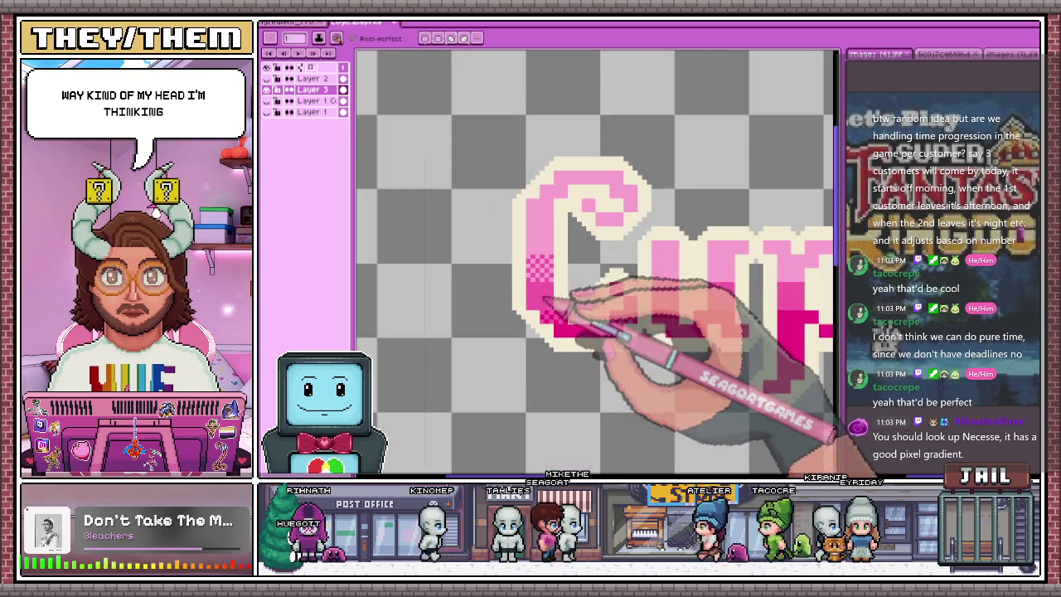
pyautogui.scroll(1, 509, 356)
pyautogui.scroll(1, 509, 350)
pyautogui.moveTo(522, 278)
pyautogui.mouseDown()
pyautogui.moveTo(576, 213)
pyautogui.moveTo(616, 191)
pyautogui.mouseUp()
pyautogui.click(579, 170)
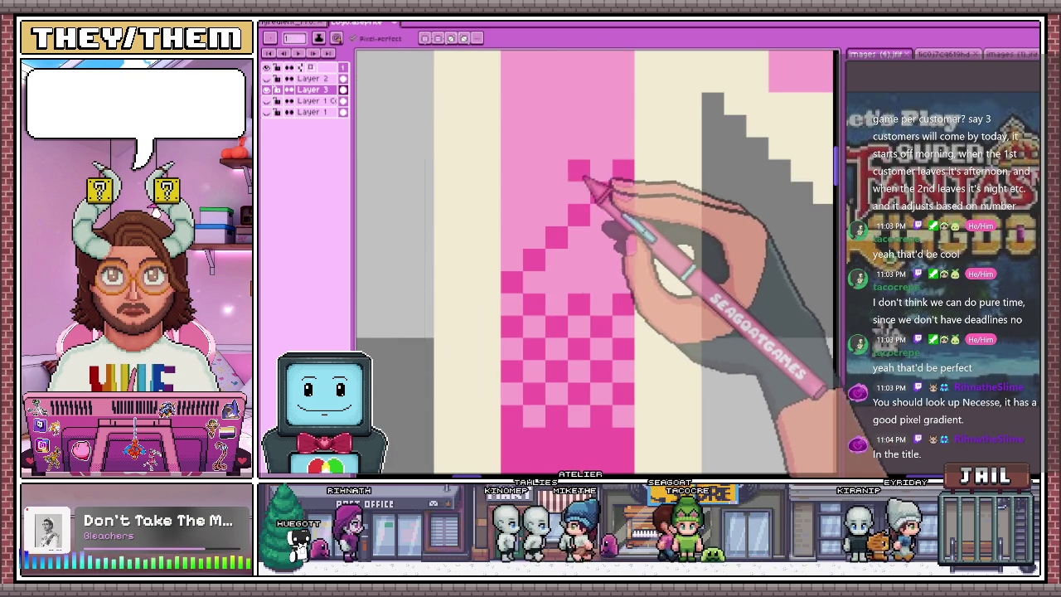
pyautogui.click(557, 193)
pyautogui.click(535, 170)
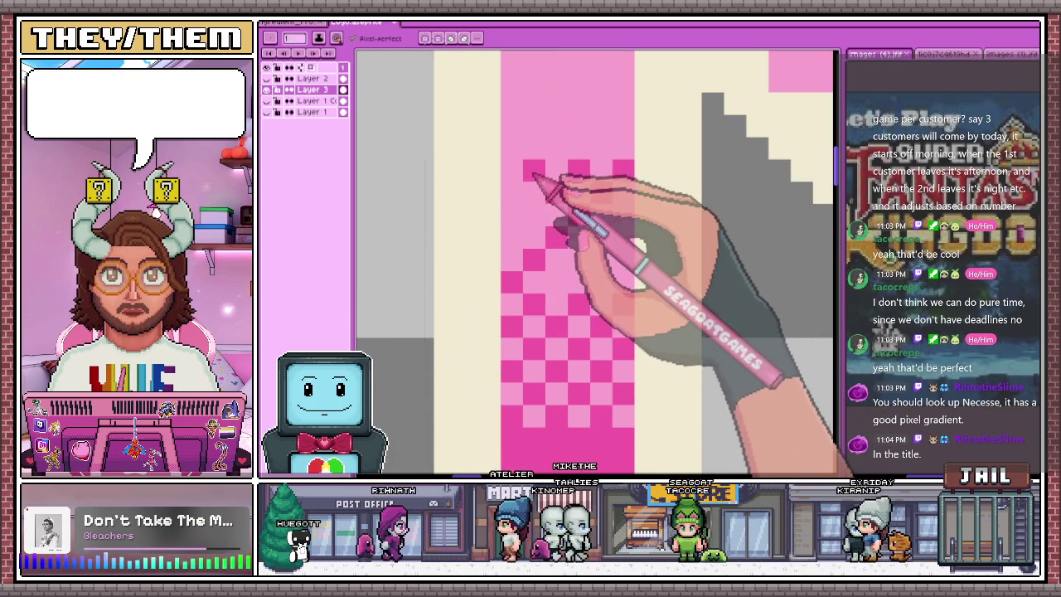
pyautogui.click(513, 193)
pyautogui.click(534, 214)
pyautogui.click(512, 236)
pyautogui.click(601, 280)
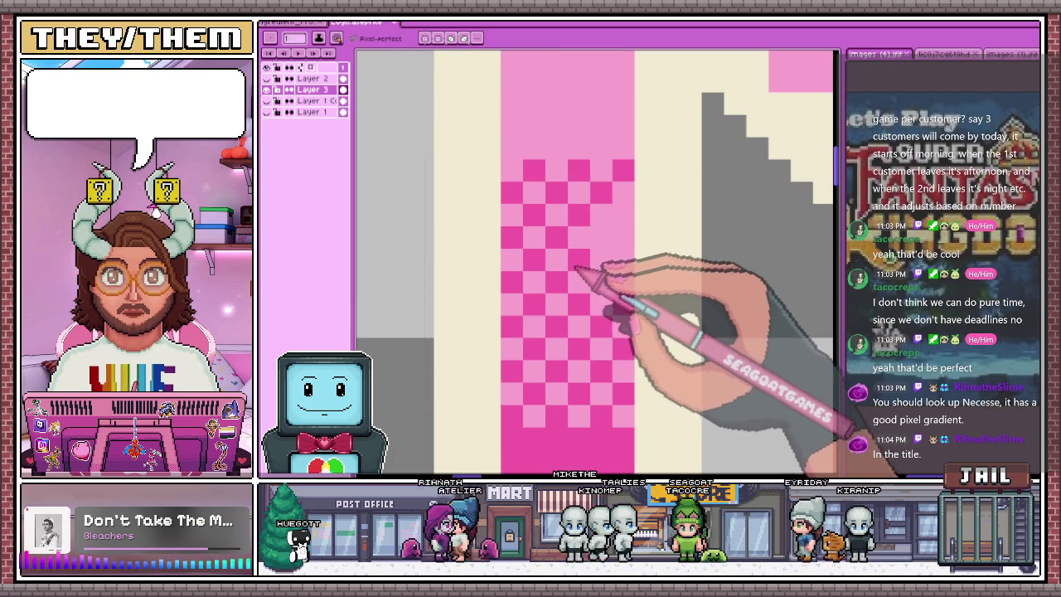
pyautogui.click(624, 259)
pyautogui.click(601, 236)
# Add sparse rows of dark-pink dither squares above the checker pattern
pyautogui.scroll(-2, 610, 237)
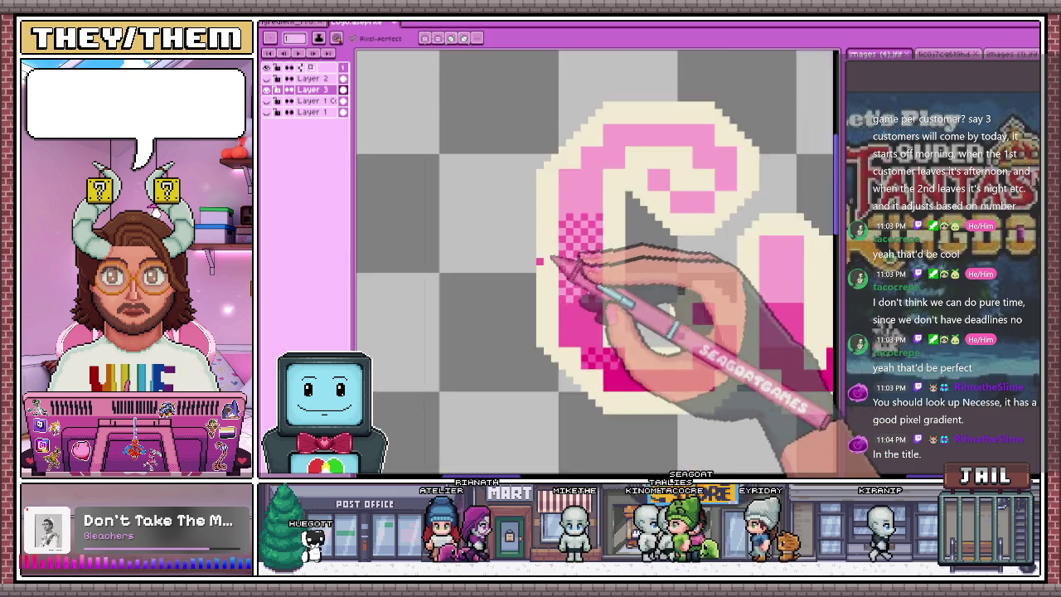
pyautogui.scroll(-1, 545, 261)
pyautogui.scroll(1, 586, 237)
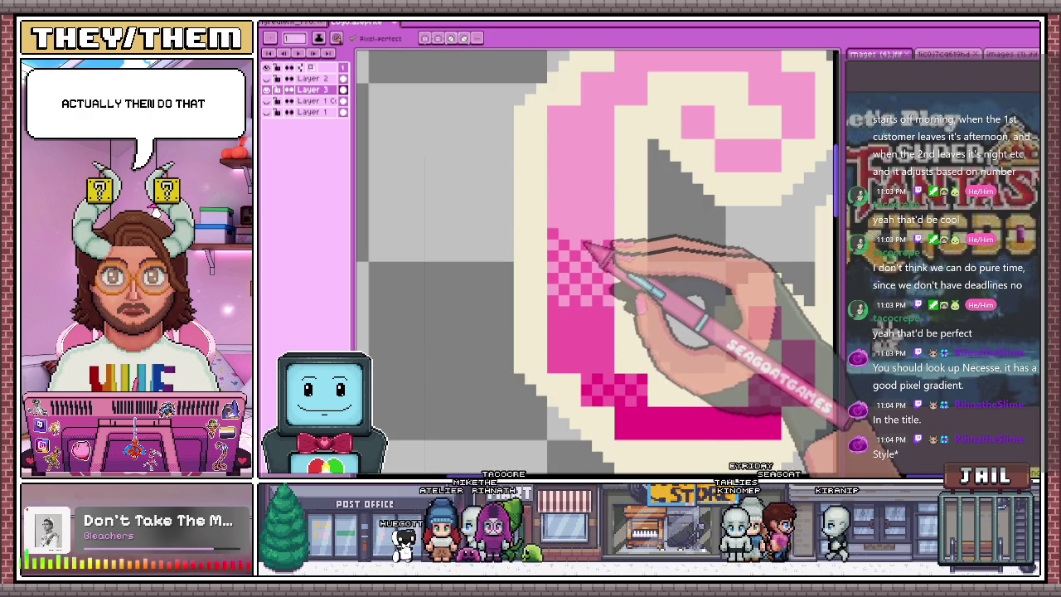
pyautogui.scroll(2, 568, 221)
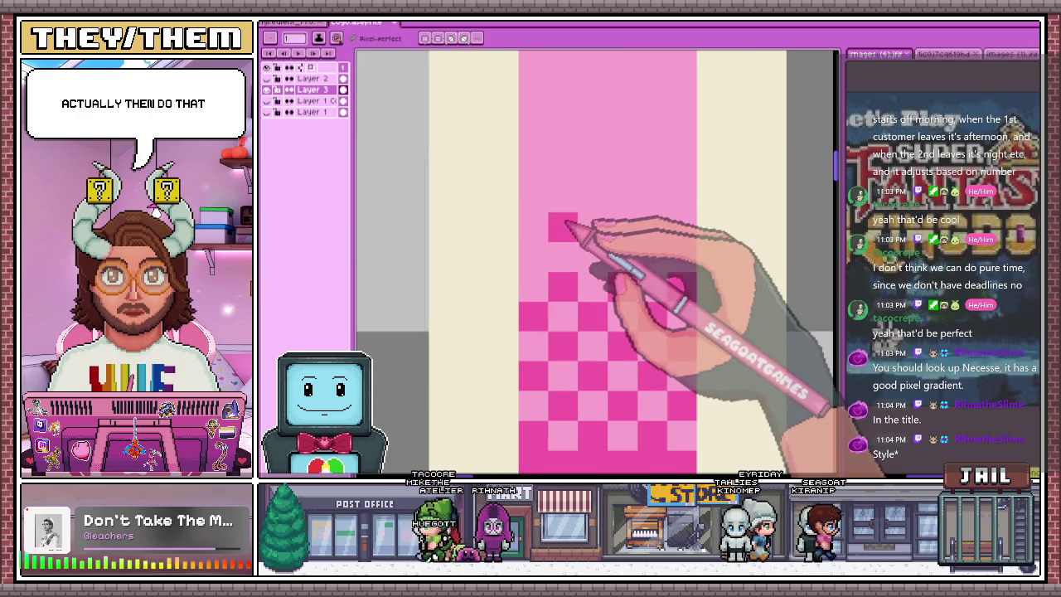
pyautogui.click(534, 227)
pyautogui.click(563, 168)
pyautogui.click(622, 168)
pyautogui.click(682, 168)
pyautogui.scroll(-2, 683, 177)
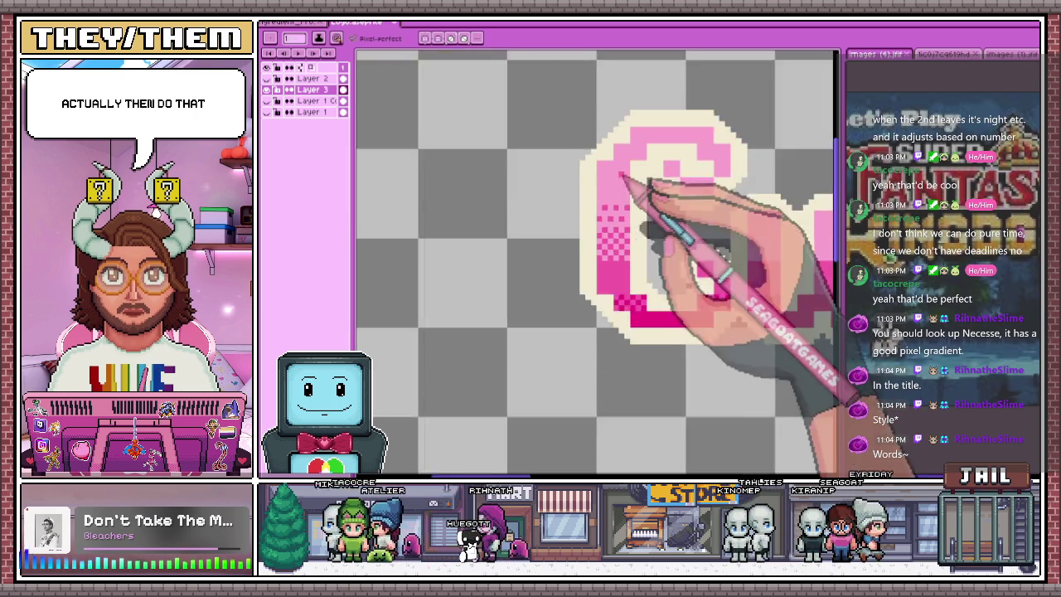
pyautogui.scroll(2, 628, 202)
pyautogui.click(563, 210)
pyautogui.click(623, 210)
pyautogui.click(683, 210)
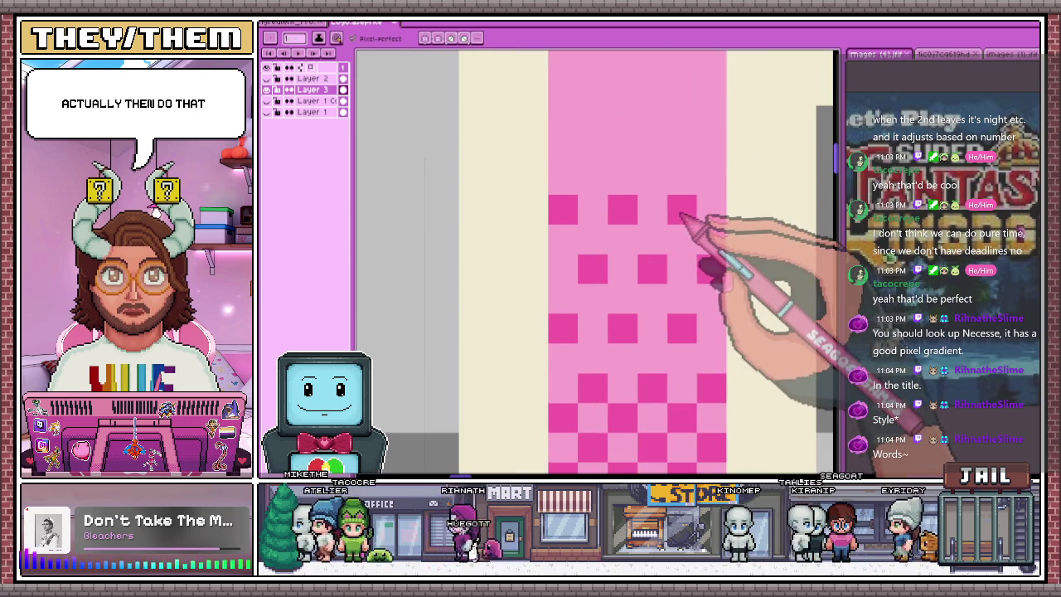
pyautogui.click(593, 149)
pyautogui.click(653, 149)
pyautogui.scroll(-1, 705, 171)
pyautogui.scroll(-1, 633, 267)
pyautogui.scroll(-2, 633, 267)
pyautogui.scroll(-1, 622, 265)
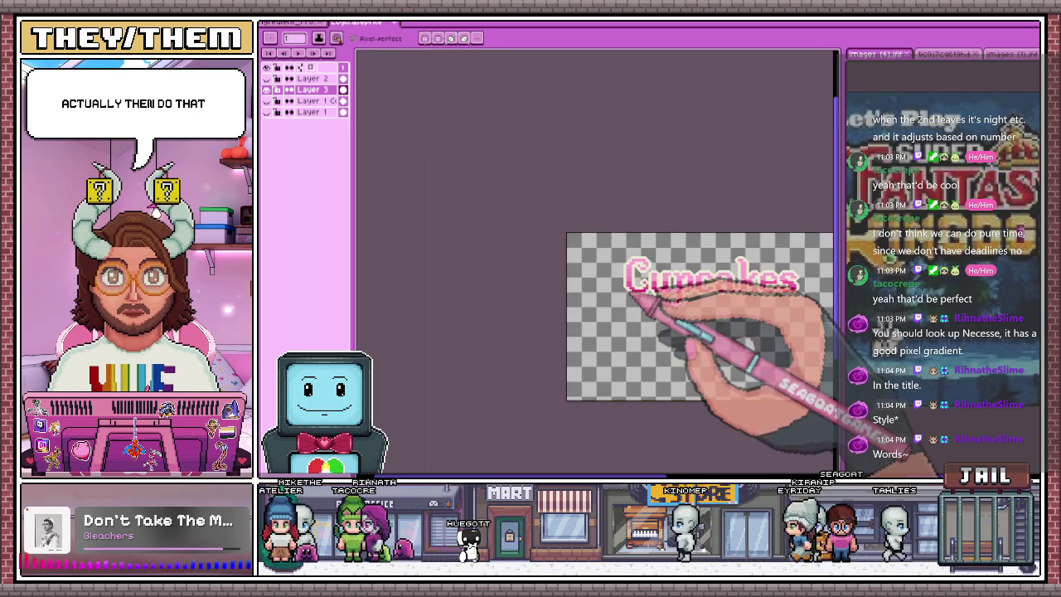
pyautogui.scroll(-1, 635, 274)
pyautogui.scroll(1, 639, 299)
pyautogui.scroll(3, 638, 308)
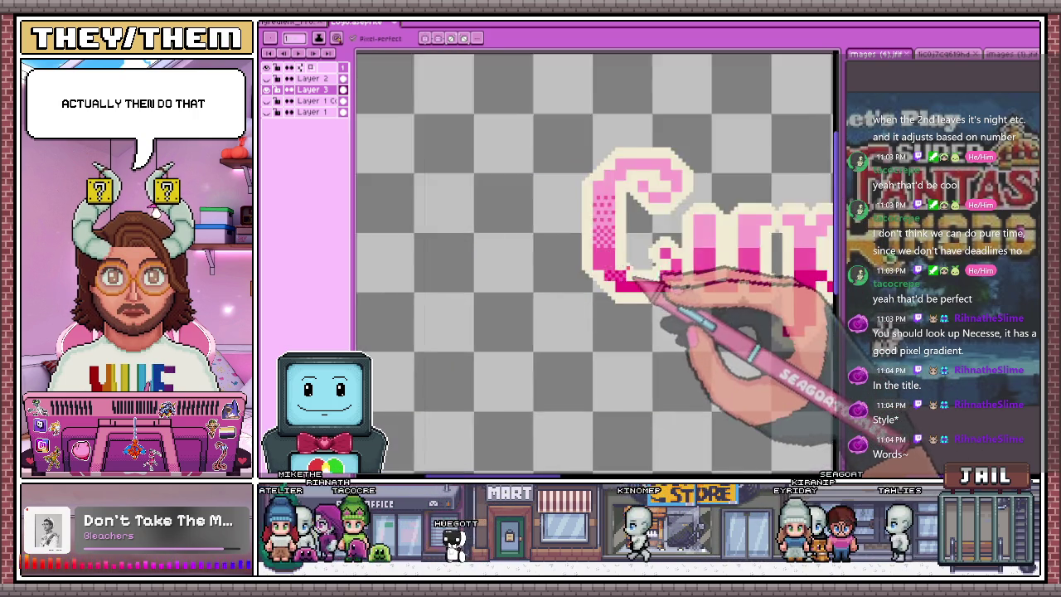
pyautogui.scroll(1, 639, 355)
pyautogui.scroll(1, 616, 261)
pyautogui.scroll(-1, 592, 225)
pyautogui.scroll(1, 597, 248)
pyautogui.scroll(1, 591, 261)
pyautogui.press('alt')
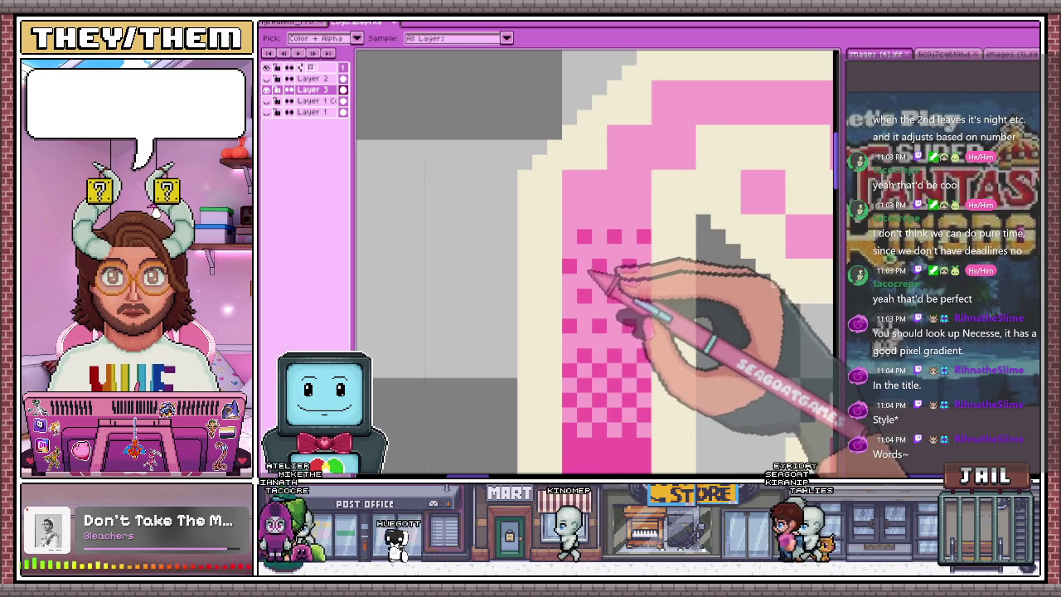
pyautogui.scroll(-2, 590, 262)
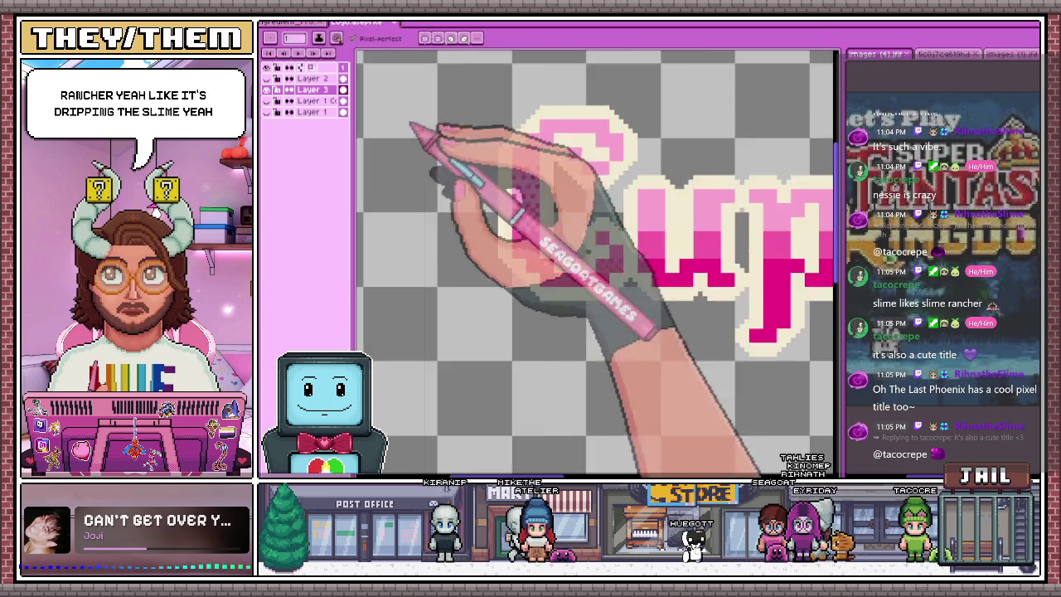
# Sample the dark outline colour and draw a vertical line down the C's left edge
pyautogui.scroll(-2, 469, 129)
pyautogui.press('i')
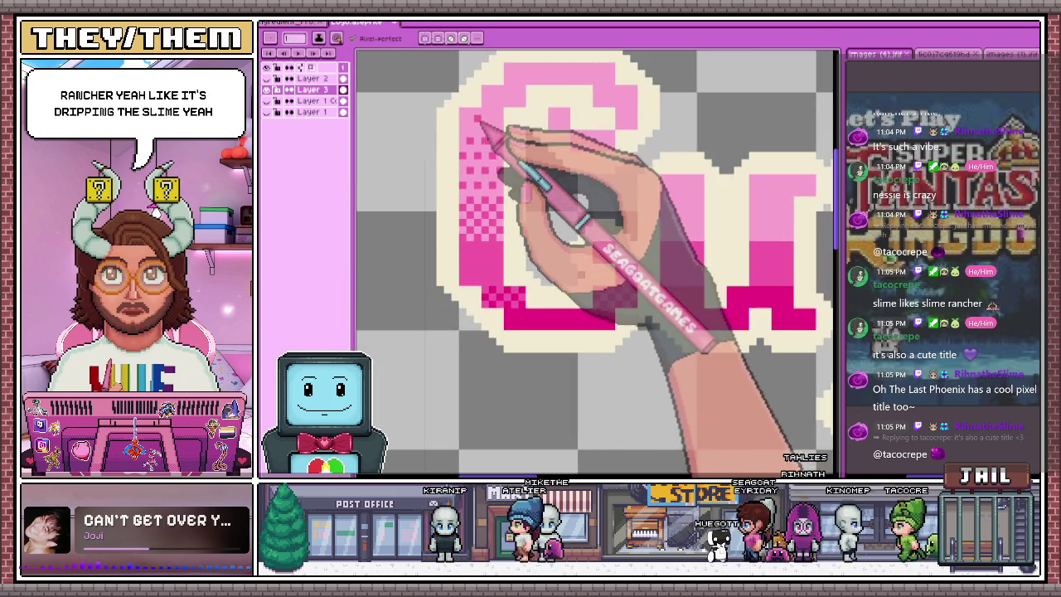
pyautogui.scroll(3, 470, 130)
pyautogui.scroll(-1, 465, 133)
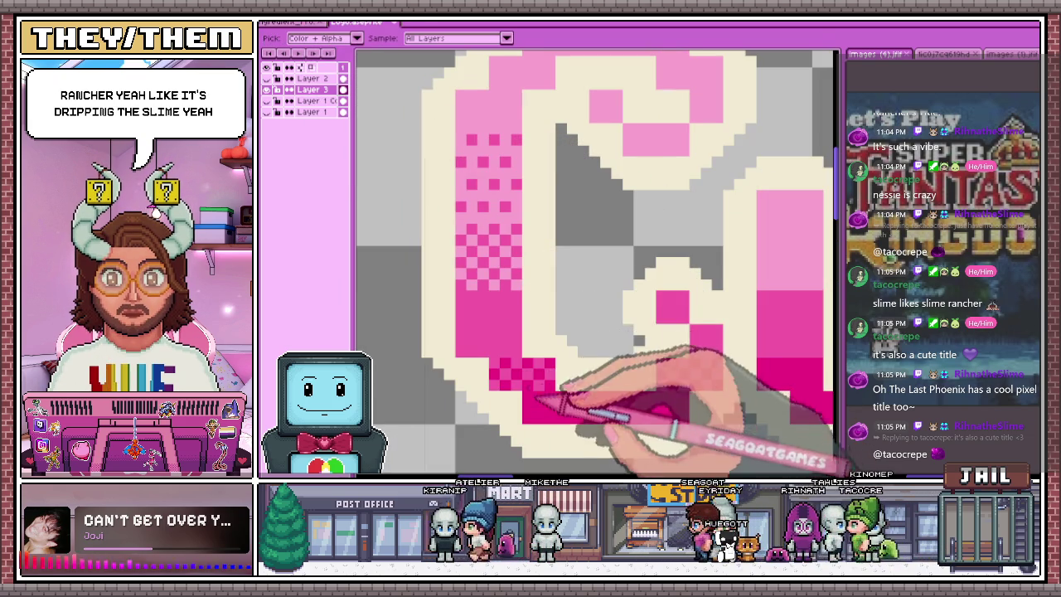
pyautogui.press('b')
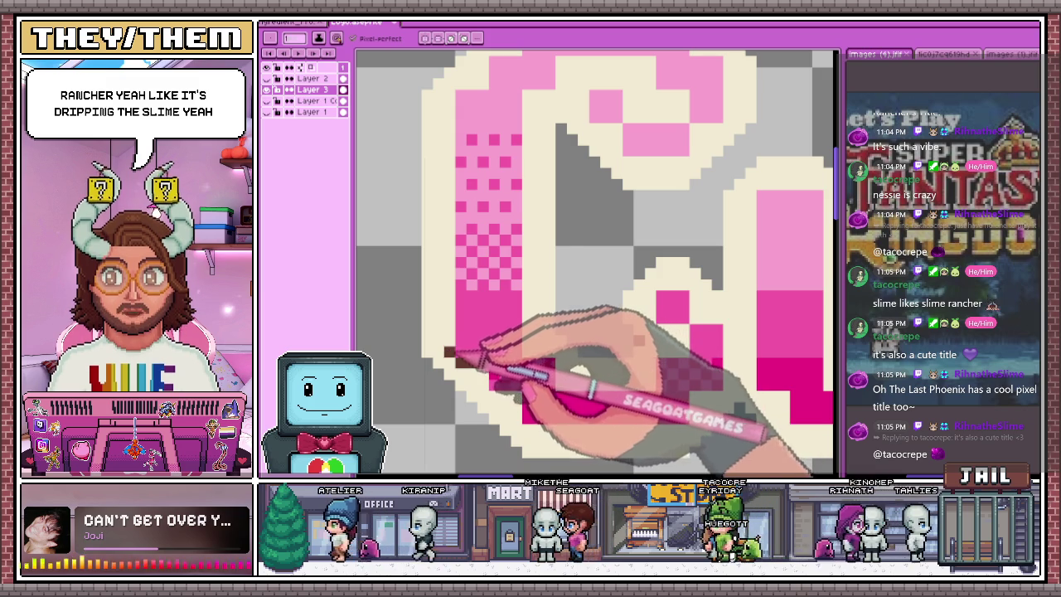
pyautogui.scroll(-1, 452, 353)
pyautogui.scroll(1, 452, 222)
pyautogui.scroll(-1, 468, 282)
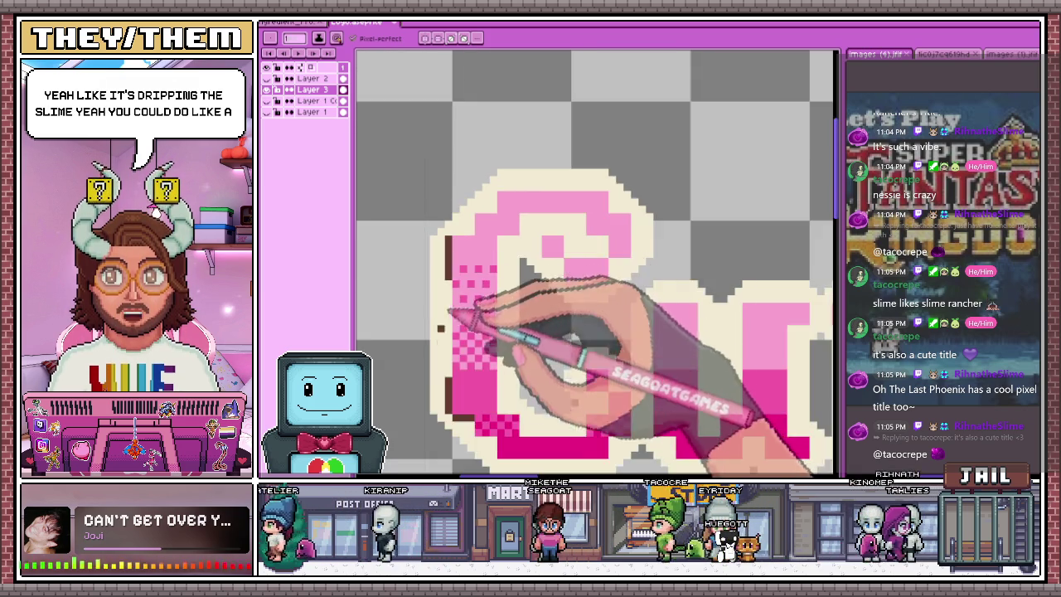
pyautogui.scroll(2, 477, 323)
pyautogui.moveTo(456, 333); pyautogui.dragTo(456, 178)
pyautogui.scroll(-1, 473, 208)
pyautogui.scroll(1, 464, 166)
pyautogui.scroll(2, 456, 194)
pyautogui.scroll(-2, 514, 199)
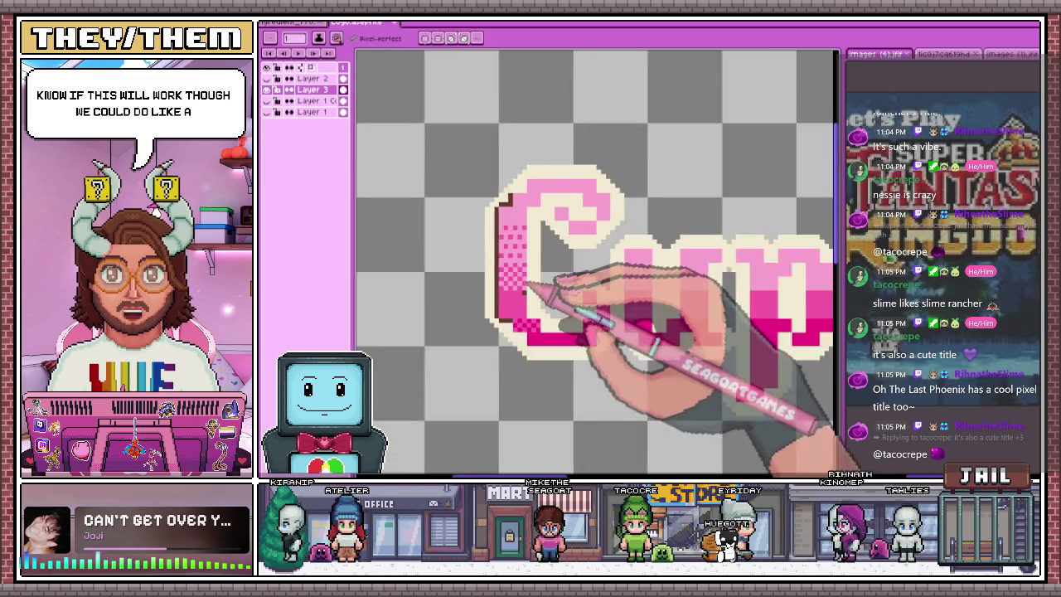
pyautogui.scroll(-1, 552, 266)
pyautogui.scroll(-1, 564, 299)
pyautogui.scroll(1, 539, 316)
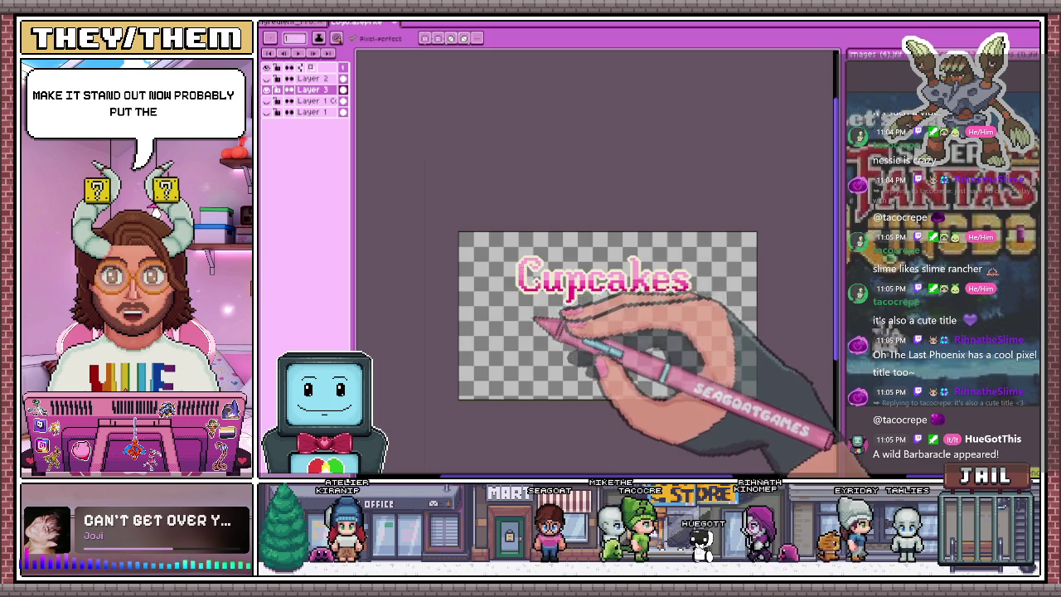
# Remove the stray cream pixel sitting outside the lettering outline
pyautogui.scroll(3, 515, 273)
pyautogui.scroll(1, 487, 225)
pyautogui.scroll(2, 497, 249)
pyautogui.press('alt')
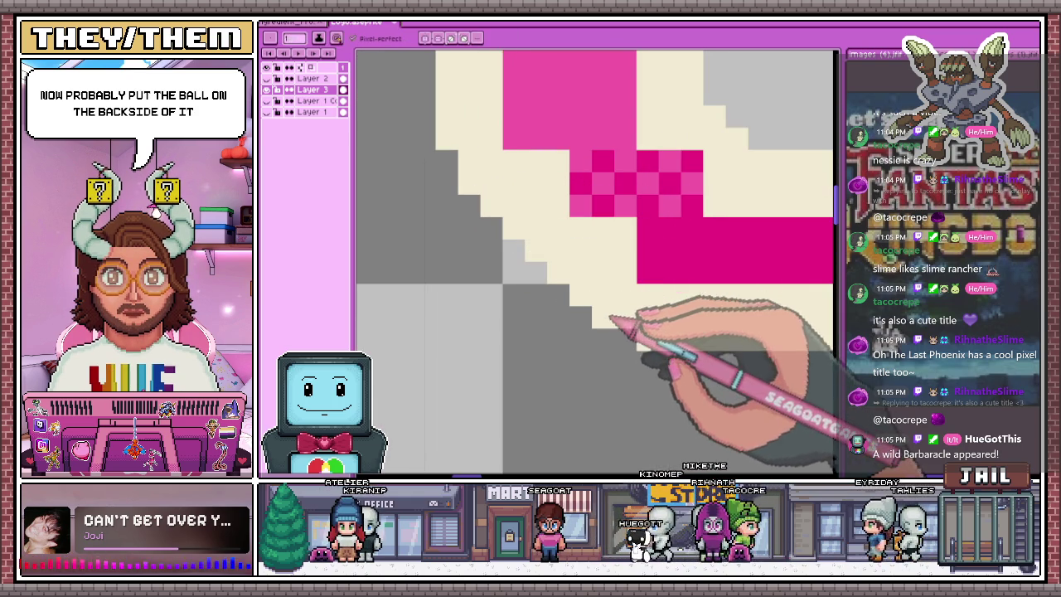
pyautogui.click(469, 228)
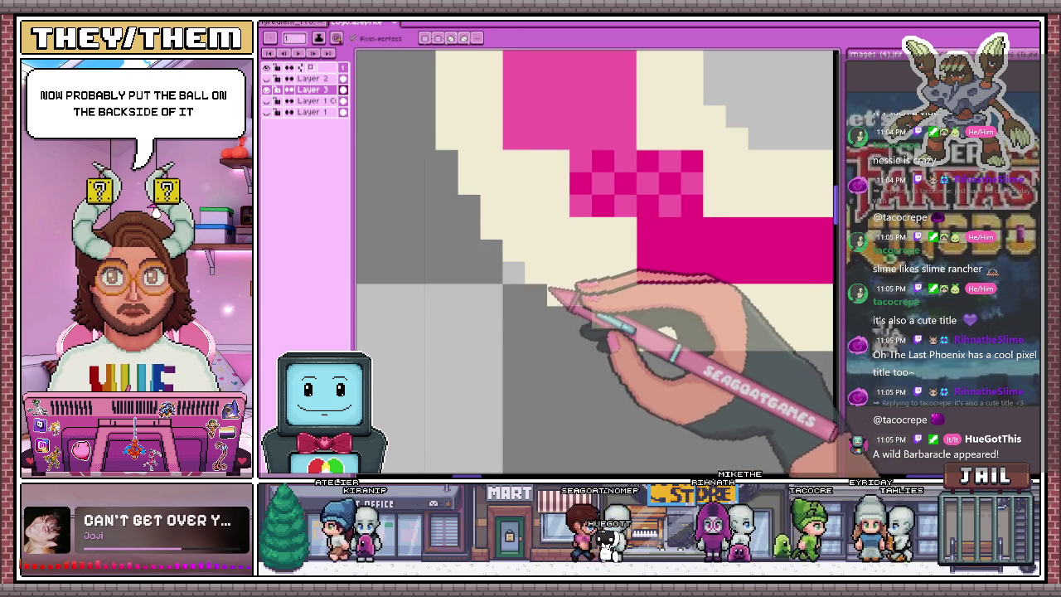
pyautogui.scroll(-1, 597, 313)
pyautogui.scroll(1, 609, 305)
pyautogui.scroll(-1, 572, 286)
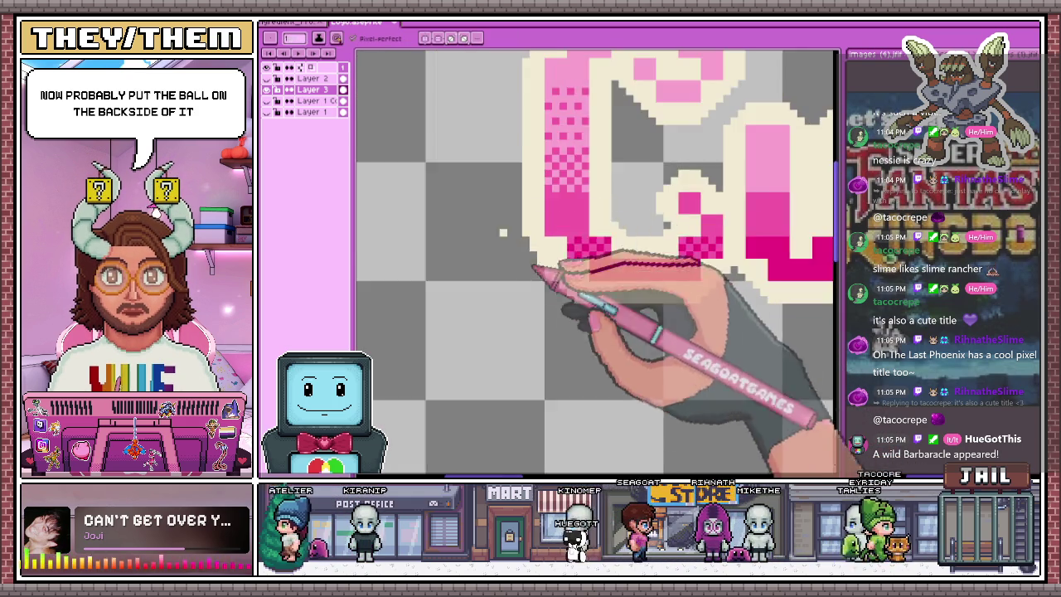
pyautogui.scroll(2, 537, 261)
pyautogui.scroll(1, 597, 340)
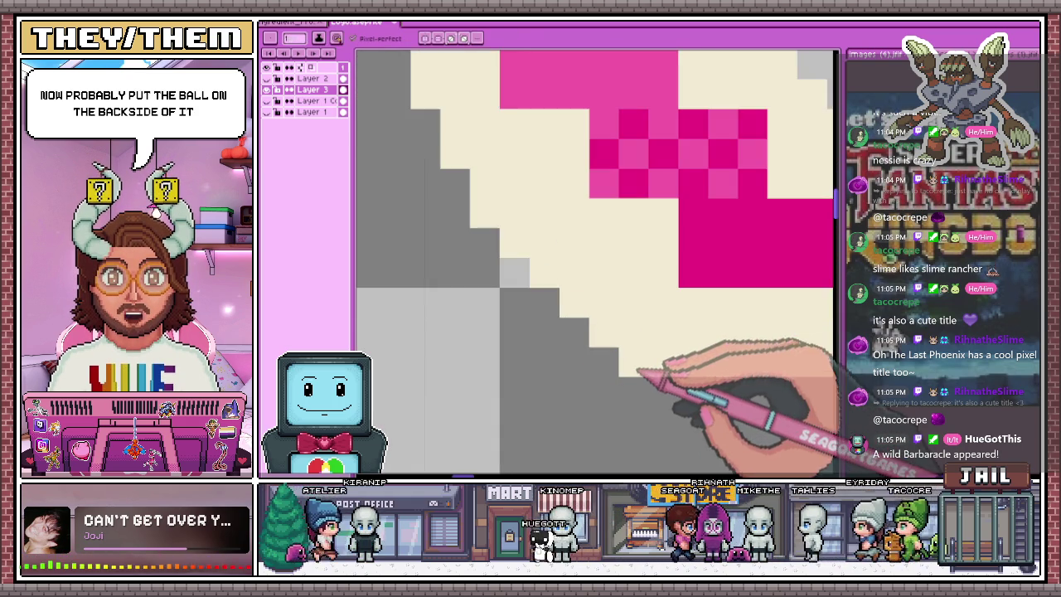
pyautogui.scroll(-1, 432, 307)
pyautogui.scroll(-1, 568, 403)
pyautogui.scroll(2, 592, 414)
# Sample dark pink from the canvas and dot a checkerboard dither along the C's lower-left curve
pyautogui.press('alt')
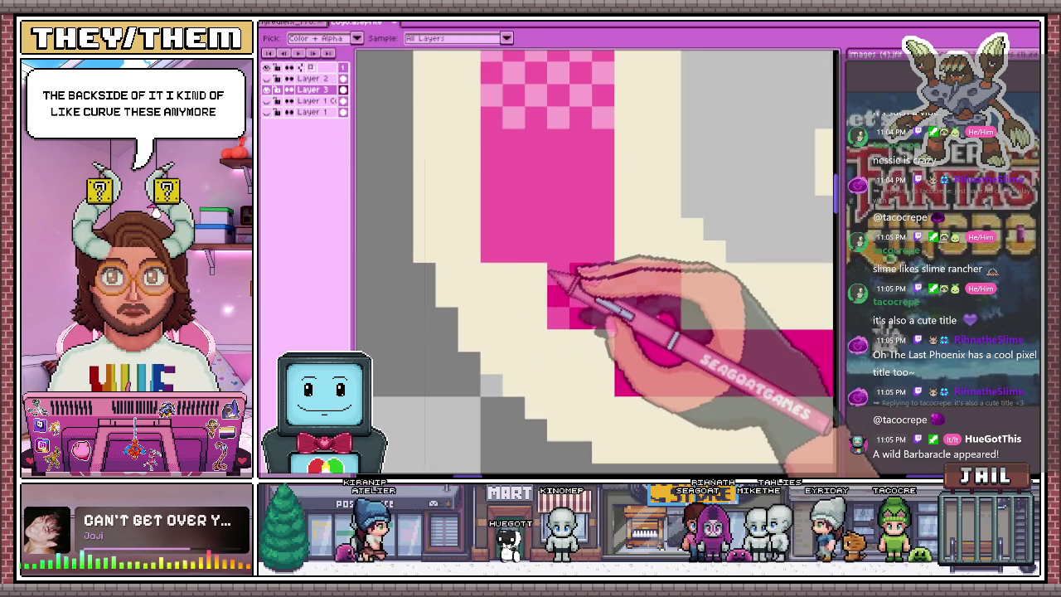
pyautogui.scroll(1, 531, 270)
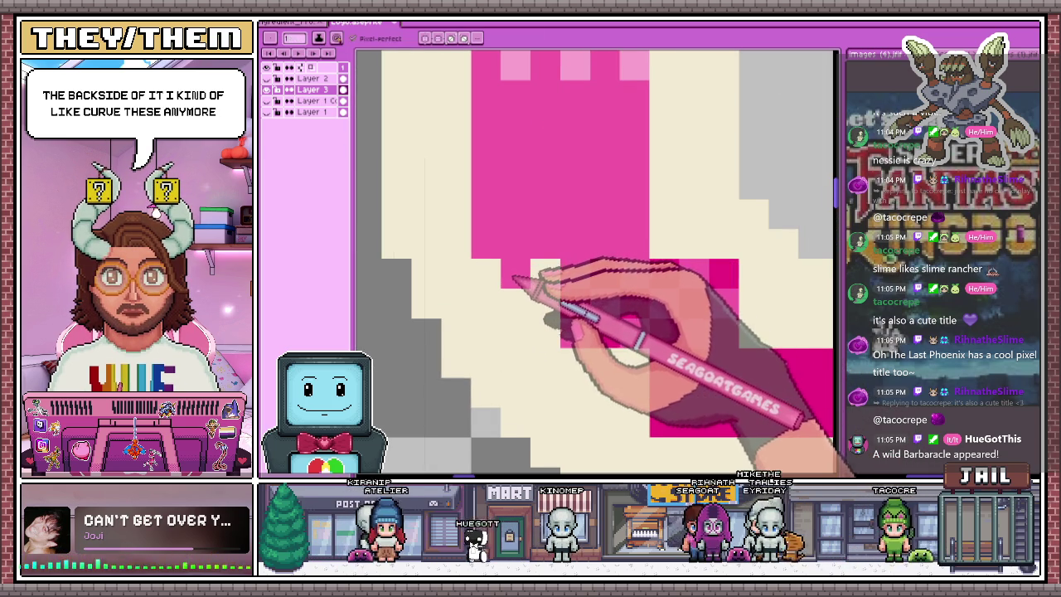
pyautogui.scroll(-2, 544, 296)
pyautogui.scroll(1, 539, 265)
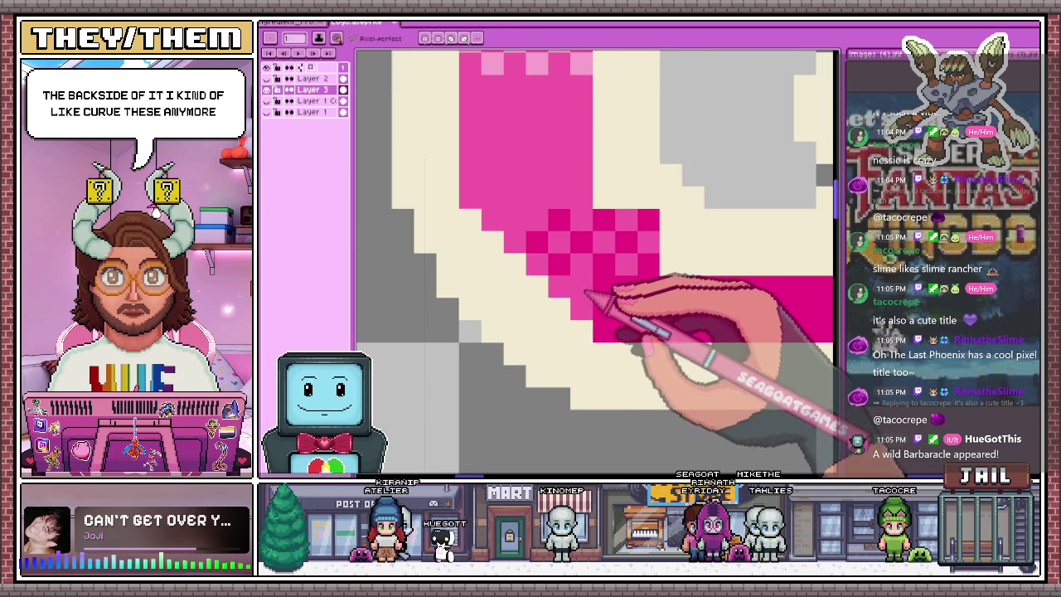
pyautogui.scroll(-1, 540, 249)
pyautogui.scroll(-1, 611, 320)
pyautogui.scroll(-1, 593, 344)
pyautogui.scroll(2, 580, 282)
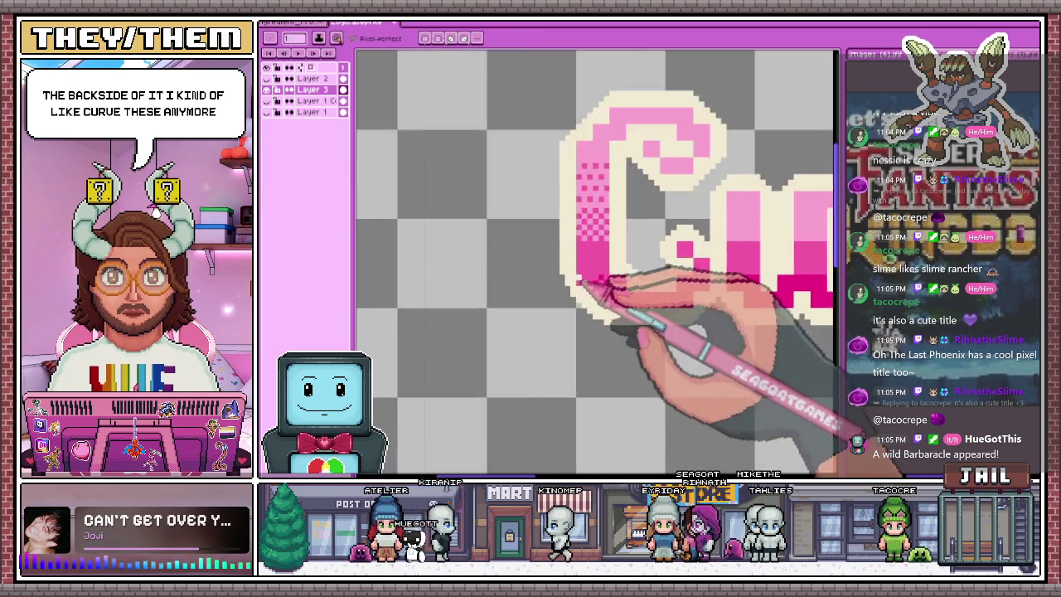
pyautogui.scroll(2, 581, 282)
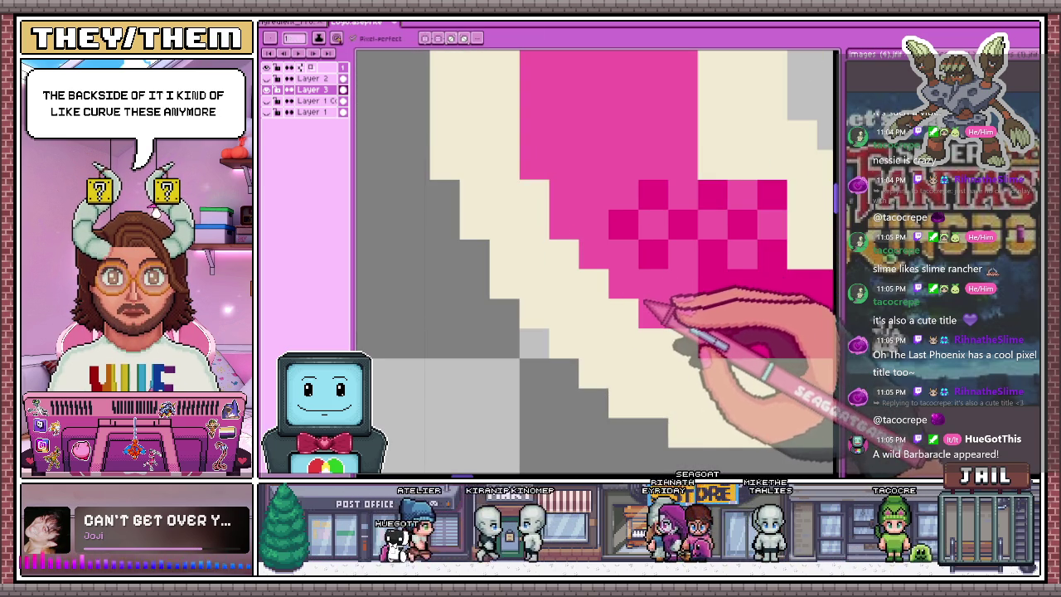
pyautogui.scroll(-1, 595, 280)
pyautogui.scroll(-1, 581, 241)
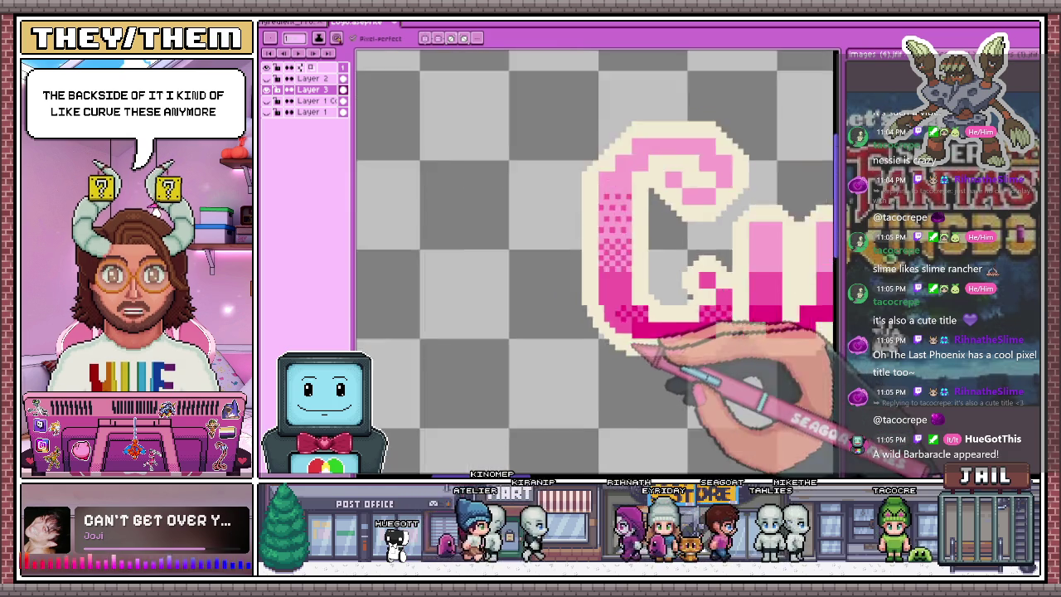
pyautogui.scroll(-1, 630, 399)
pyautogui.scroll(2, 631, 332)
pyautogui.scroll(2, 614, 301)
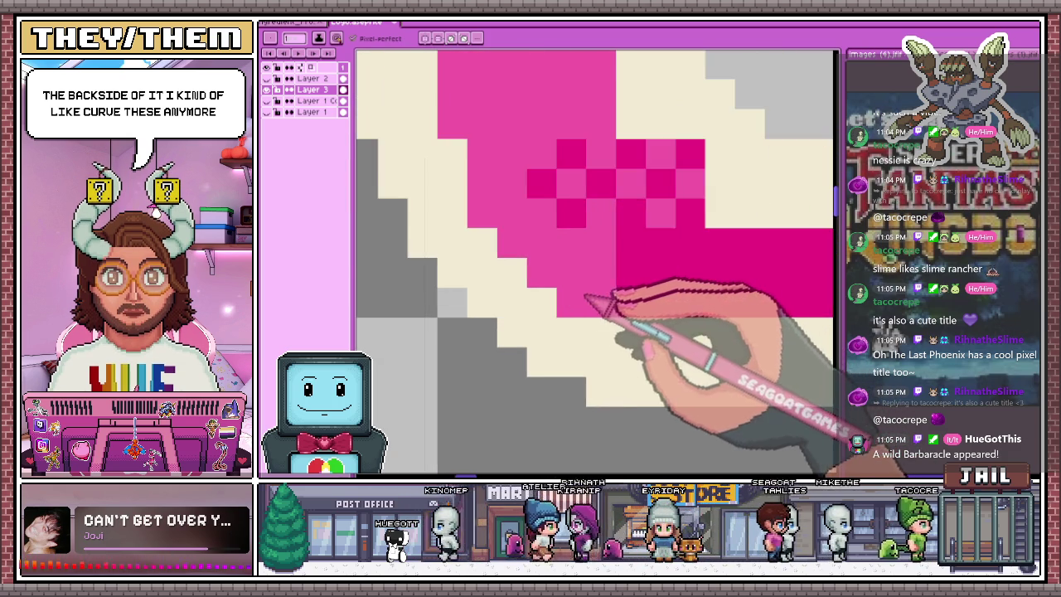
pyautogui.scroll(-1, 597, 284)
pyautogui.scroll(1, 608, 279)
pyautogui.scroll(-1, 593, 290)
pyautogui.scroll(-2, 593, 324)
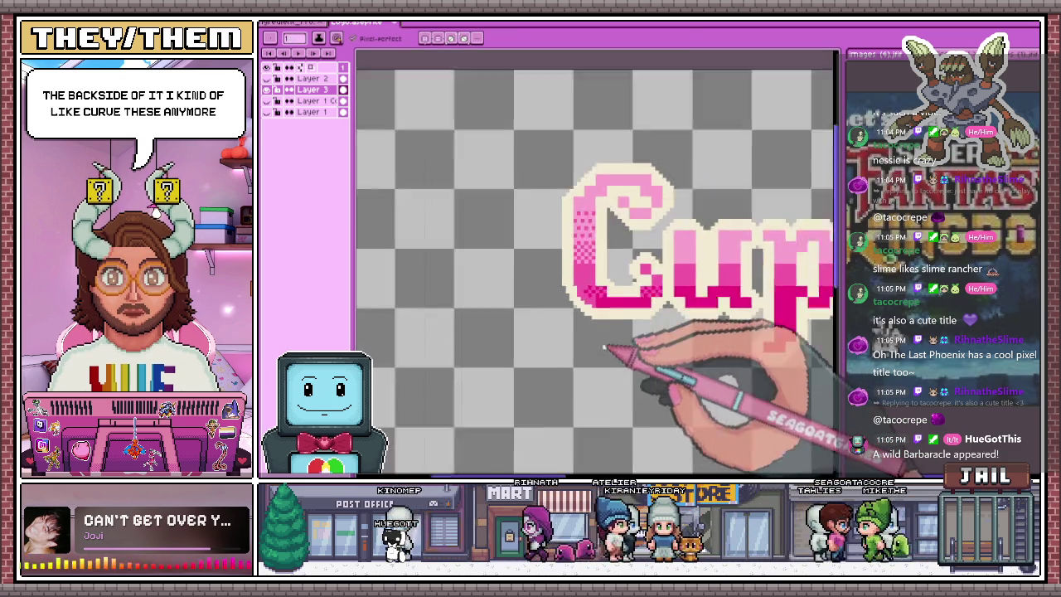
pyautogui.scroll(-3, 604, 346)
pyautogui.scroll(2, 605, 341)
pyautogui.scroll(-1, 606, 319)
pyautogui.scroll(1, 622, 307)
pyautogui.scroll(2, 614, 332)
pyautogui.scroll(2, 609, 332)
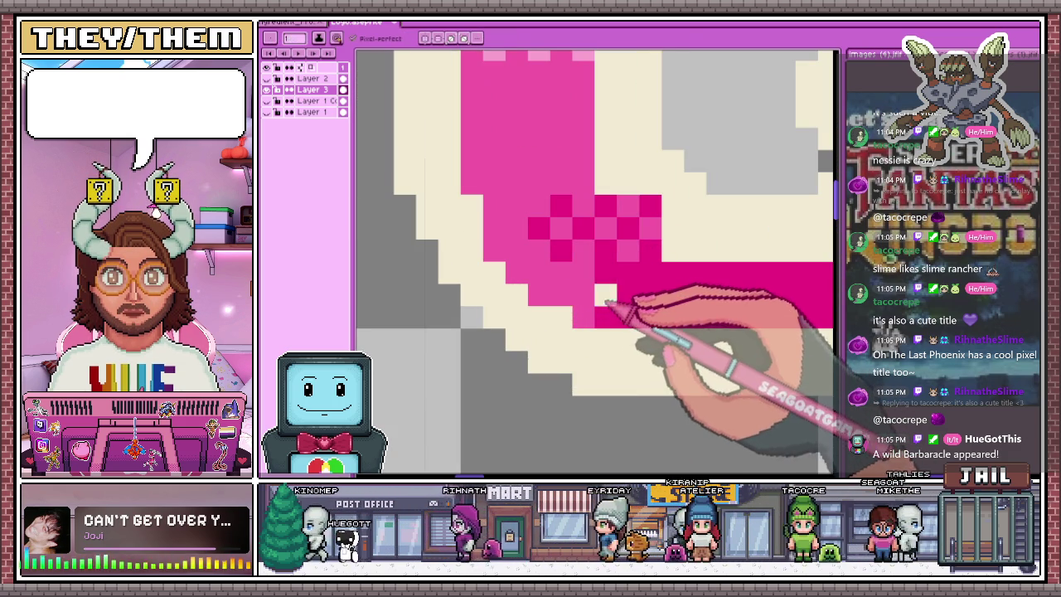
pyautogui.scroll(1, 594, 290)
pyautogui.scroll(-1, 606, 274)
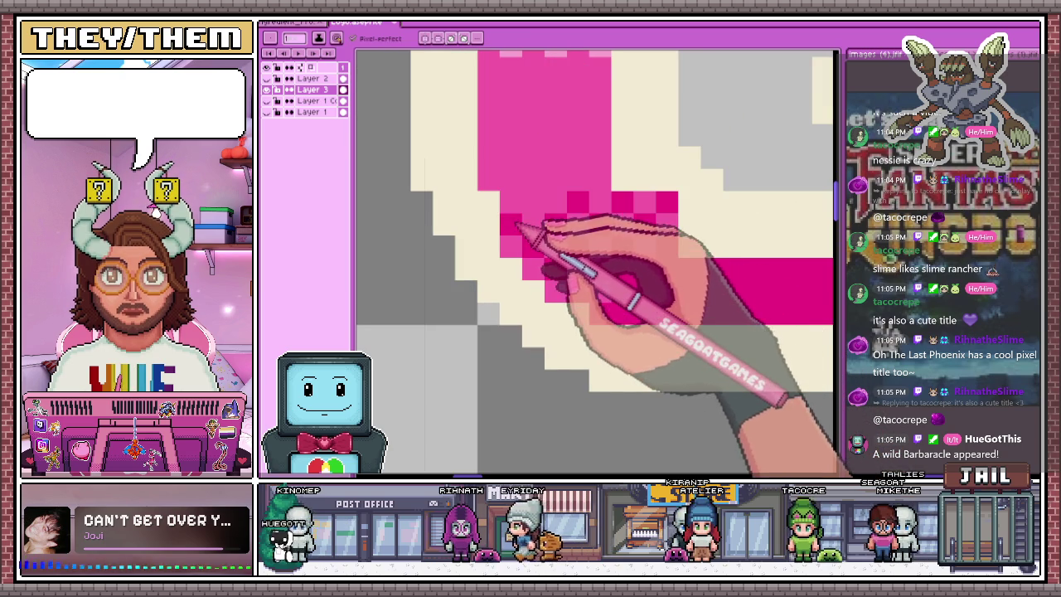
pyautogui.scroll(-3, 572, 306)
pyautogui.scroll(-2, 580, 319)
pyautogui.scroll(-2, 622, 352)
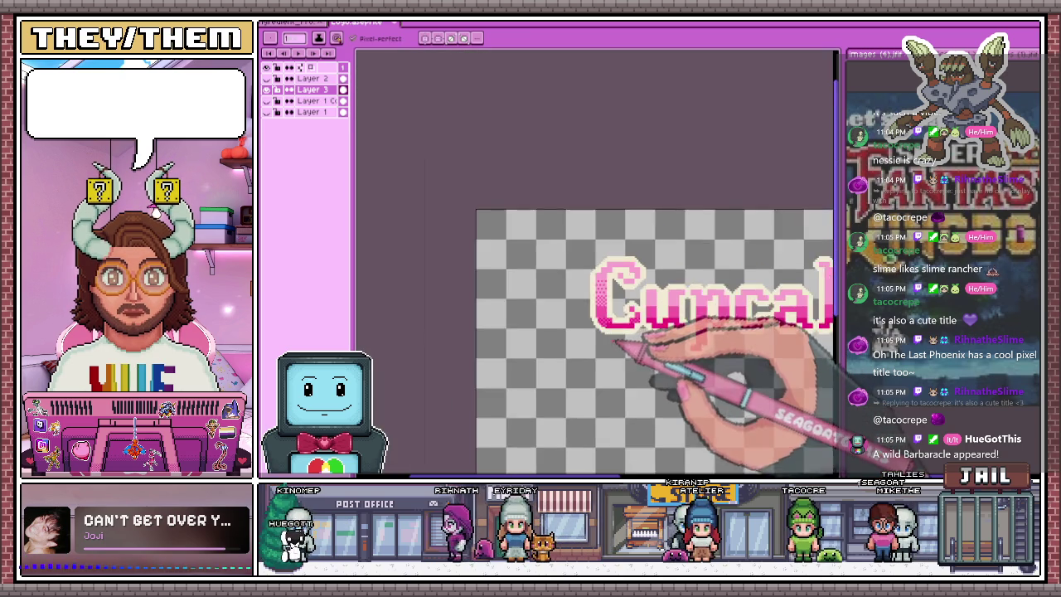
pyautogui.scroll(1, 620, 344)
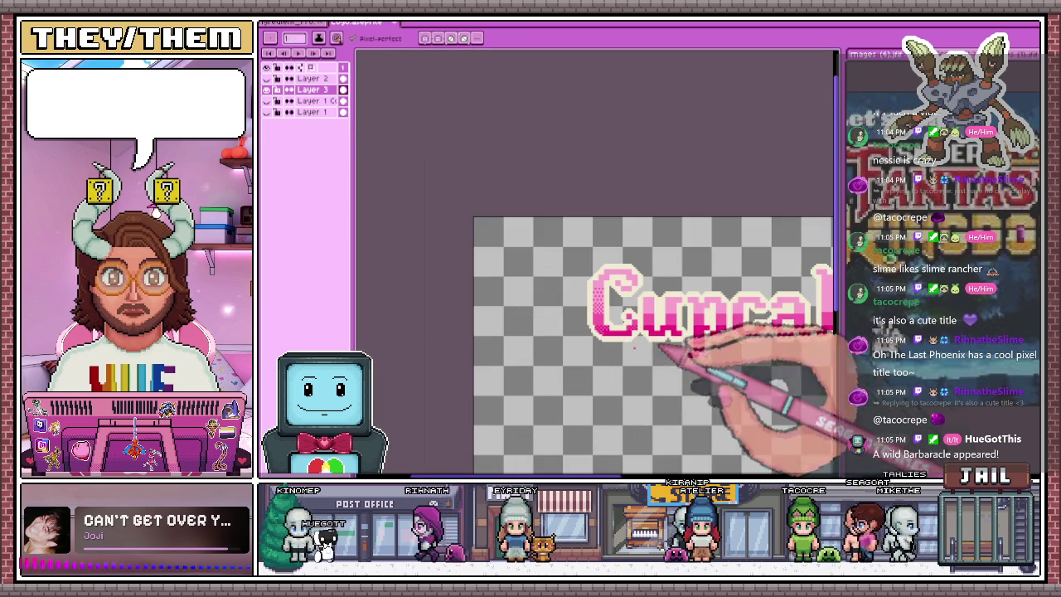
pyautogui.scroll(1, 663, 340)
pyautogui.scroll(1, 630, 331)
pyautogui.scroll(1, 586, 286)
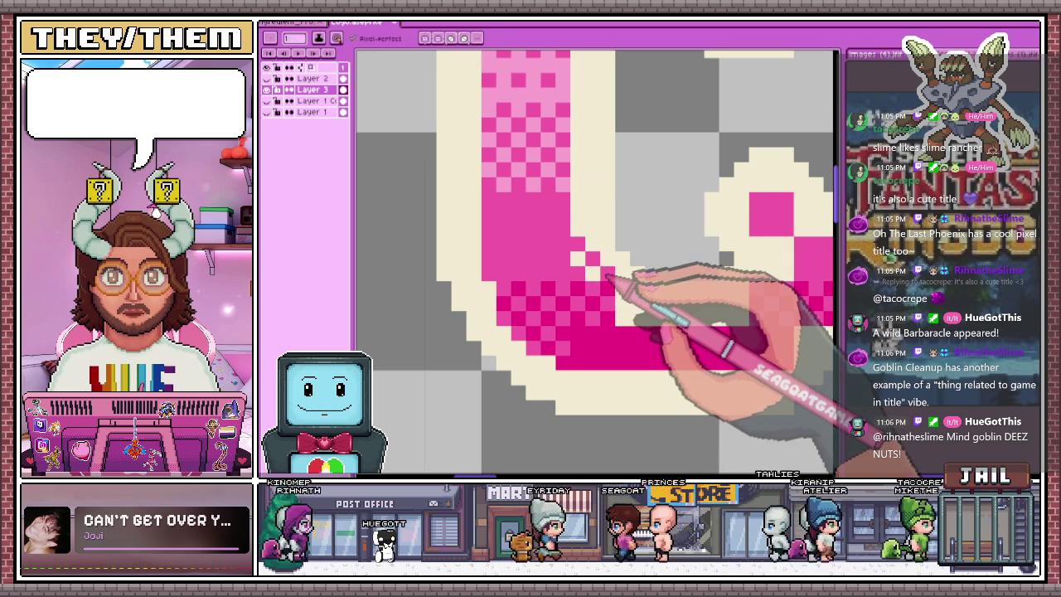
pyautogui.scroll(-2, 607, 274)
pyautogui.scroll(-2, 533, 238)
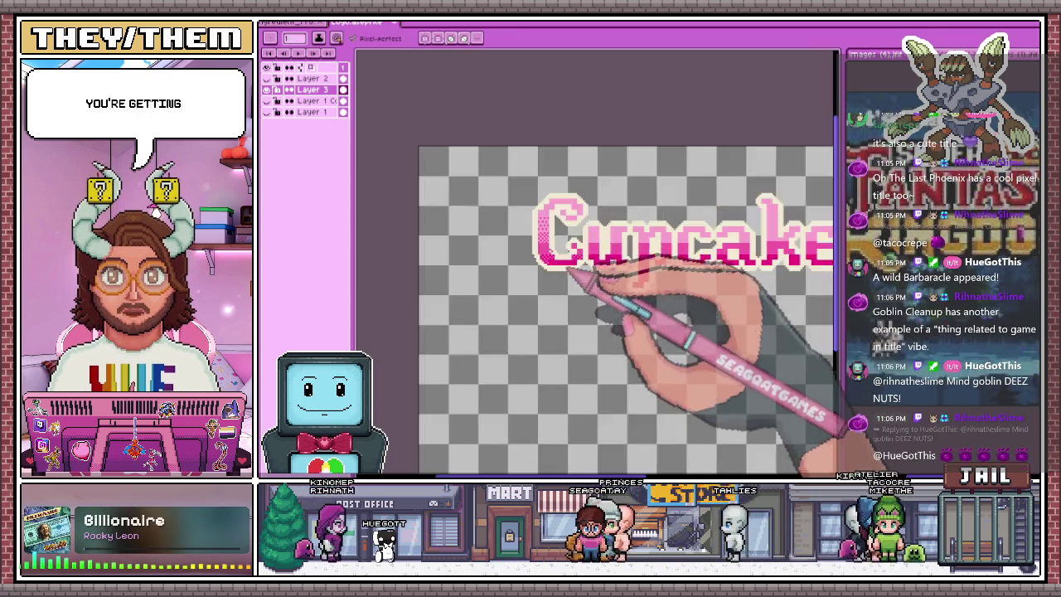
pyautogui.scroll(-2, 559, 275)
pyautogui.scroll(1, 561, 277)
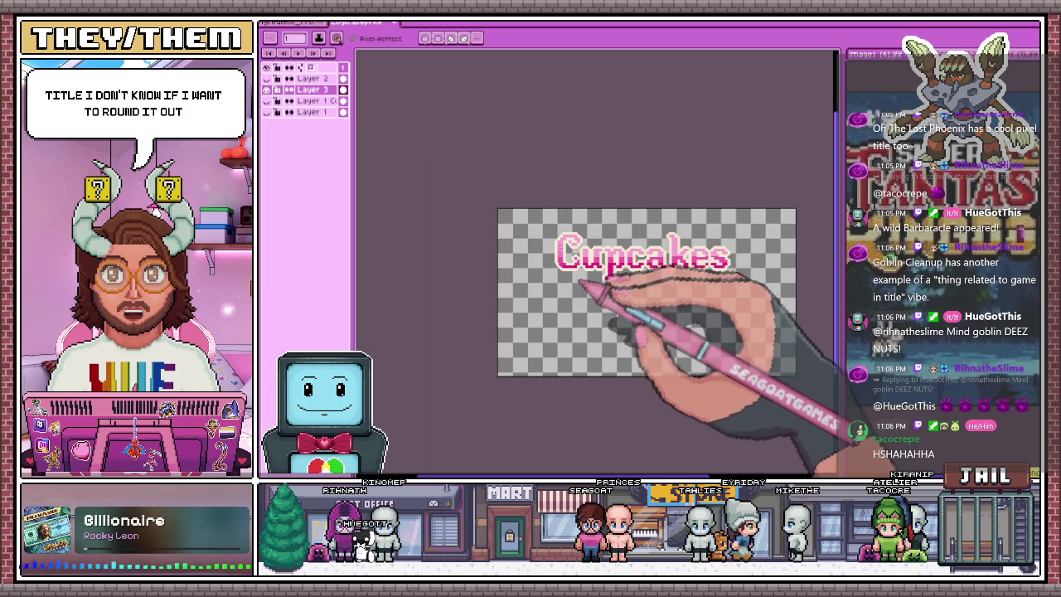
pyautogui.scroll(3, 584, 292)
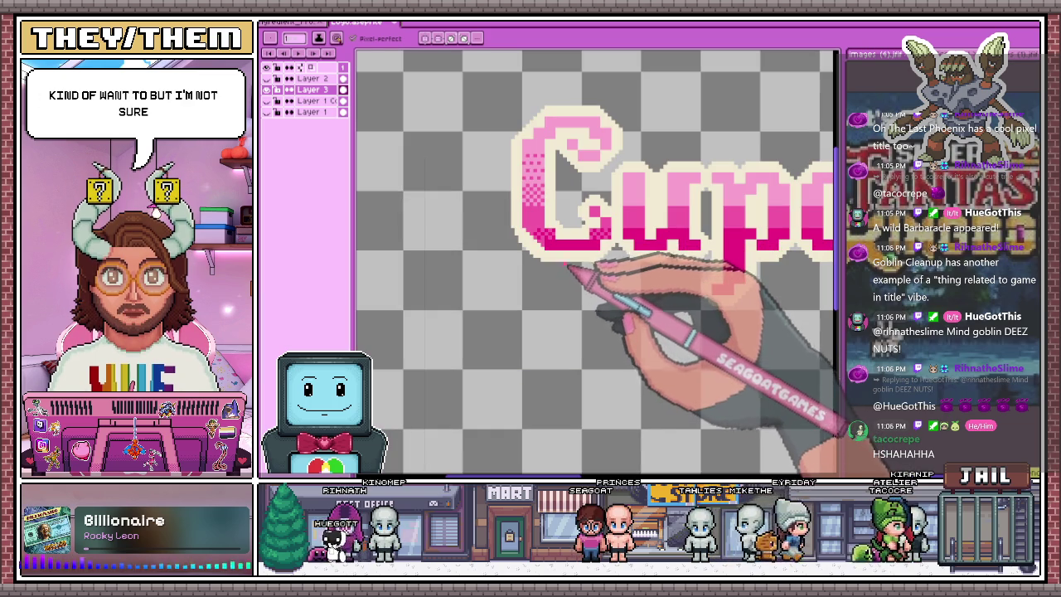
pyautogui.scroll(-1, 566, 259)
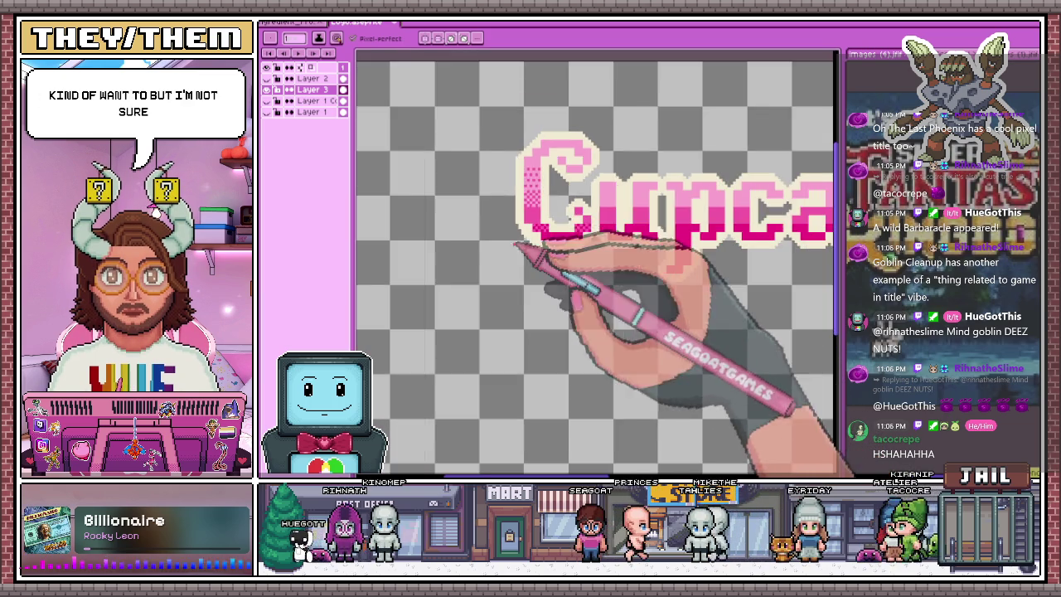
pyautogui.scroll(-2, 516, 244)
pyautogui.scroll(2, 568, 232)
pyautogui.scroll(2, 534, 190)
pyautogui.scroll(2, 557, 298)
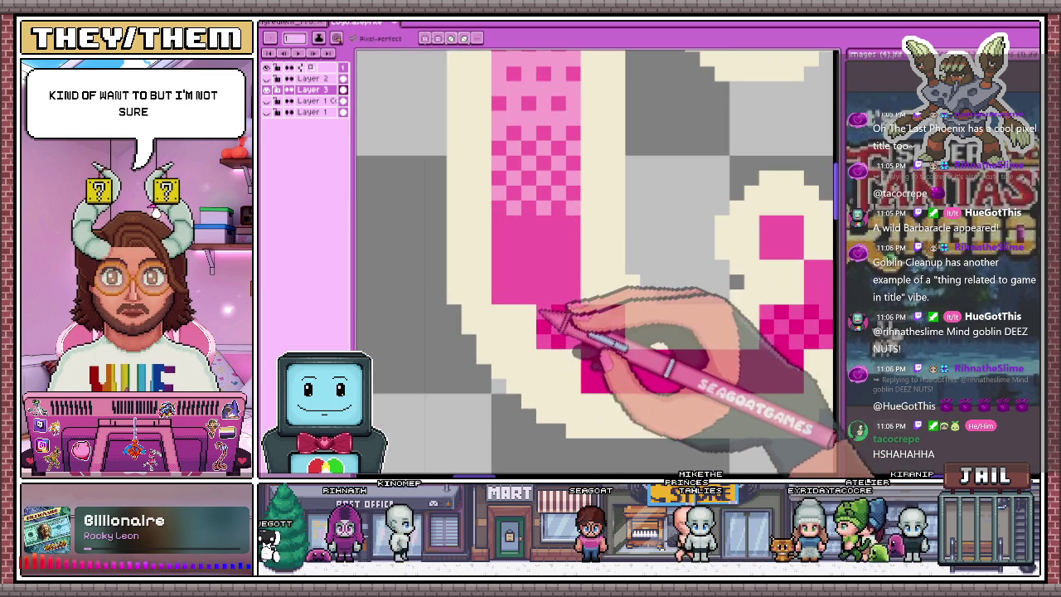
pyautogui.moveTo(508, 294); pyautogui.dragTo(550, 286)
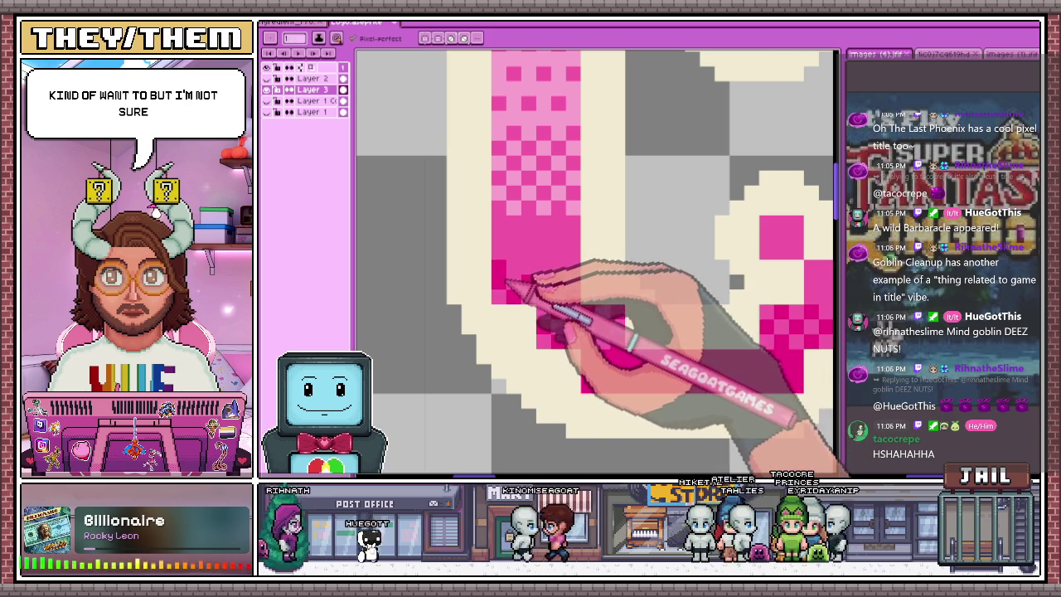
pyautogui.moveTo(508, 286); pyautogui.dragTo(507, 301)
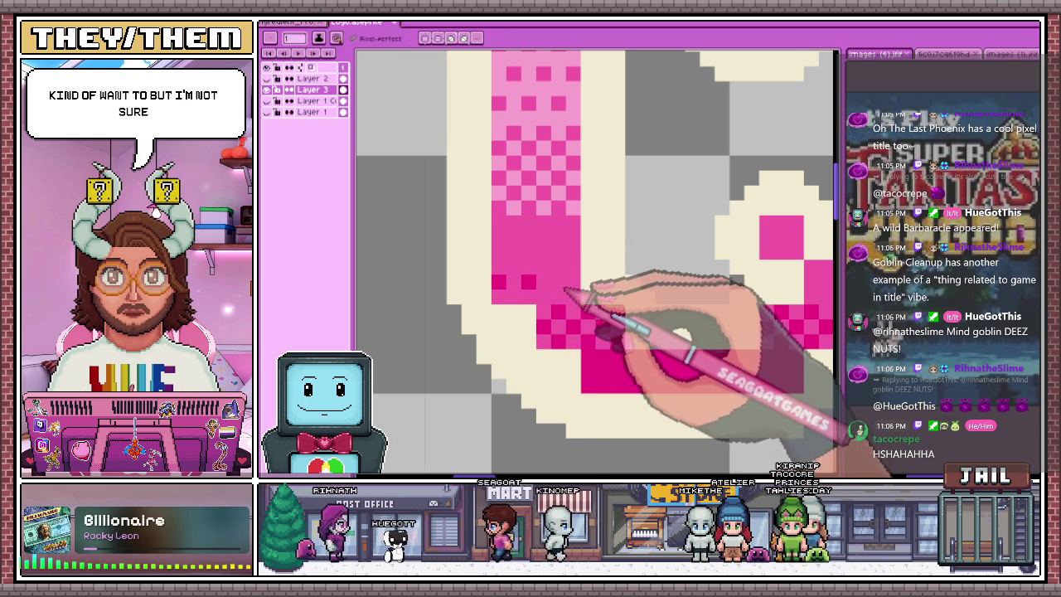
pyautogui.click(514, 252)
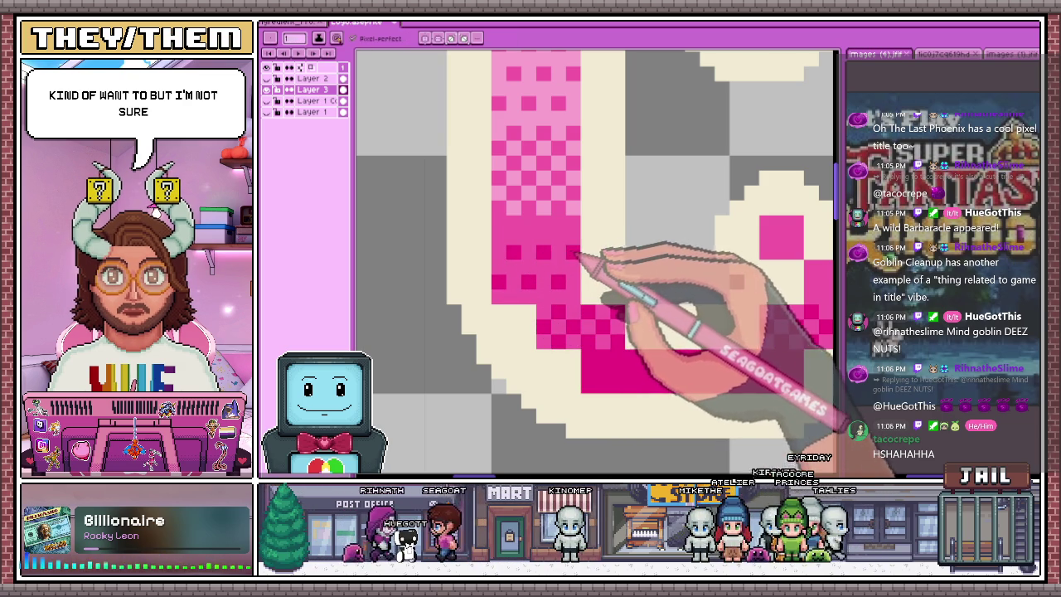
pyautogui.scroll(-3, 578, 255)
pyautogui.scroll(-2, 609, 307)
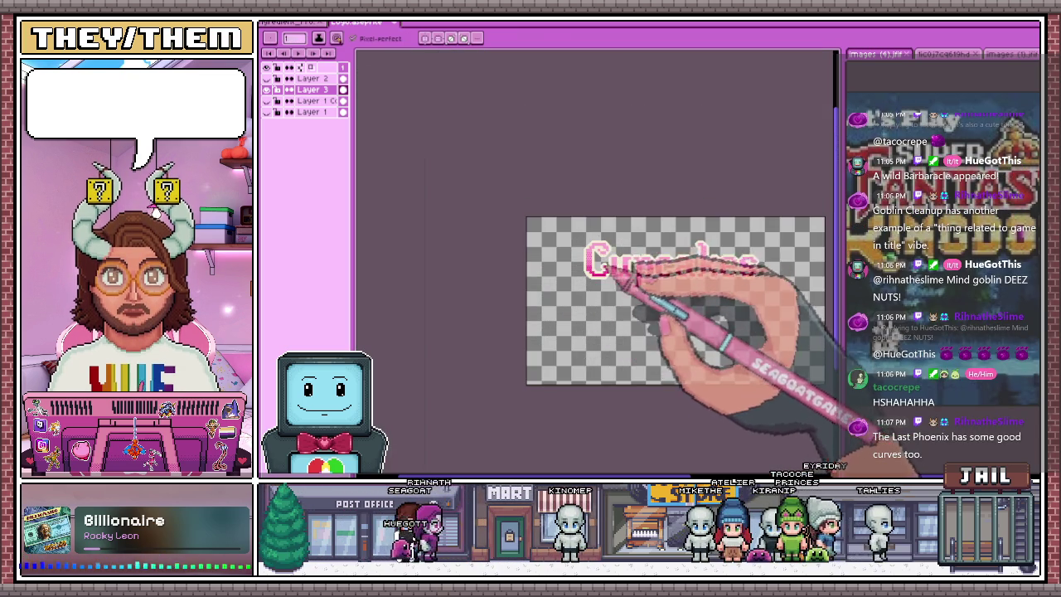
pyautogui.scroll(3, 610, 264)
pyautogui.scroll(1, 585, 282)
pyautogui.scroll(2, 591, 296)
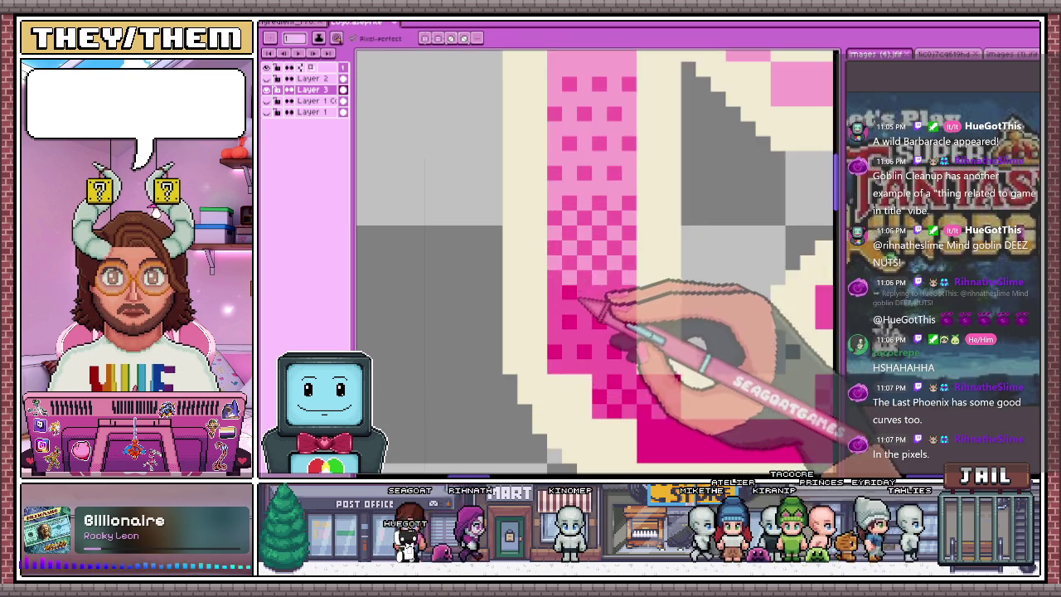
pyautogui.scroll(-1, 592, 296)
pyautogui.scroll(-2, 611, 249)
pyautogui.scroll(3, 561, 234)
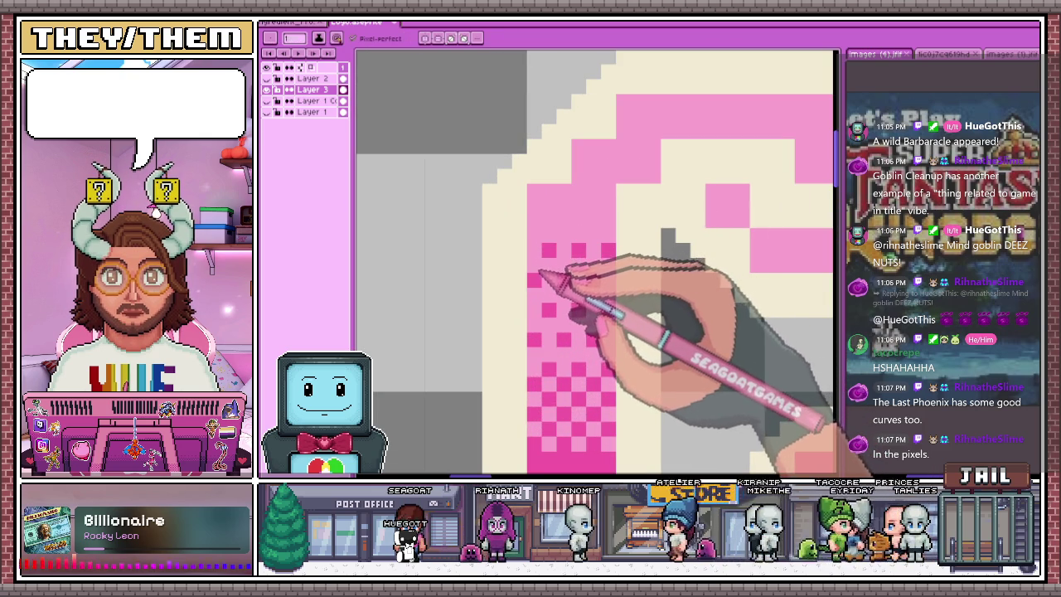
pyautogui.scroll(-2, 585, 215)
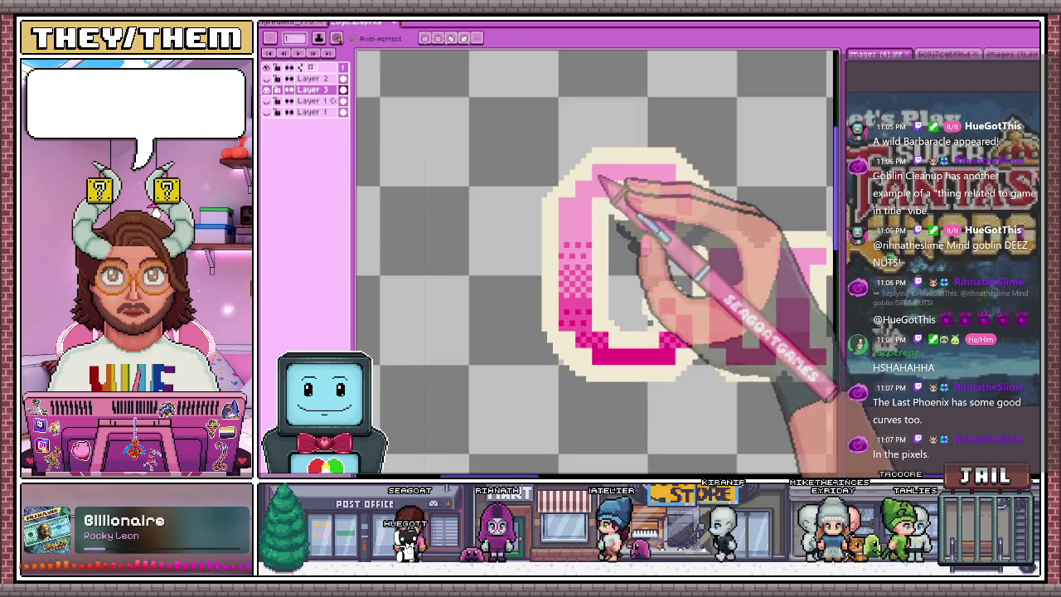
pyautogui.scroll(-2, 613, 273)
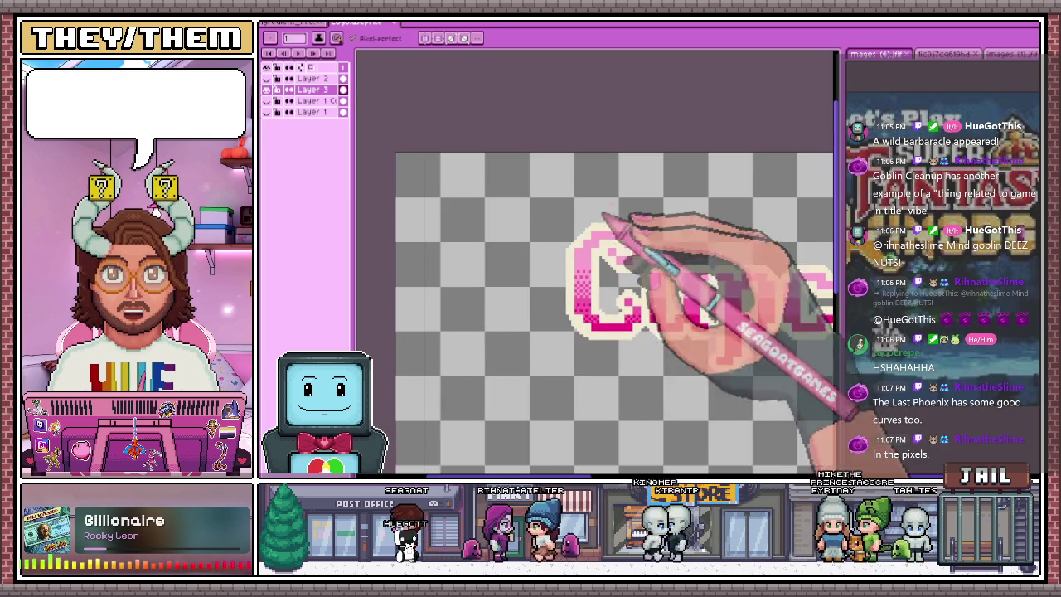
pyautogui.scroll(-2, 609, 257)
pyautogui.scroll(1, 780, 315)
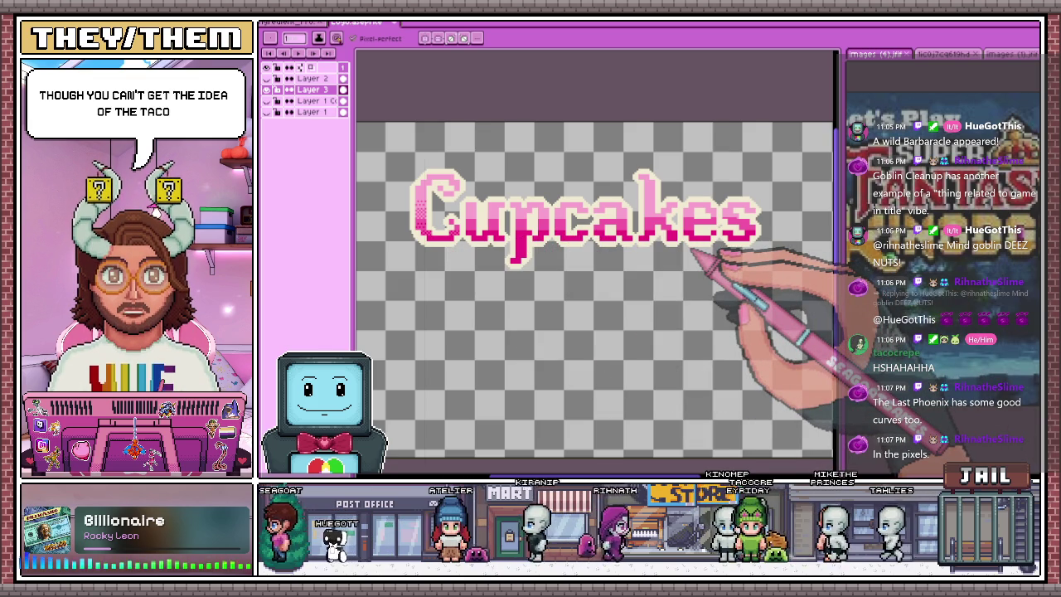
pyautogui.scroll(-1, 696, 253)
pyautogui.scroll(2, 462, 237)
pyautogui.scroll(1, 635, 303)
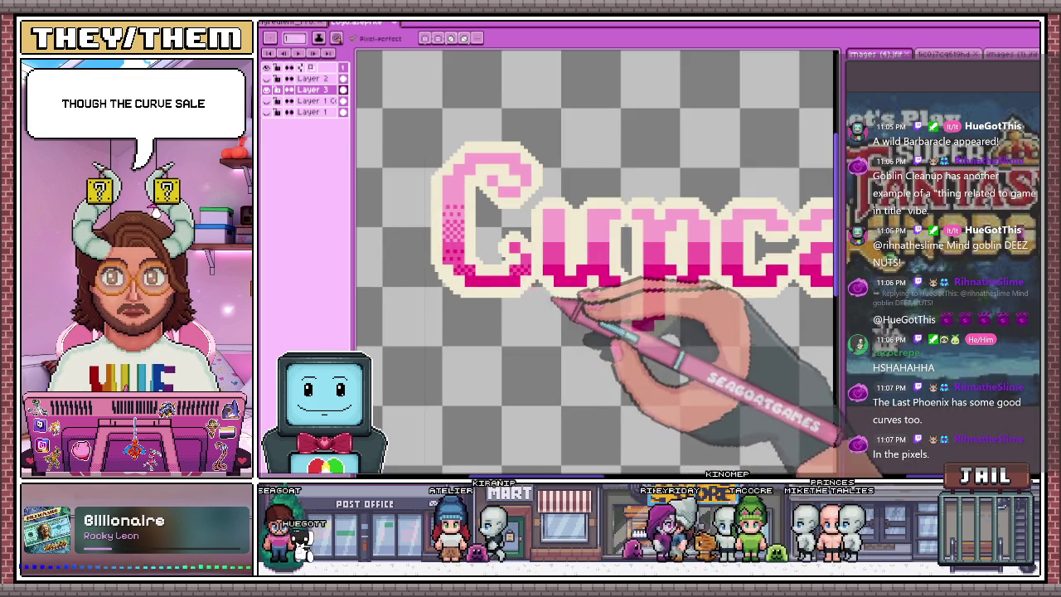
pyautogui.scroll(-2, 602, 337)
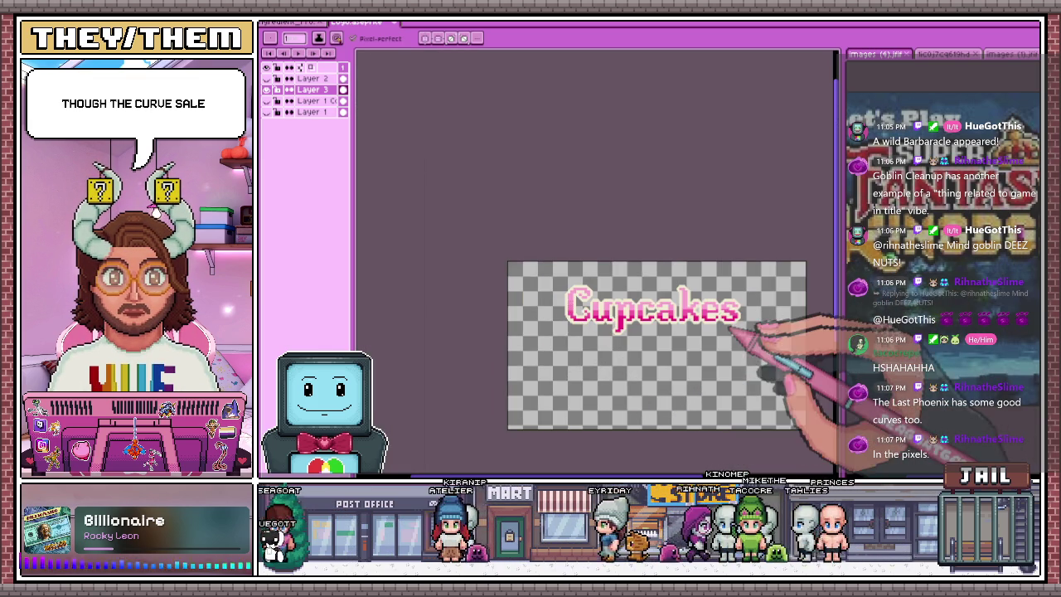
pyautogui.scroll(2, 734, 332)
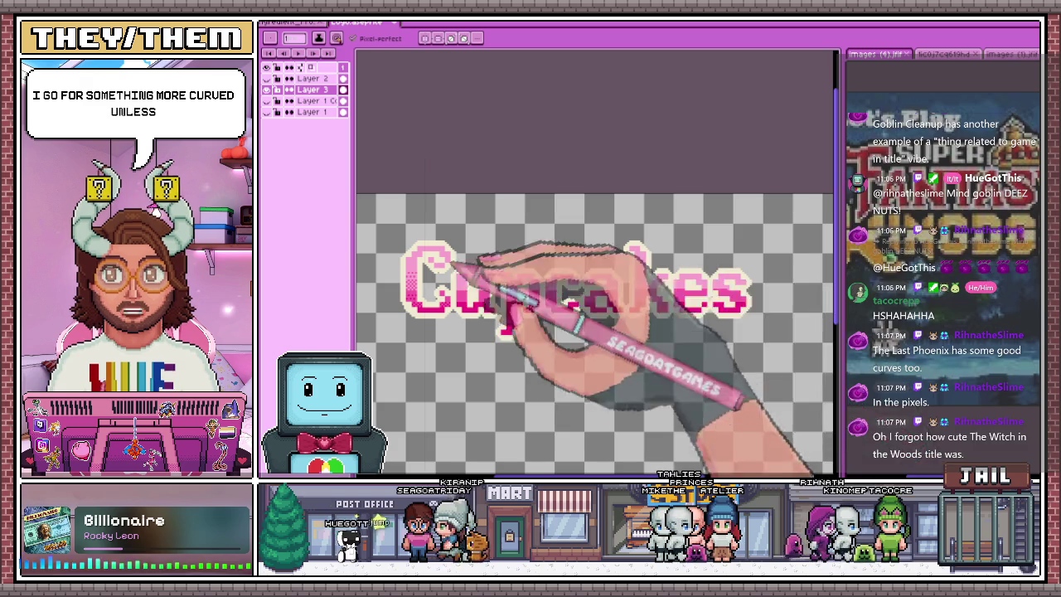
pyautogui.scroll(-1, 741, 334)
pyautogui.scroll(1, 738, 337)
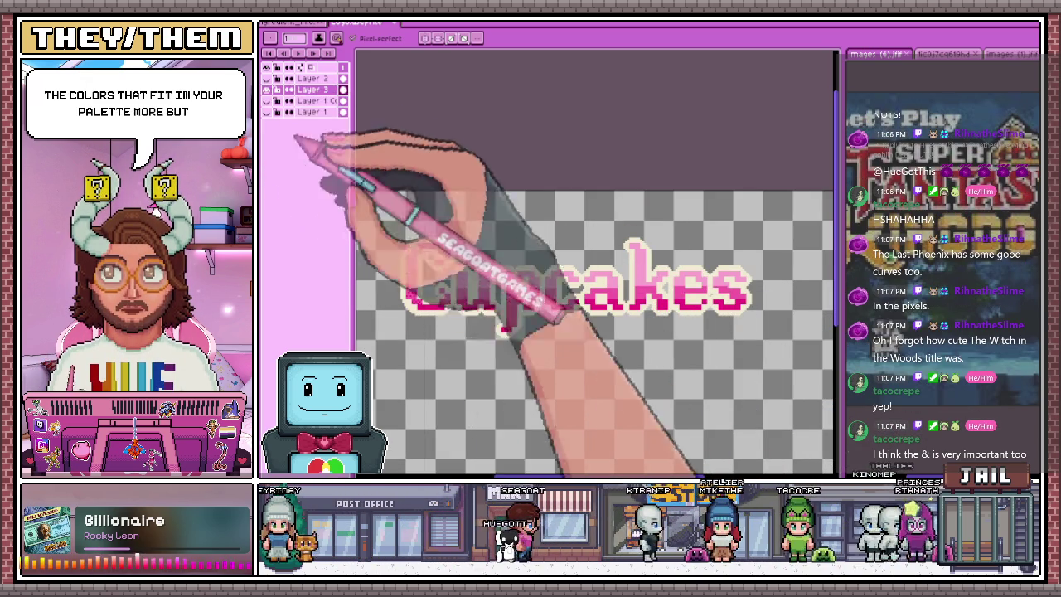
# Select the pink pixels of the Cupcakes letters, recolour them into solid pink bands, then deselect
pyautogui.scroll(3, 450, 241)
pyautogui.scroll(3, 434, 244)
pyautogui.press('g')
pyautogui.scroll(-2, 452, 244)
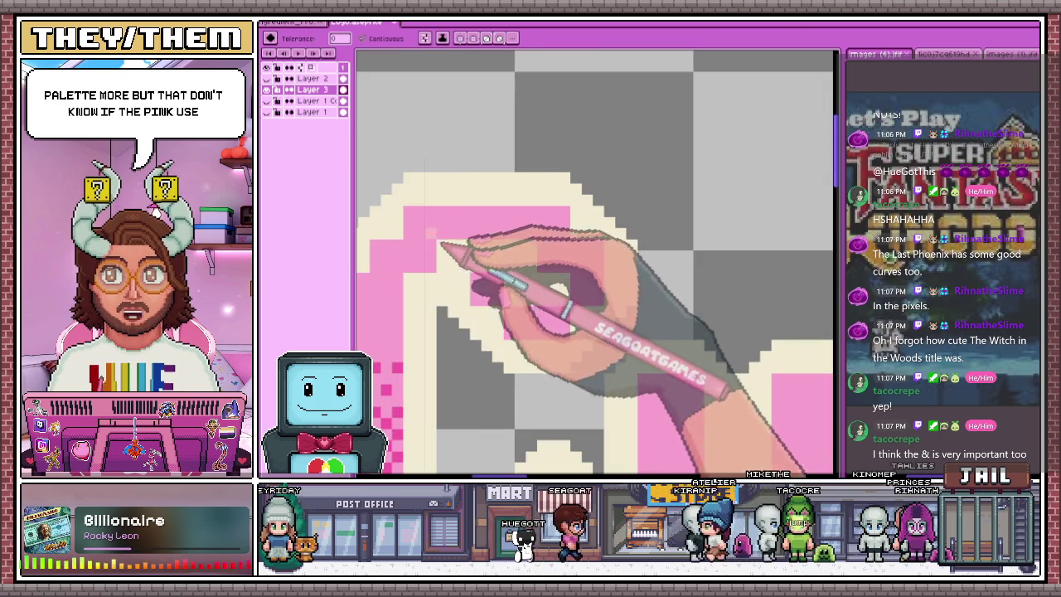
pyautogui.scroll(-1, 460, 244)
pyautogui.scroll(-1, 439, 244)
pyautogui.scroll(1, 486, 268)
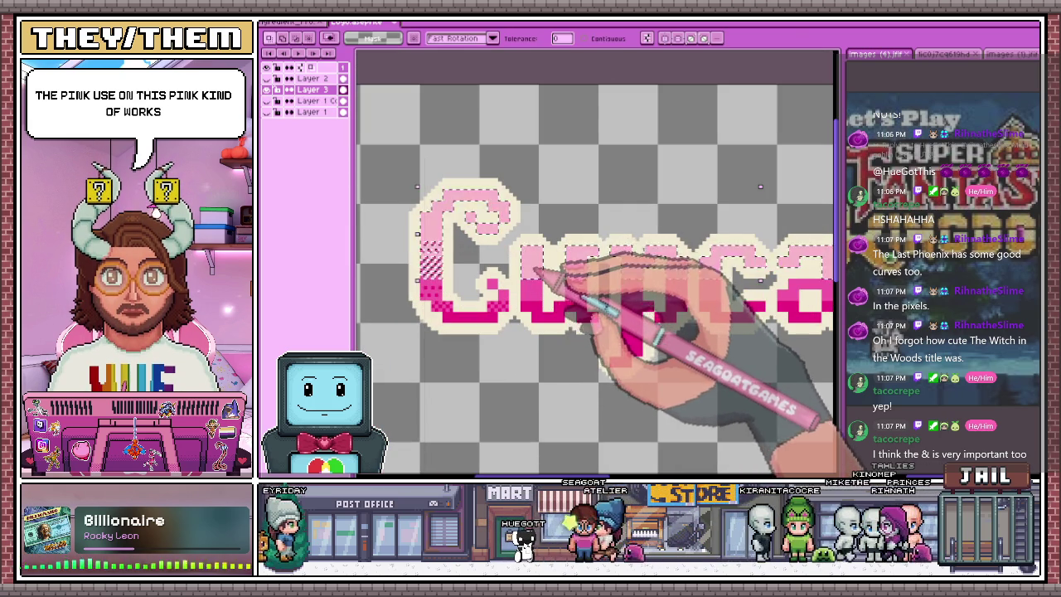
pyautogui.scroll(-2, 535, 249)
pyautogui.scroll(3, 519, 274)
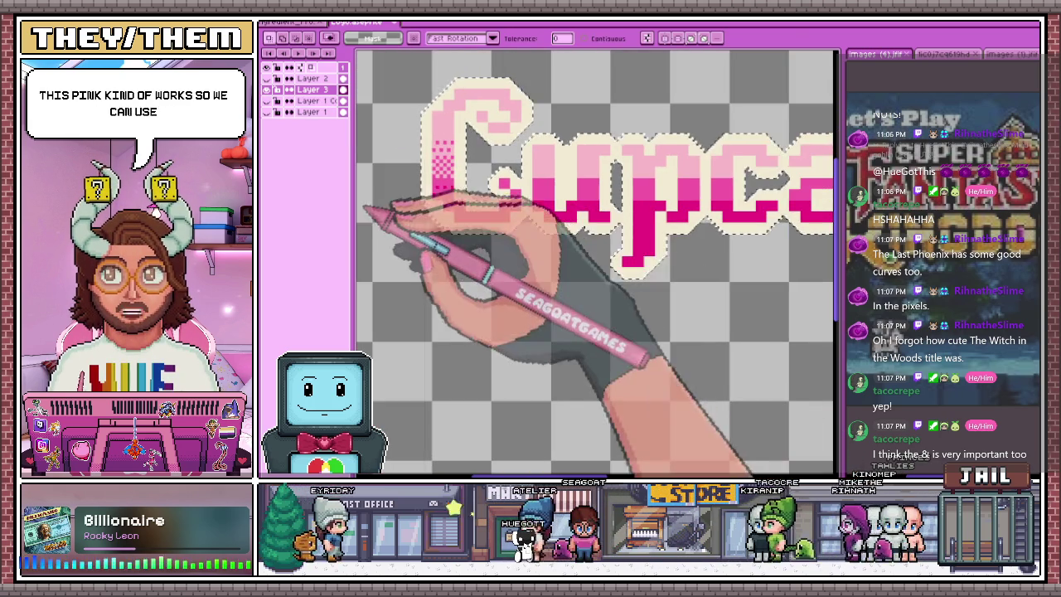
pyautogui.scroll(-2, 498, 195)
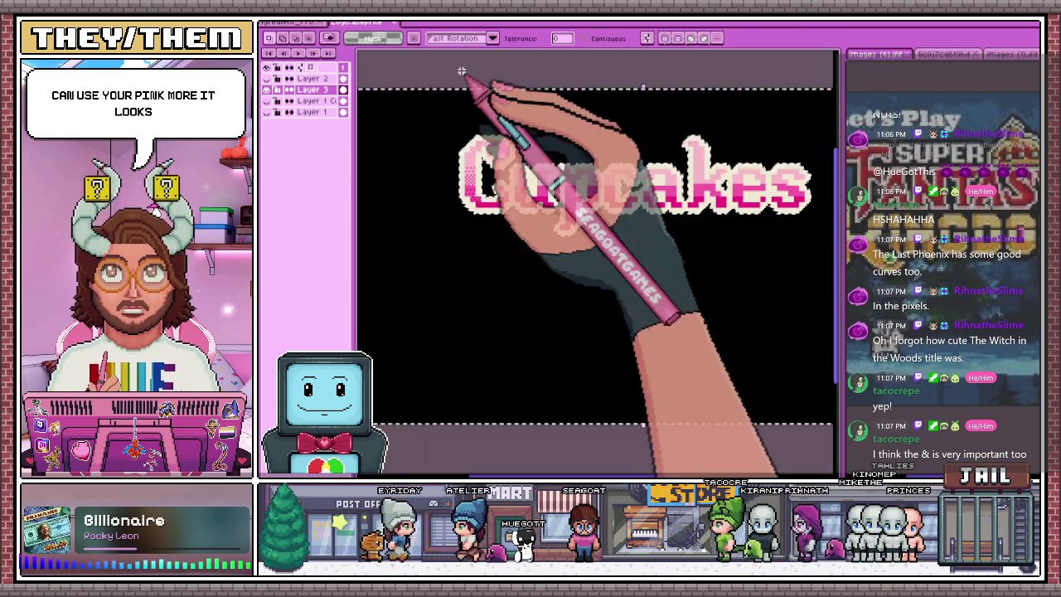
pyautogui.scroll(2, 498, 170)
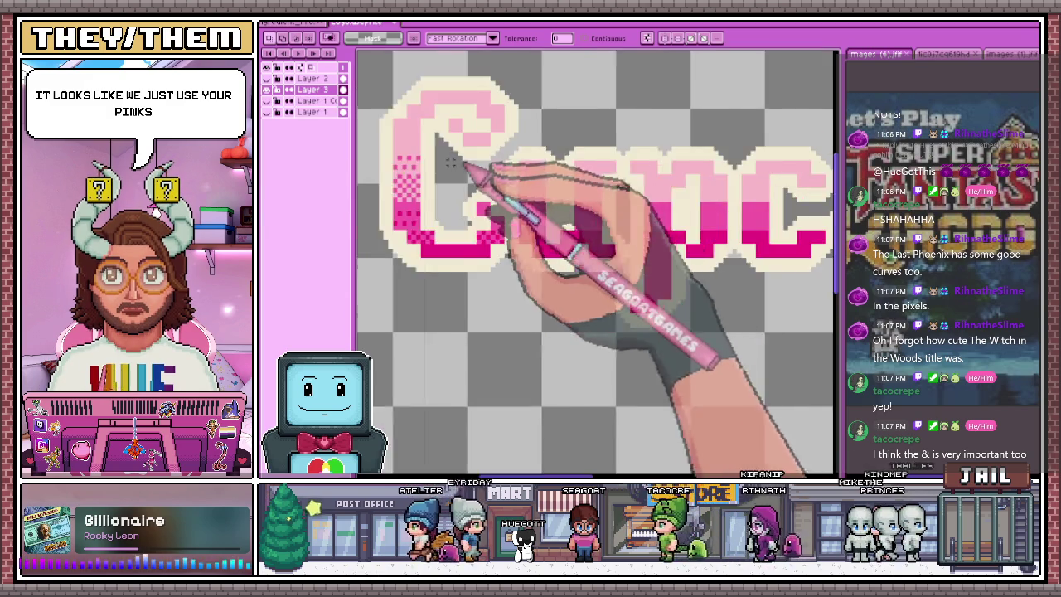
pyautogui.scroll(2, 461, 162)
pyautogui.scroll(-2, 464, 216)
pyautogui.scroll(2, 448, 158)
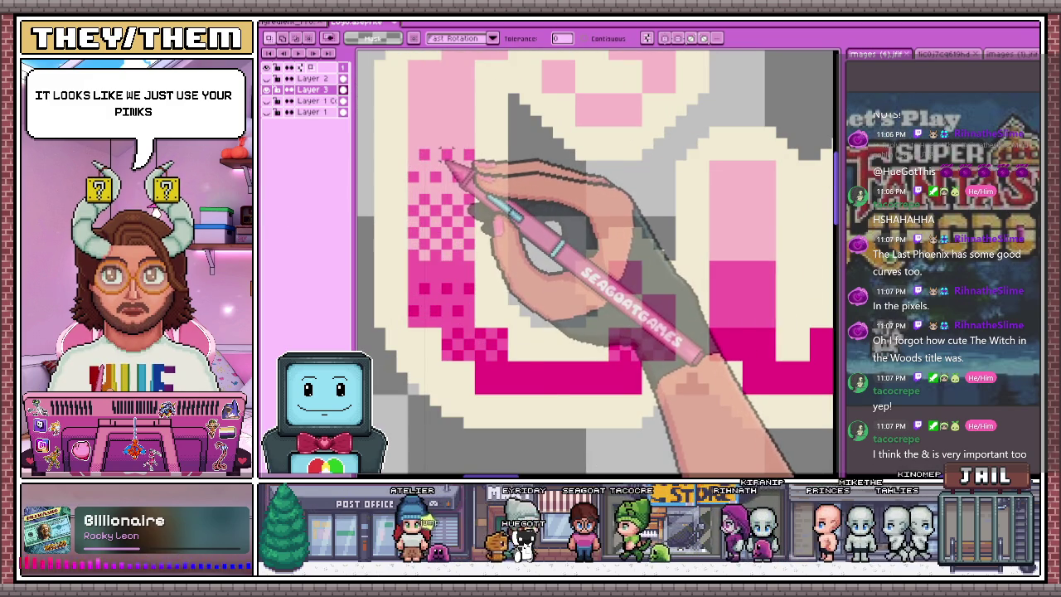
pyautogui.click(447, 162)
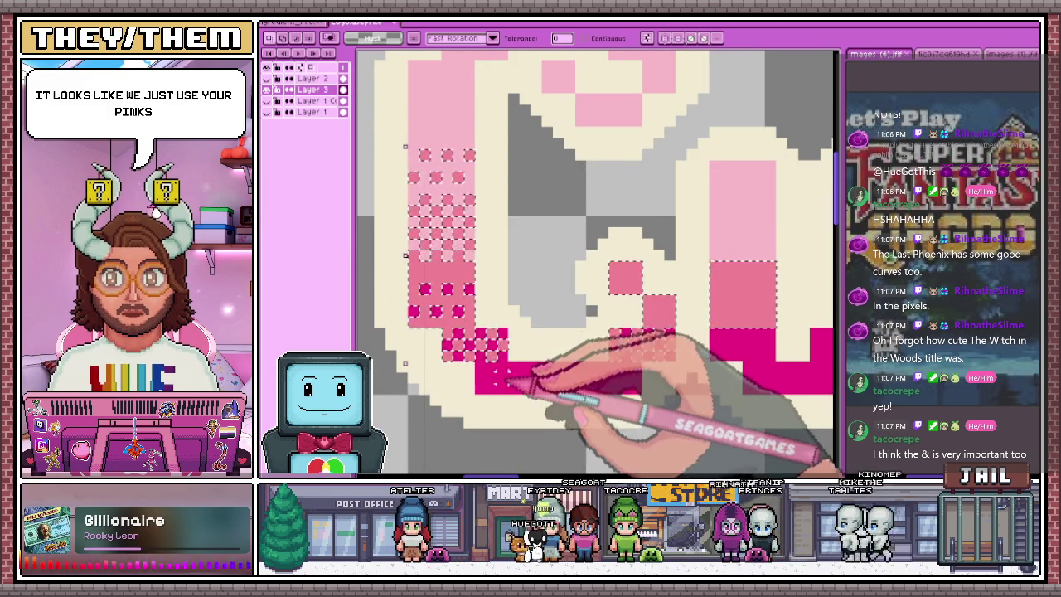
pyautogui.scroll(-3, 514, 274)
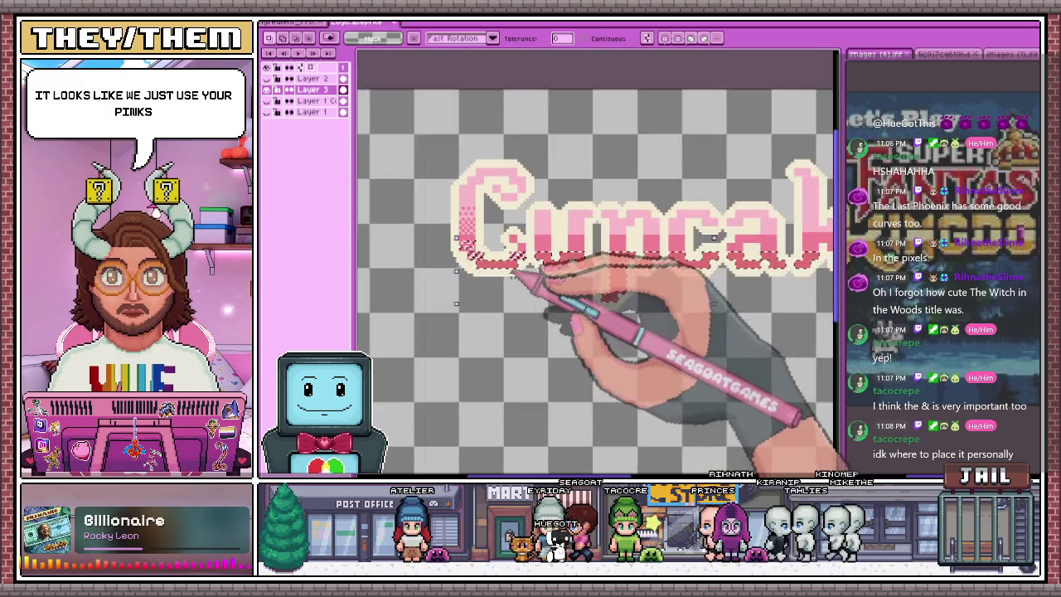
pyautogui.scroll(-2, 514, 270)
pyautogui.scroll(2, 549, 317)
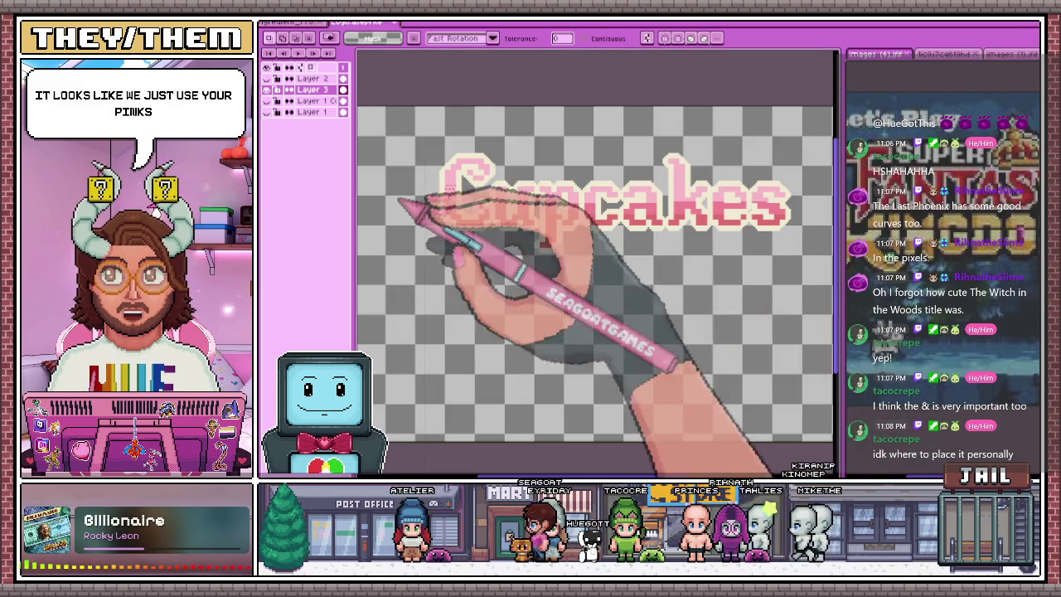
pyautogui.click(802, 255)
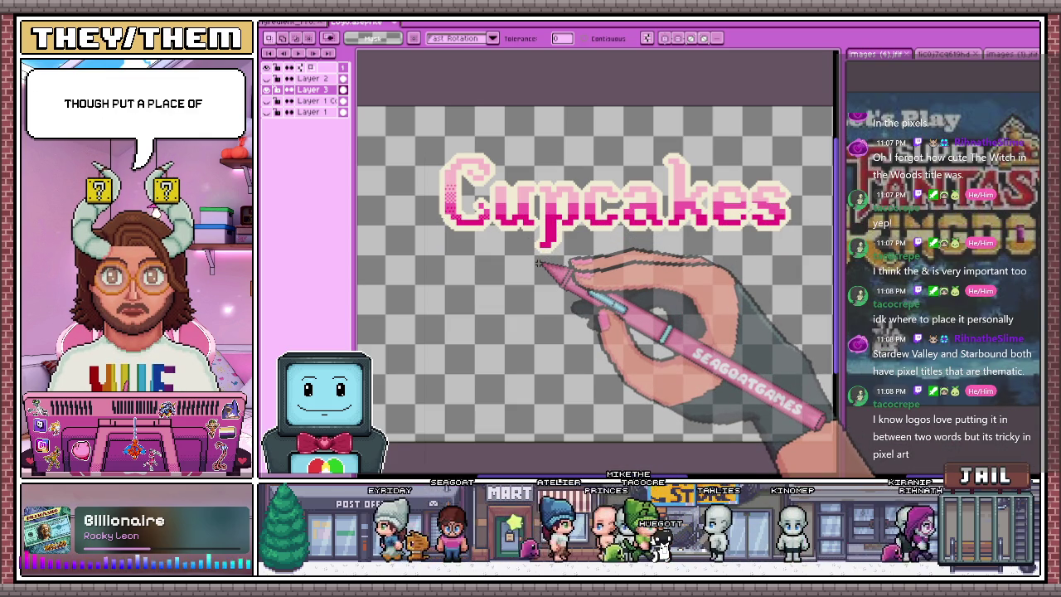
# Freehand-sketch a rough ampersand to the right of Cupcakes
pyautogui.scroll(-2, 514, 232)
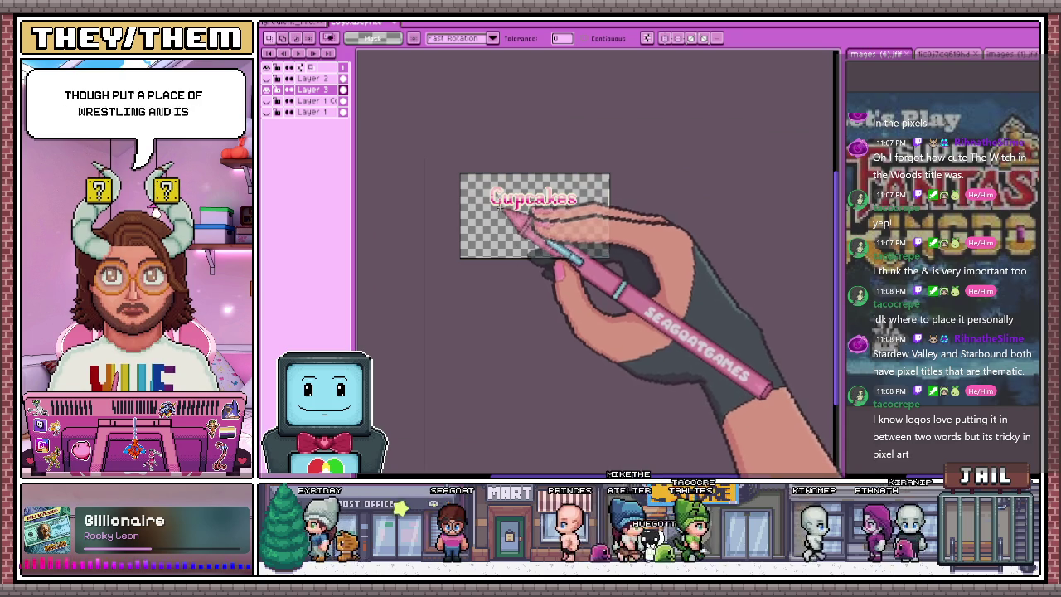
pyautogui.scroll(1, 498, 201)
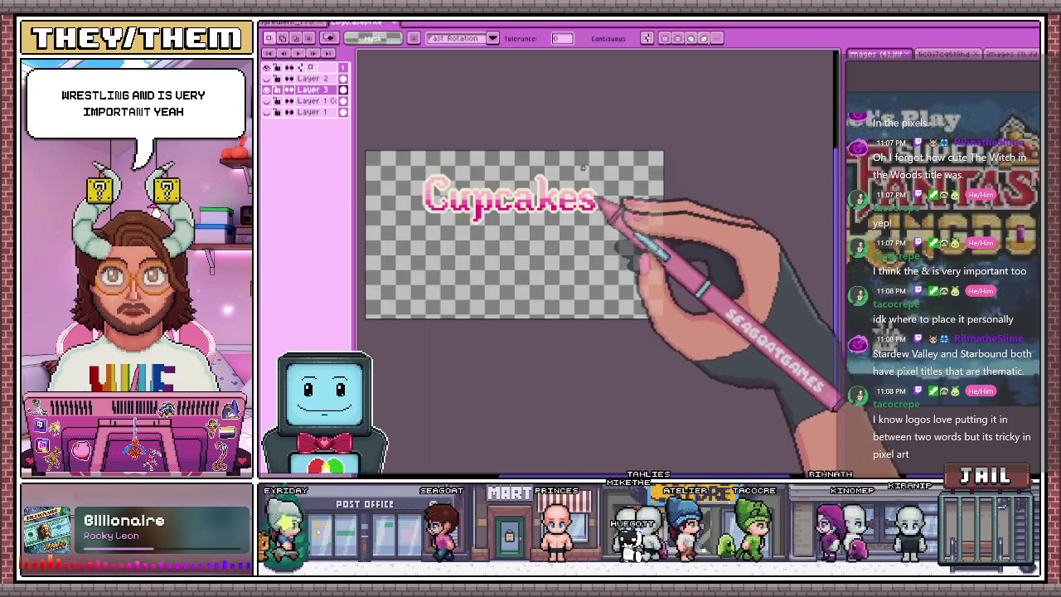
pyautogui.scroll(1, 597, 201)
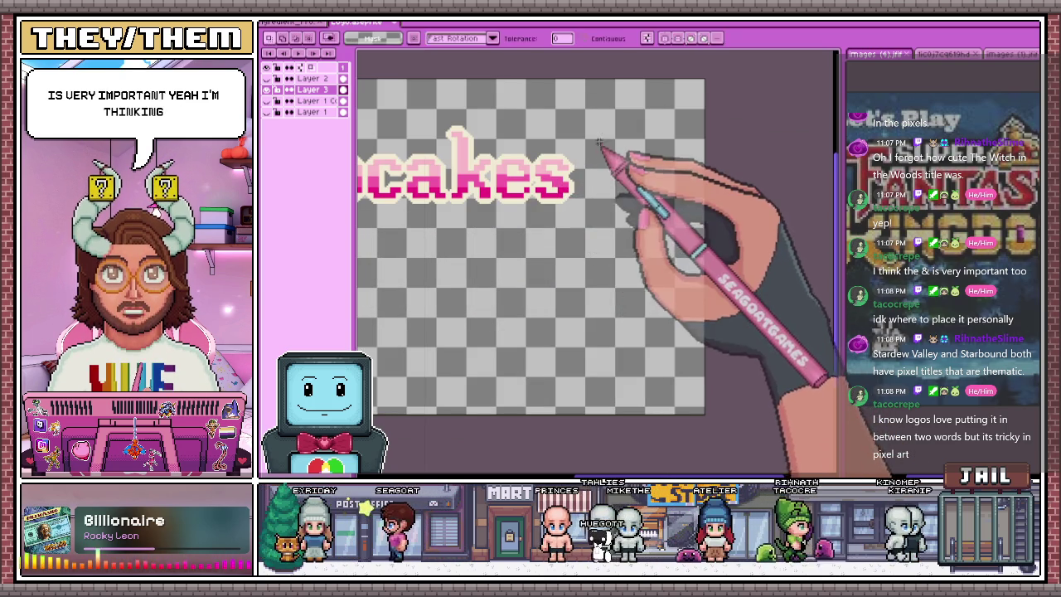
pyautogui.scroll(1, 603, 170)
pyautogui.moveTo(635, 173)
pyautogui.mouseDown()
pyautogui.moveTo(621, 273)
pyautogui.moveTo(612, 154)
pyautogui.moveTo(611, 295)
pyautogui.mouseUp()
# Sketch the word Conversations in rough handwriting below Cupcakes
pyautogui.scroll(-2, 611, 294)
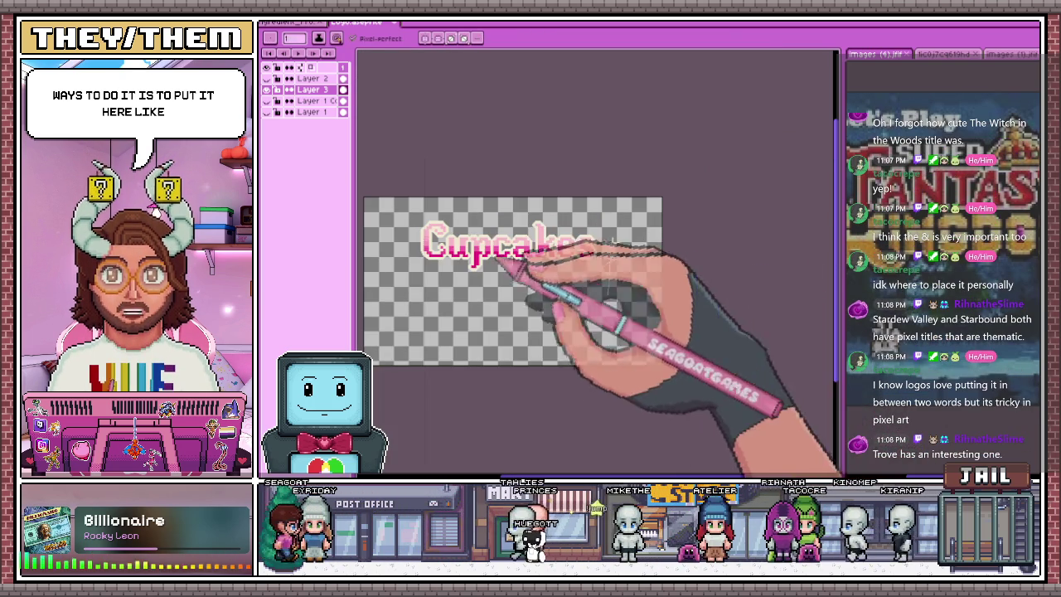
pyautogui.scroll(2, 472, 225)
pyautogui.moveTo(450, 261)
pyautogui.mouseDown()
pyautogui.moveTo(439, 295)
pyautogui.moveTo(503, 286)
pyautogui.moveTo(549, 307)
pyautogui.moveTo(704, 287)
pyautogui.moveTo(576, 305)
pyautogui.mouseUp()
pyautogui.moveTo(729, 278); pyautogui.dragTo(748, 292)
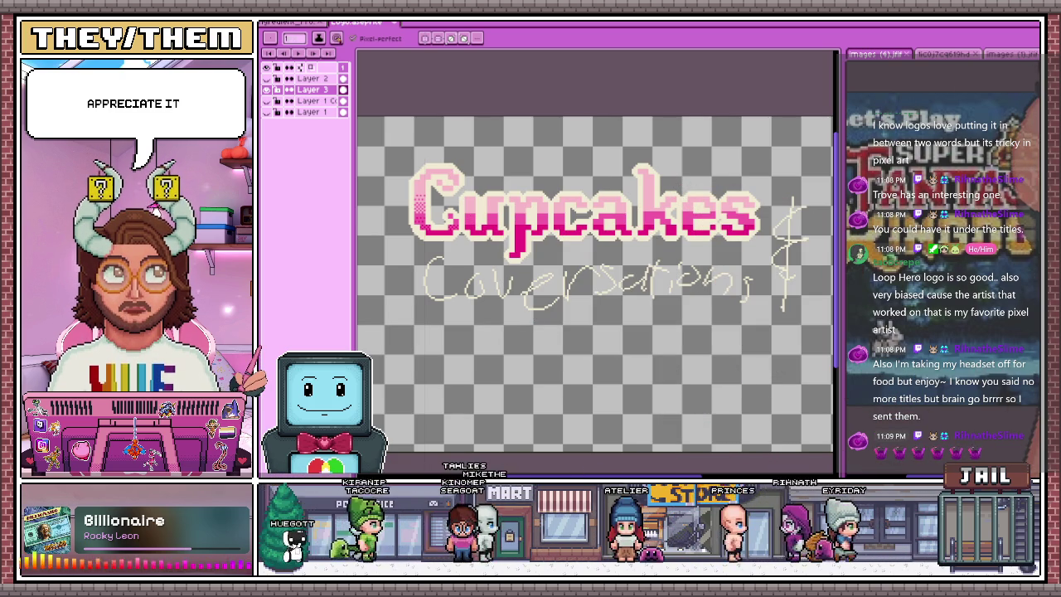
# Box-select and delete the Conversations sketch in three sections, leaving the ampersand intact
pyautogui.scroll(-2, 581, 277)
pyautogui.scroll(1, 549, 285)
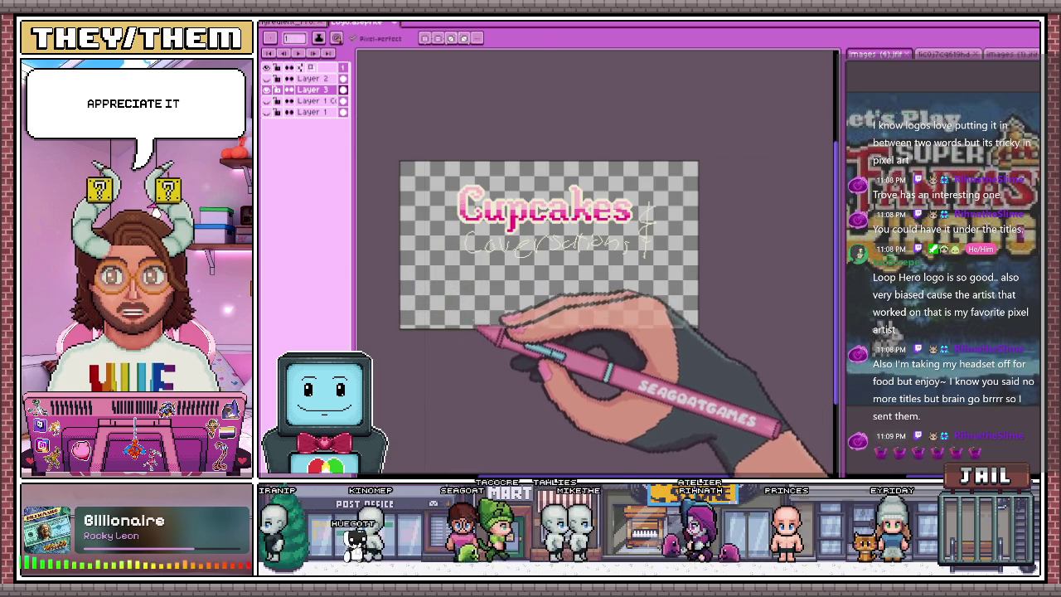
pyautogui.press('m')
pyautogui.scroll(1, 472, 247)
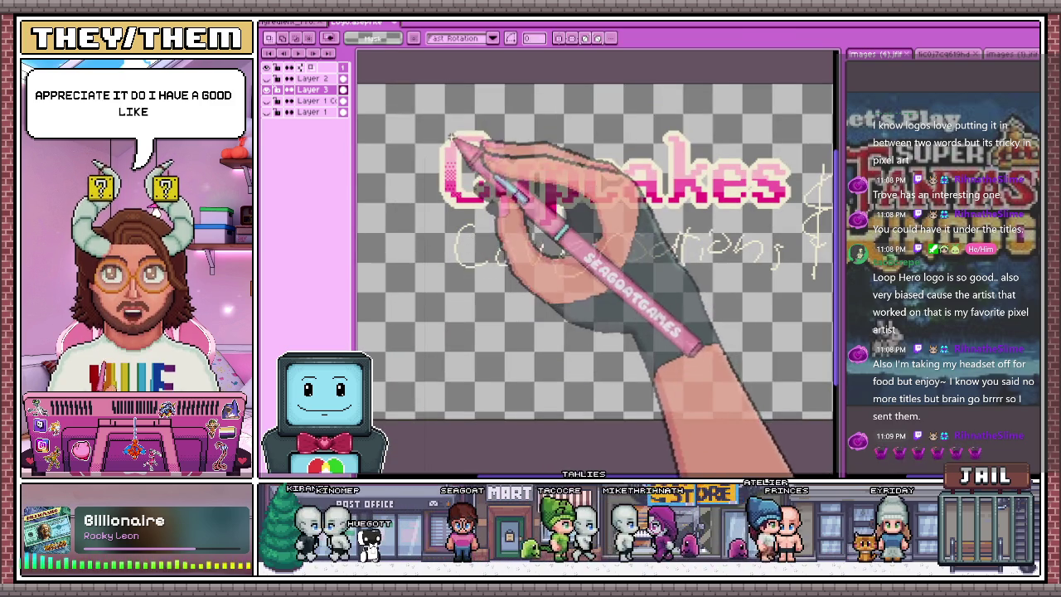
pyautogui.moveTo(437, 214); pyautogui.dragTo(510, 290)
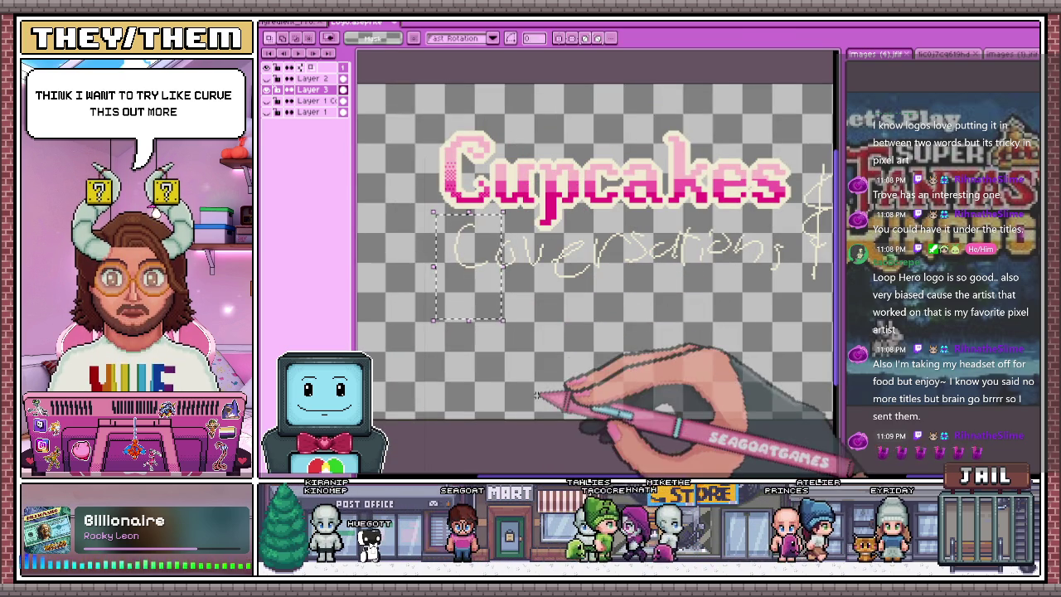
pyautogui.press('Delete')
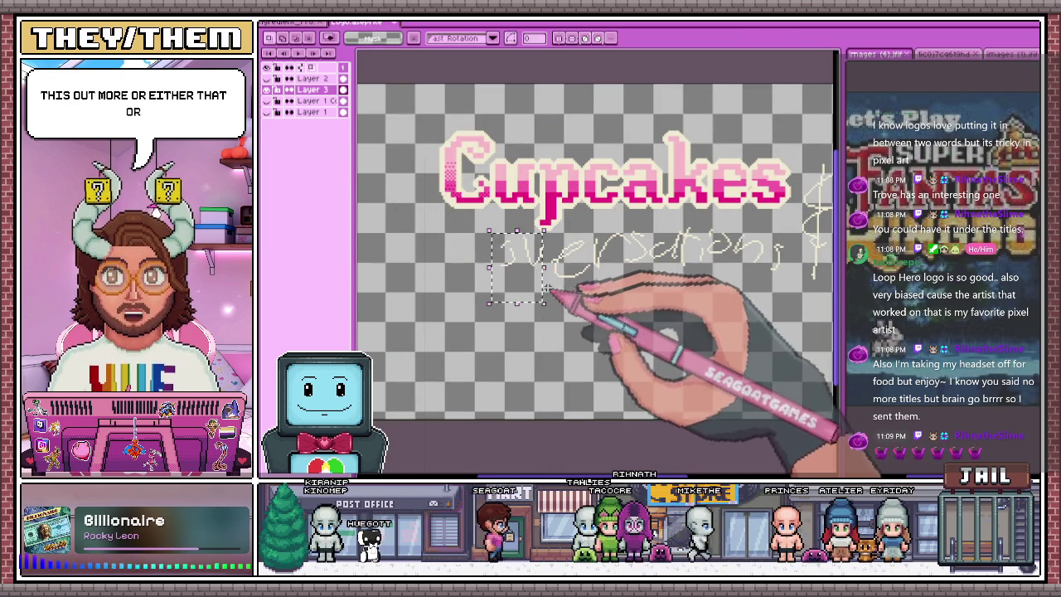
pyautogui.moveTo(493, 234); pyautogui.dragTo(676, 287)
pyautogui.press('Delete')
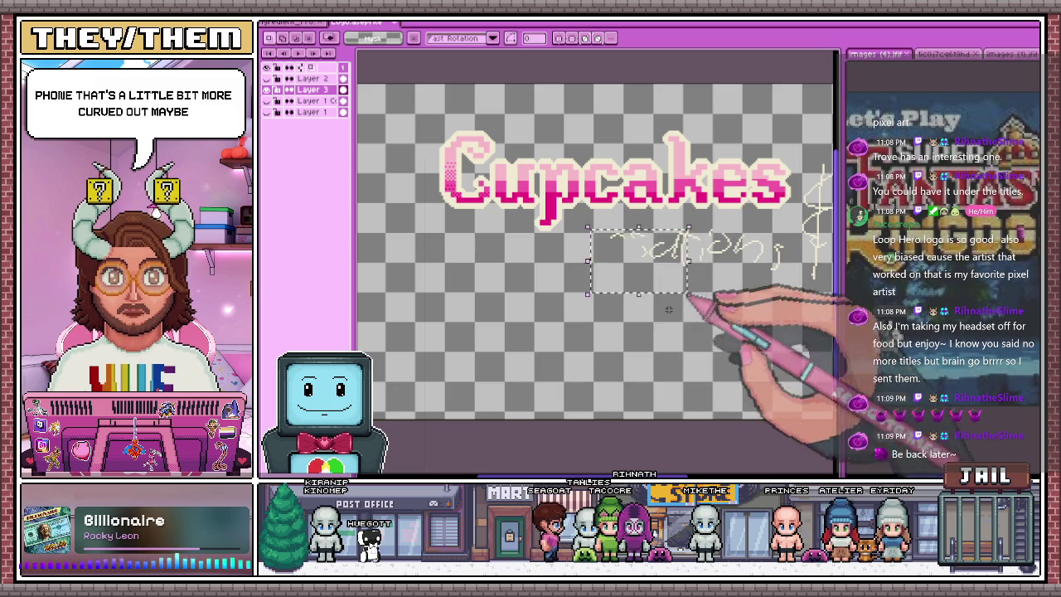
pyautogui.scroll(1, 720, 306)
pyautogui.moveTo(628, 267); pyautogui.dragTo(759, 319)
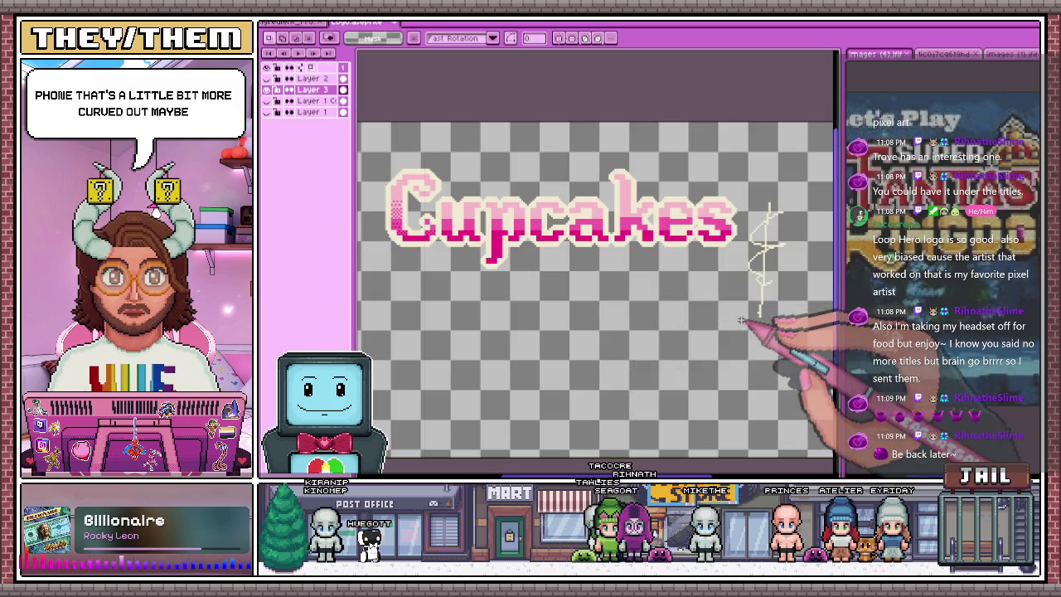
pyautogui.press('Delete')
pyautogui.moveTo(770, 212); pyautogui.dragTo(759, 282)
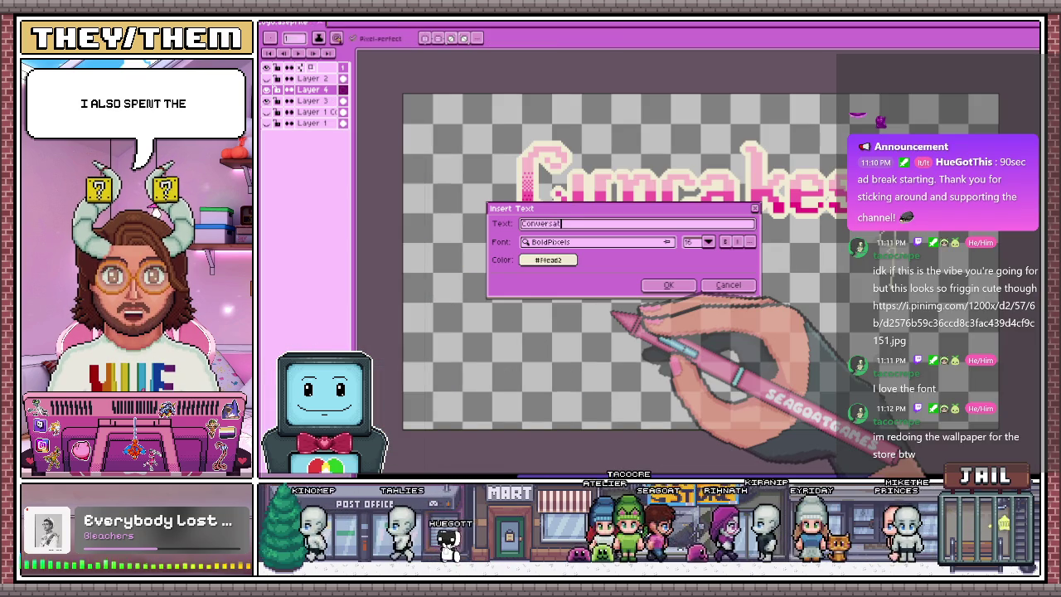
# Finish typing 'Conversations', set the font to americancursive, and insert the text
pyautogui.write('ns')
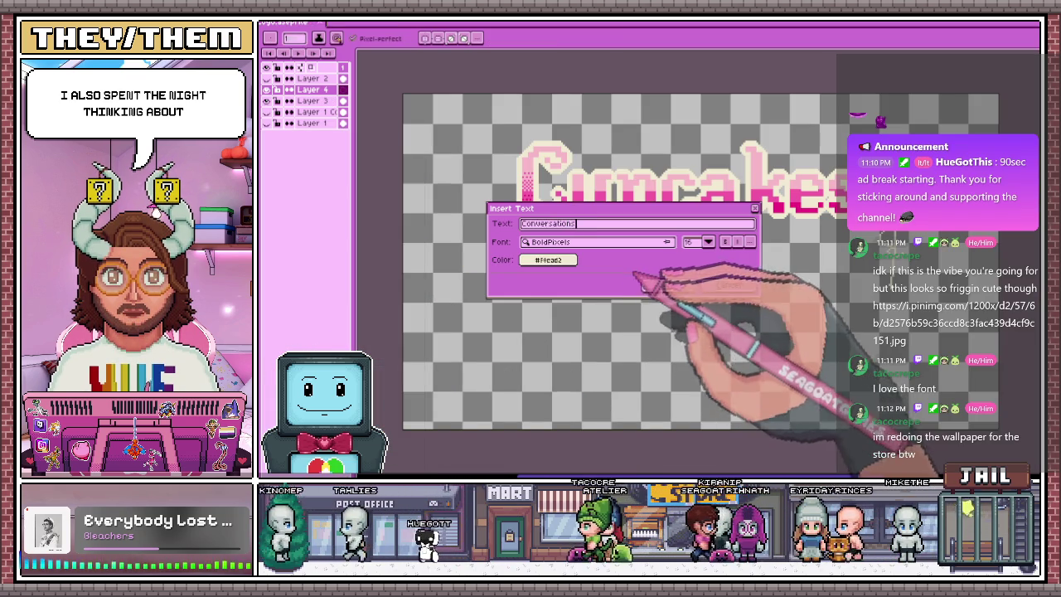
pyautogui.click(616, 242)
pyautogui.write('amer')
pyautogui.click(581, 306)
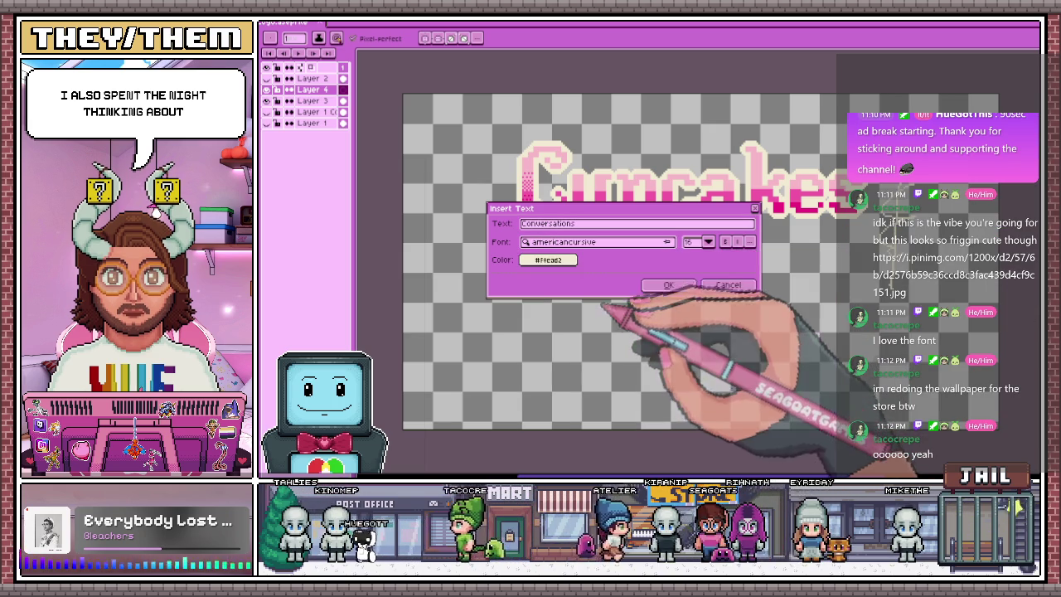
pyautogui.click(709, 241)
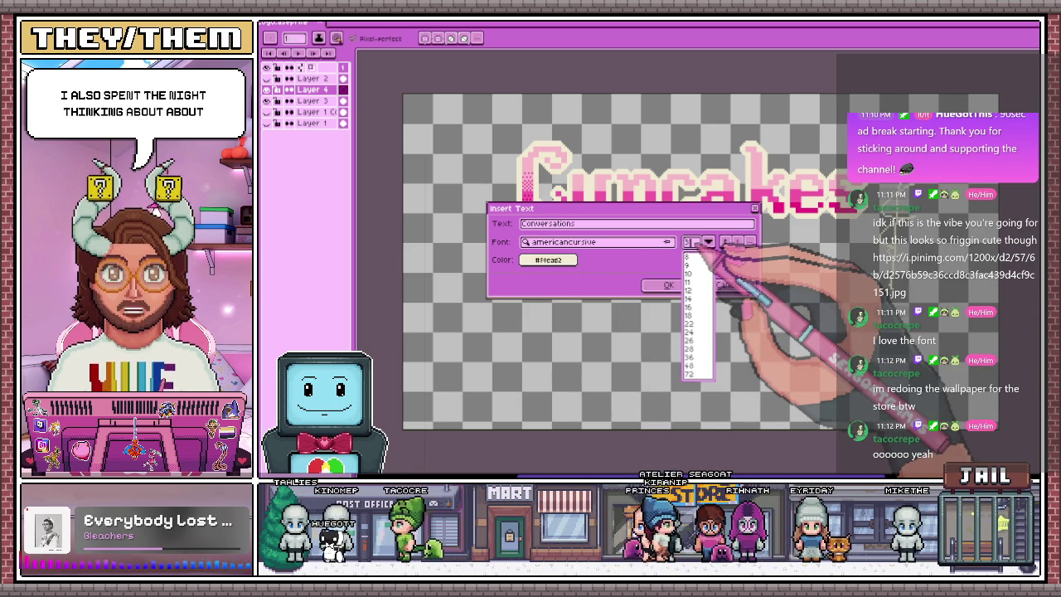
pyautogui.click(668, 285)
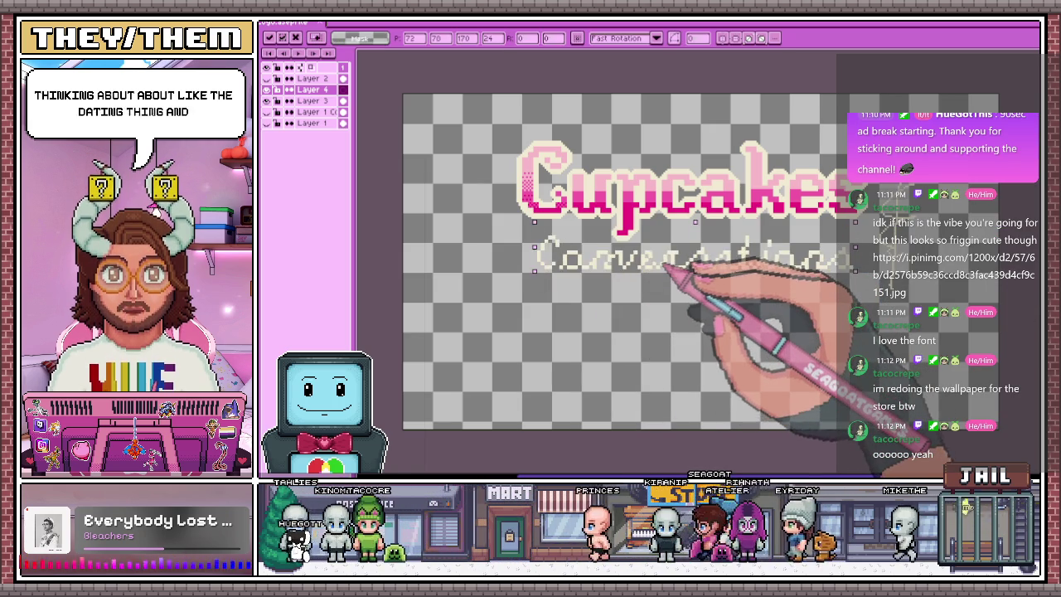
# Nudge Conversations slightly up and right beneath Cupcakes and commit it
pyautogui.scroll(-1, 667, 272)
pyautogui.scroll(1, 592, 343)
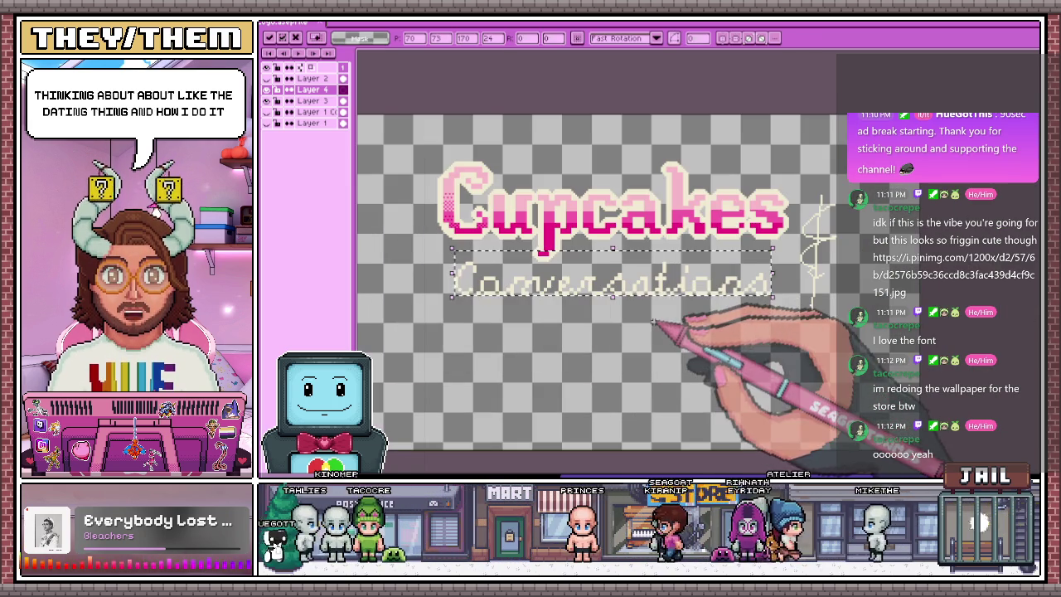
pyautogui.moveTo(635, 291); pyautogui.dragTo(636, 290)
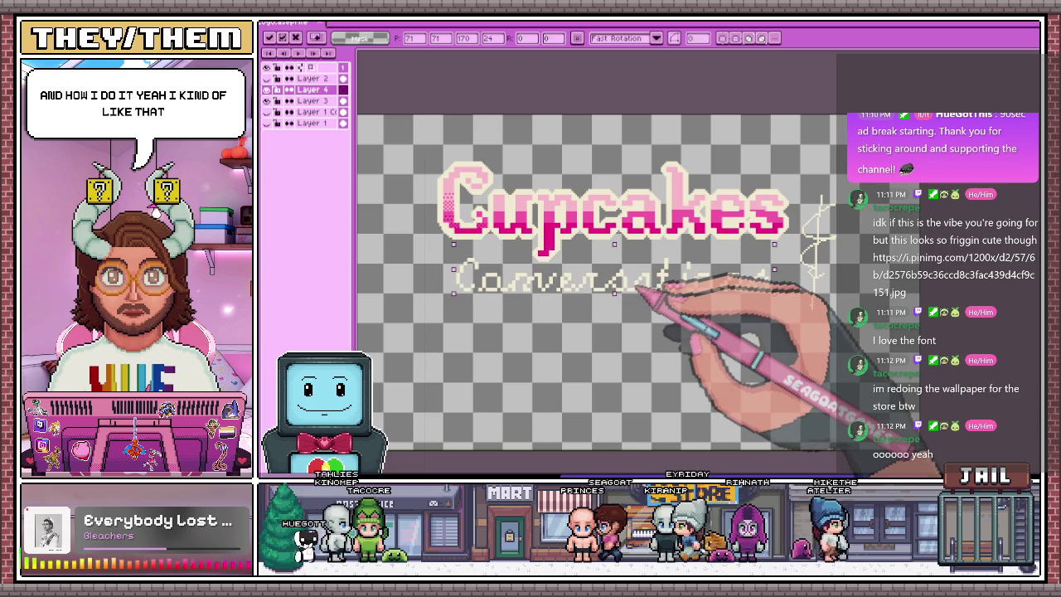
pyautogui.click(634, 315)
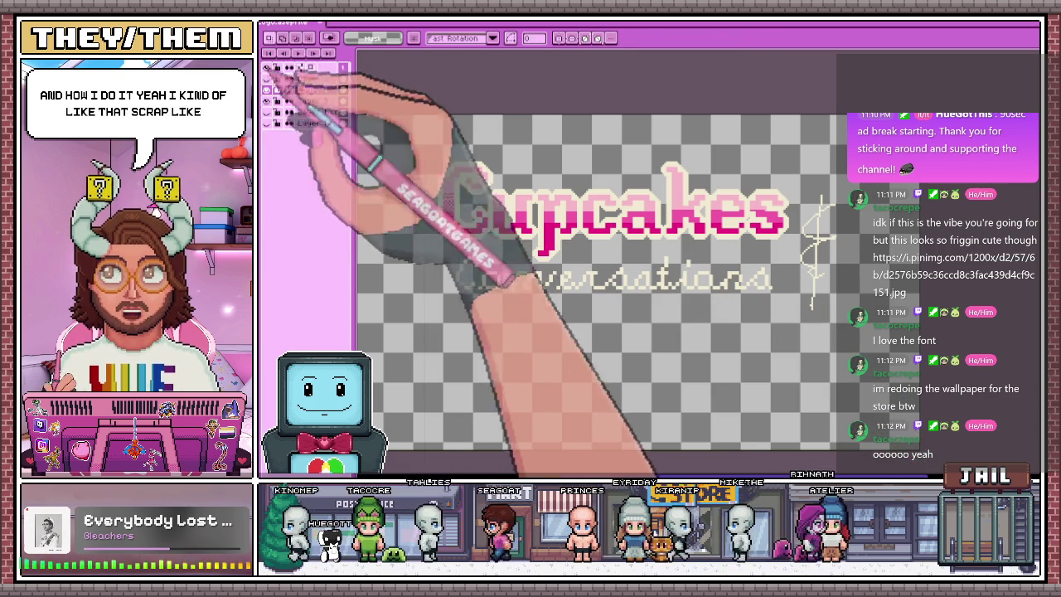
pyautogui.press('w')
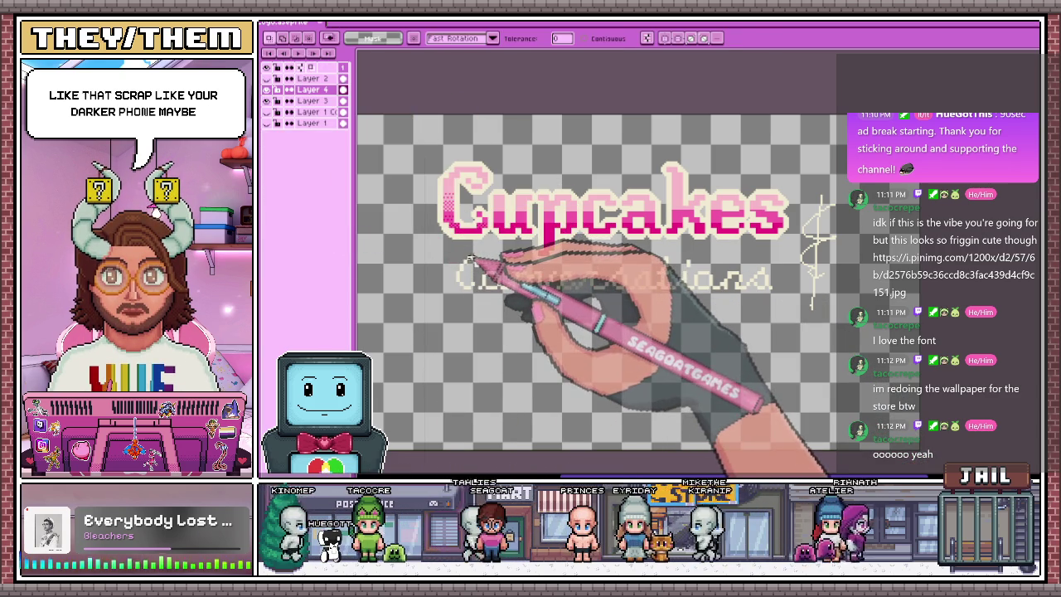
pyautogui.scroll(-1, 514, 154)
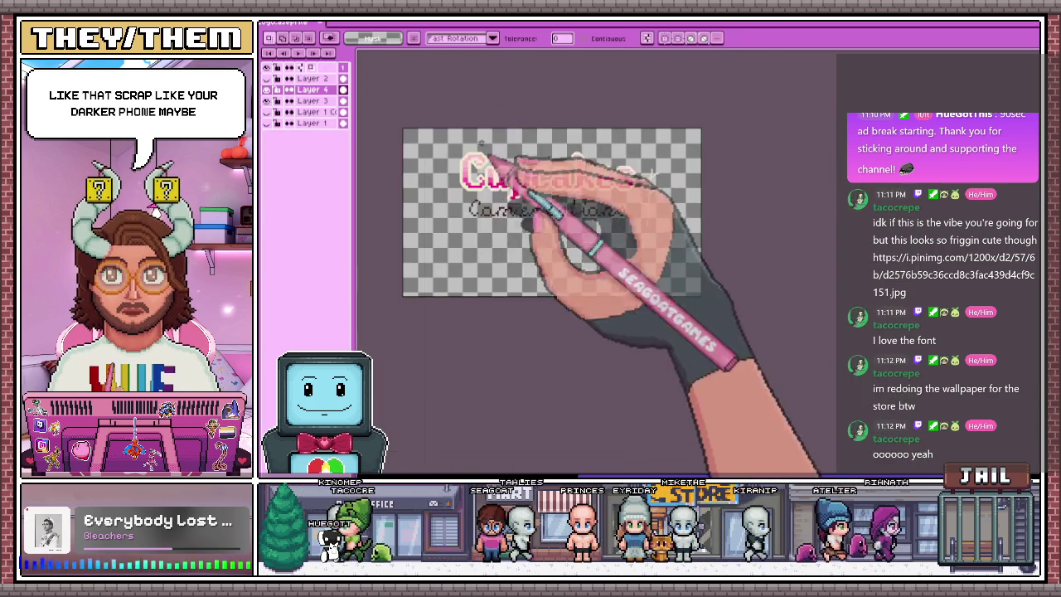
pyautogui.scroll(1, 479, 234)
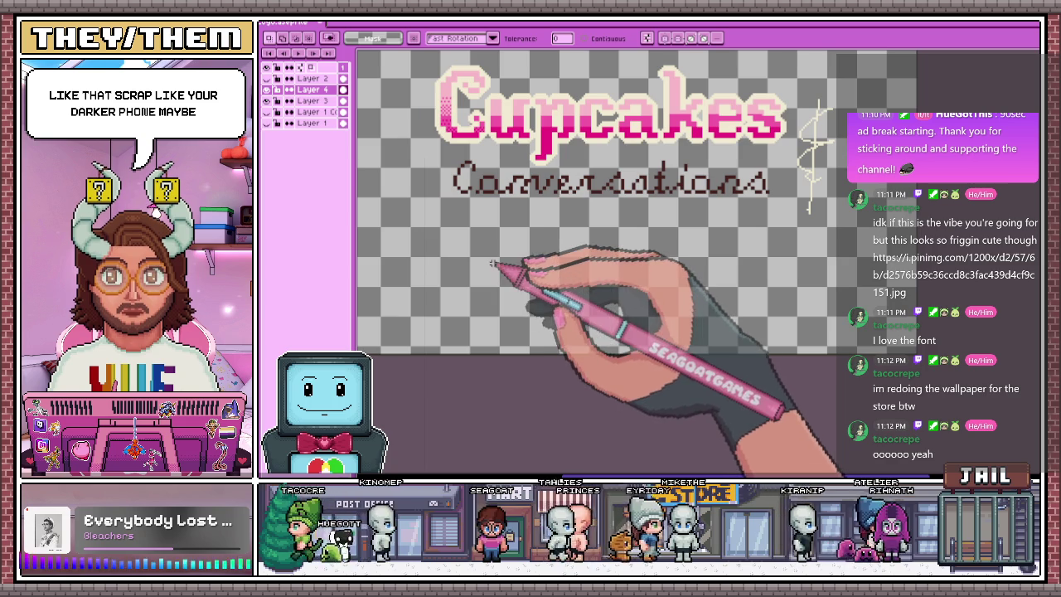
pyautogui.scroll(1, 495, 263)
pyautogui.scroll(1, 494, 264)
pyautogui.scroll(-3, 496, 264)
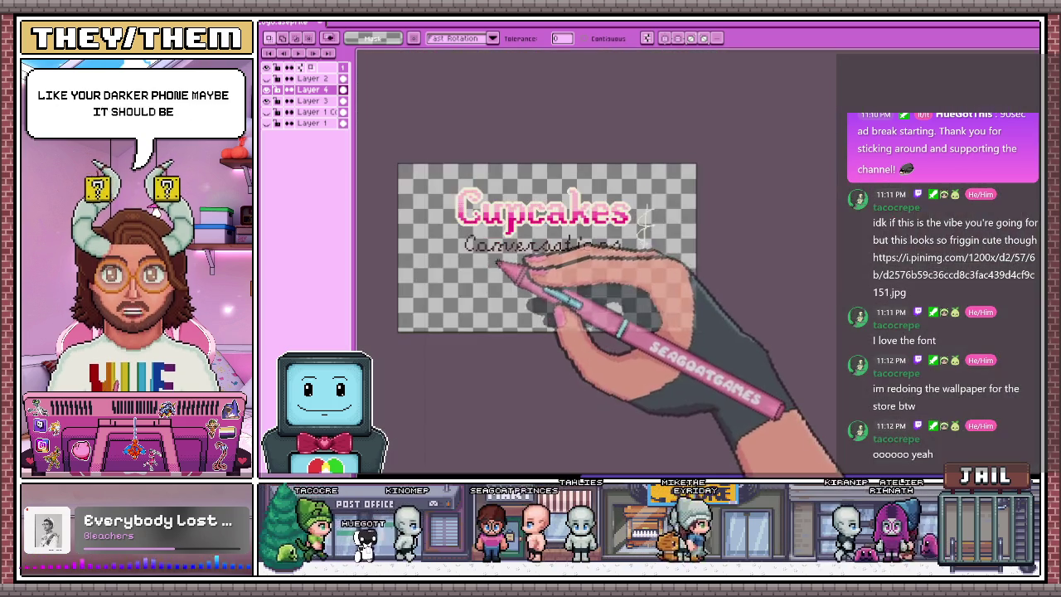
pyautogui.scroll(1, 496, 263)
pyautogui.scroll(2, 489, 257)
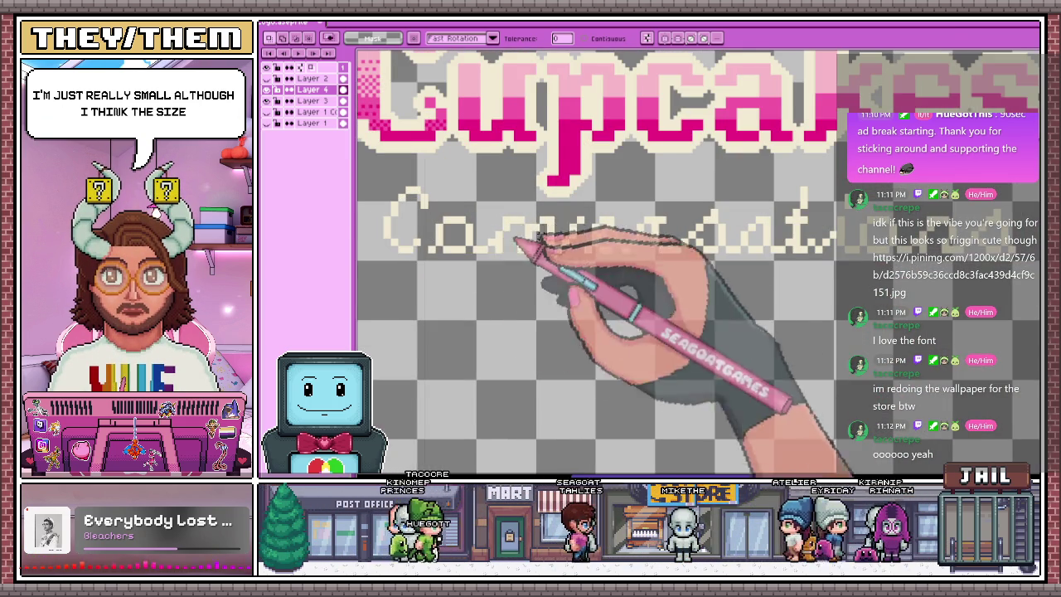
pyautogui.scroll(-1, 477, 242)
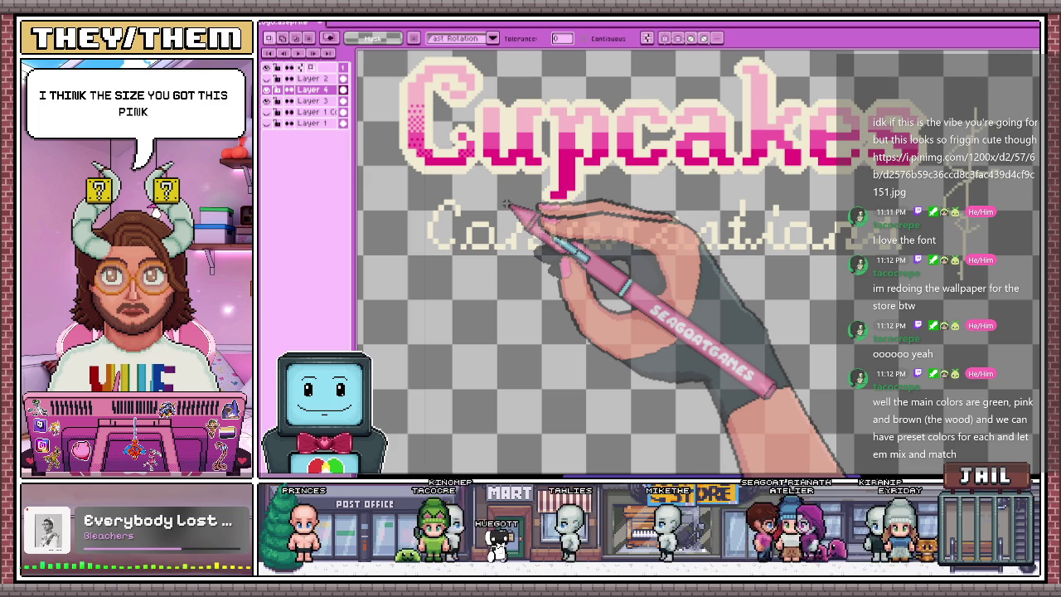
pyautogui.scroll(1, 446, 220)
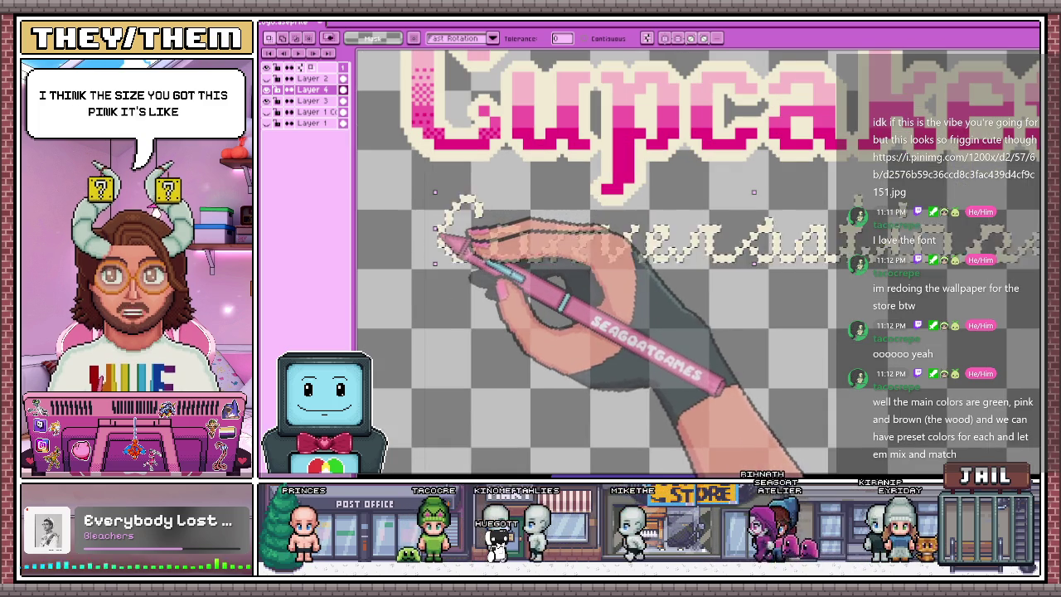
pyautogui.scroll(-3, 553, 280)
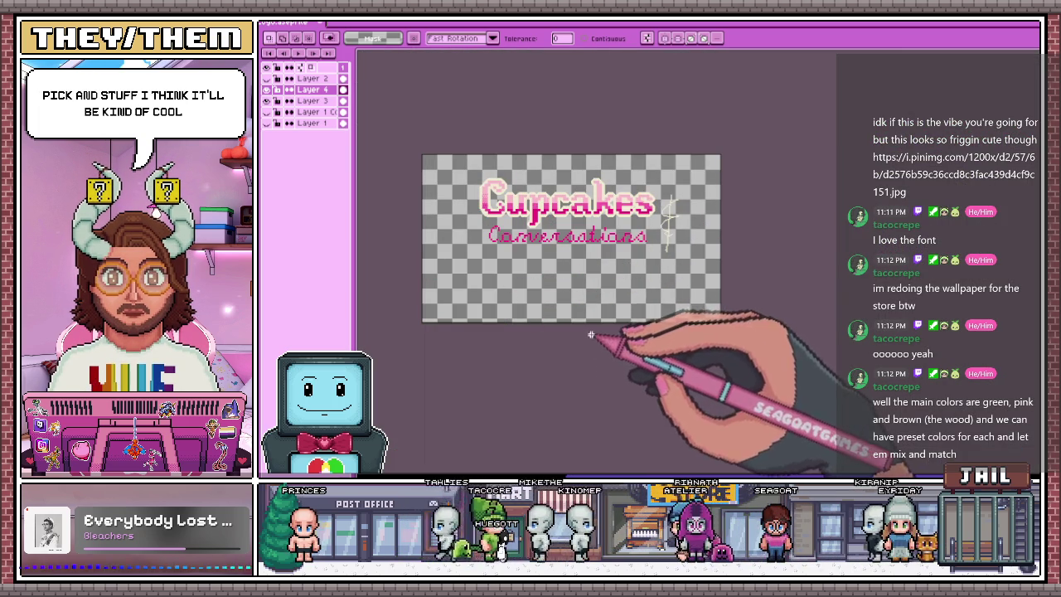
pyautogui.scroll(3, 598, 253)
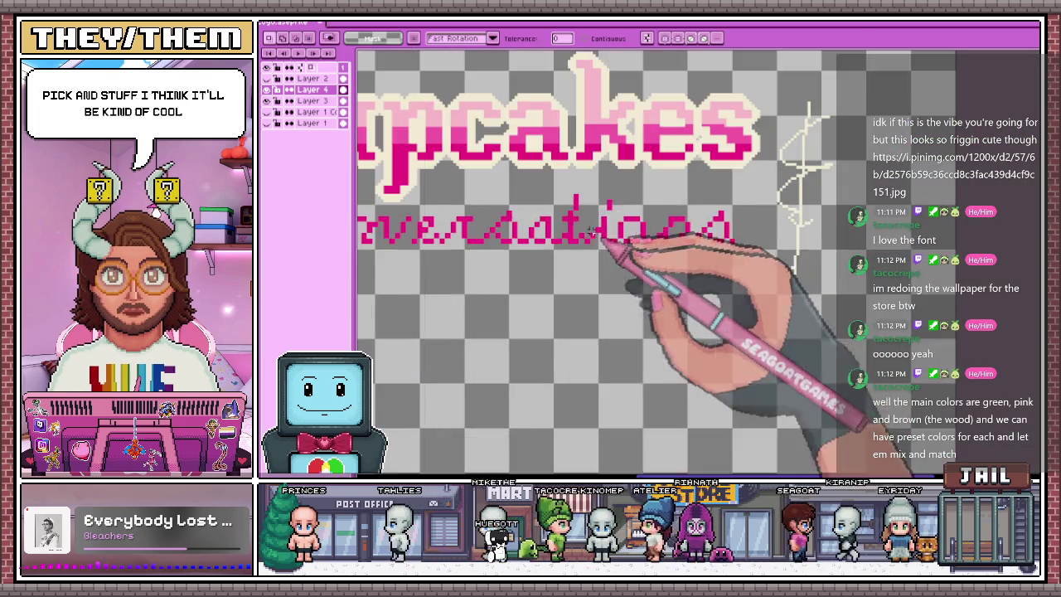
pyautogui.scroll(-3, 640, 201)
pyautogui.scroll(2, 509, 142)
pyautogui.scroll(1, 540, 190)
pyautogui.scroll(1, 440, 214)
pyautogui.scroll(-1, 456, 229)
pyautogui.scroll(-1, 498, 236)
pyautogui.scroll(2, 465, 220)
pyautogui.scroll(1, 461, 218)
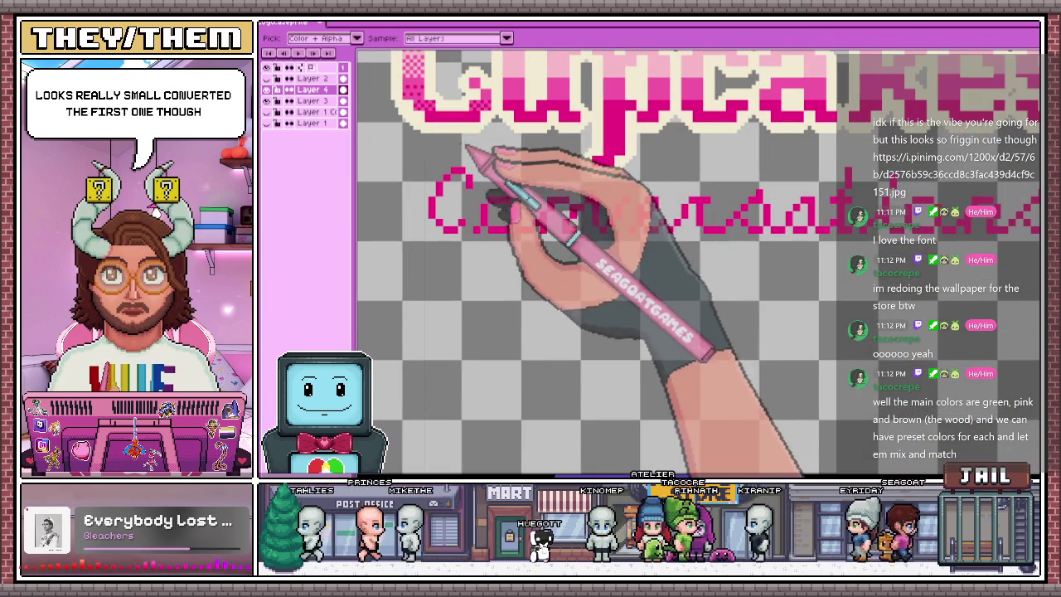
pyautogui.scroll(-2, 458, 172)
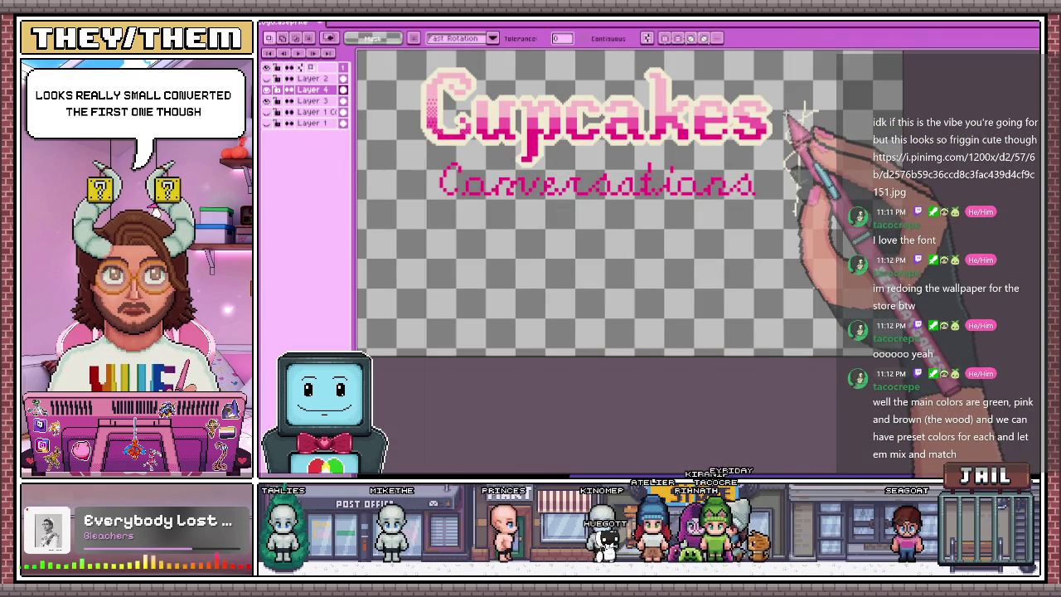
pyautogui.press('m')
pyautogui.moveTo(784, 86); pyautogui.dragTo(841, 277)
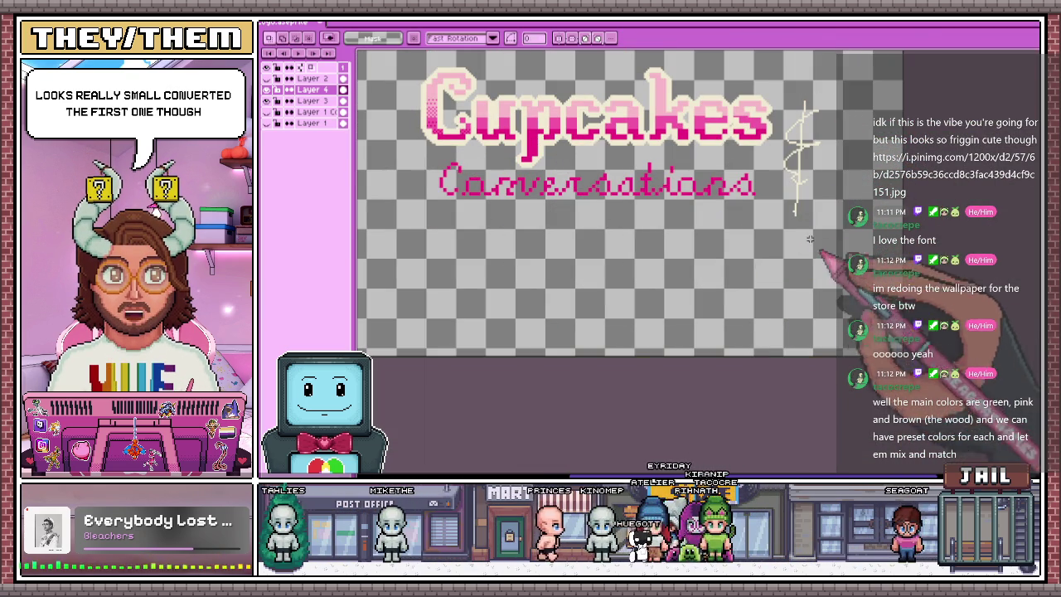
pyautogui.click(268, 89)
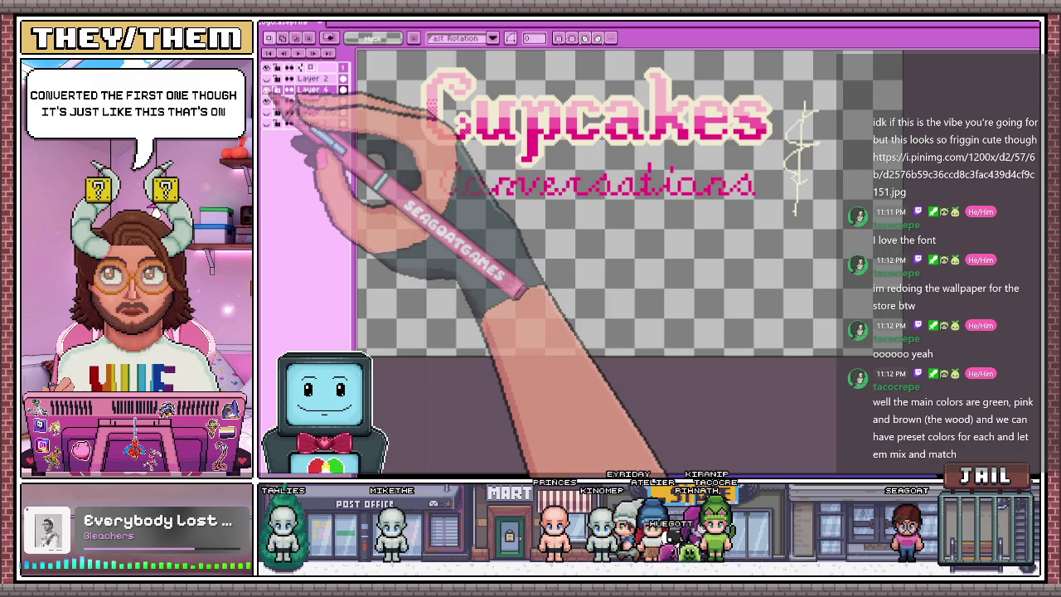
# Select the whole Conversations text and apply a cream outline to it
pyautogui.moveTo(418, 150); pyautogui.dragTo(697, 250)
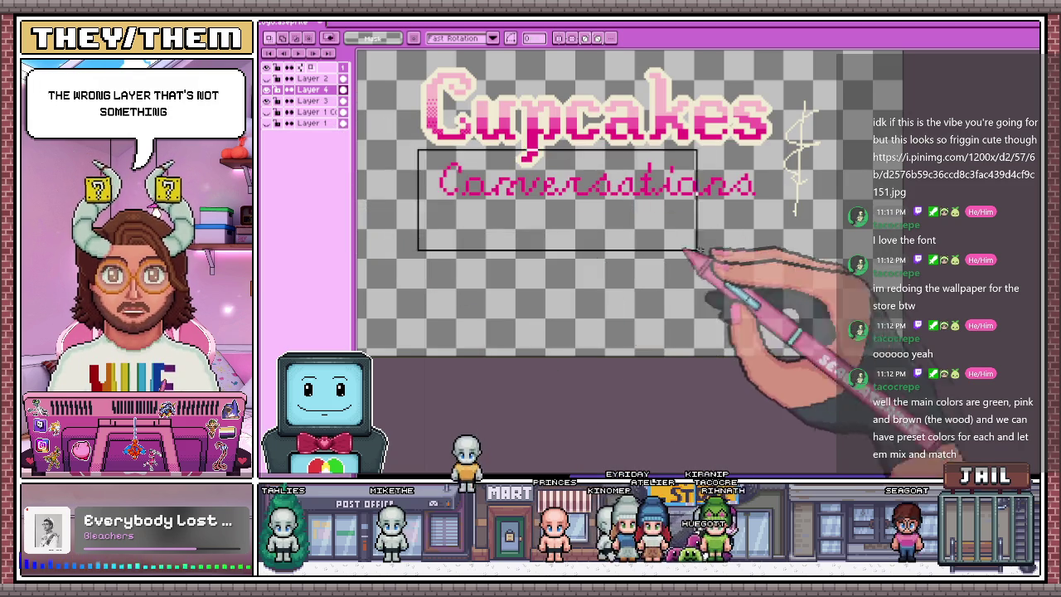
pyautogui.click(419, 150)
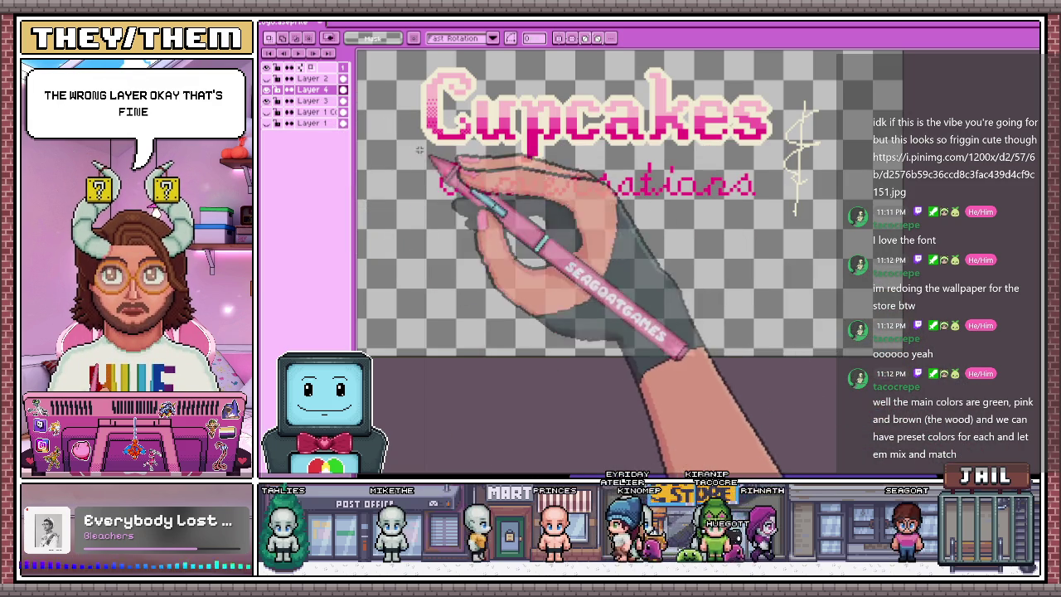
pyautogui.moveTo(419, 150); pyautogui.dragTo(775, 249)
pyautogui.hotkey('shift', 'o')
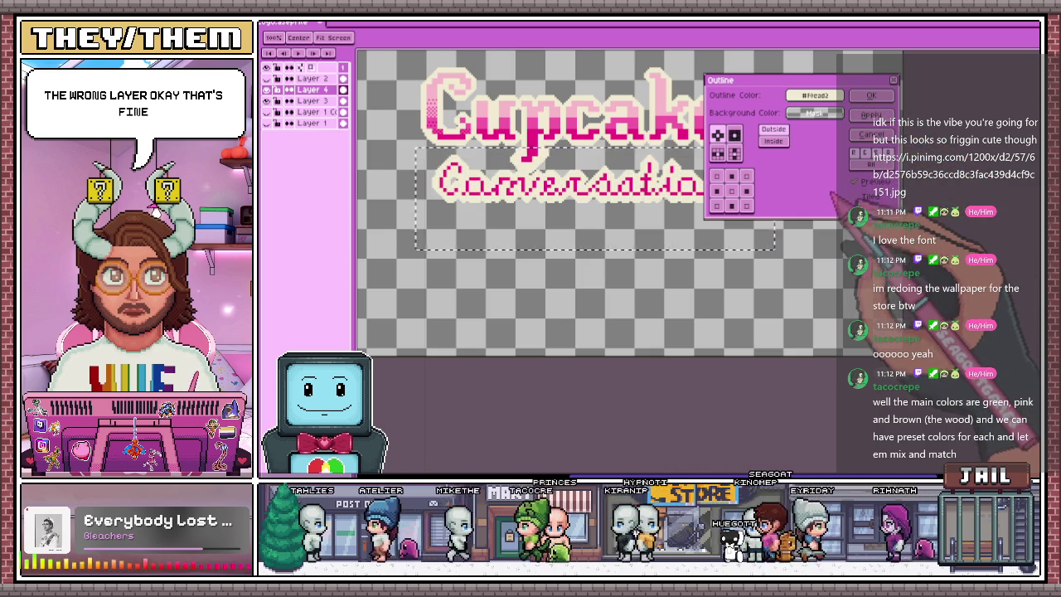
pyautogui.press('Return')
# Zoom around to review the outlined logo, then hide the logo text layers
pyautogui.scroll(-3, 758, 256)
pyautogui.scroll(2, 747, 252)
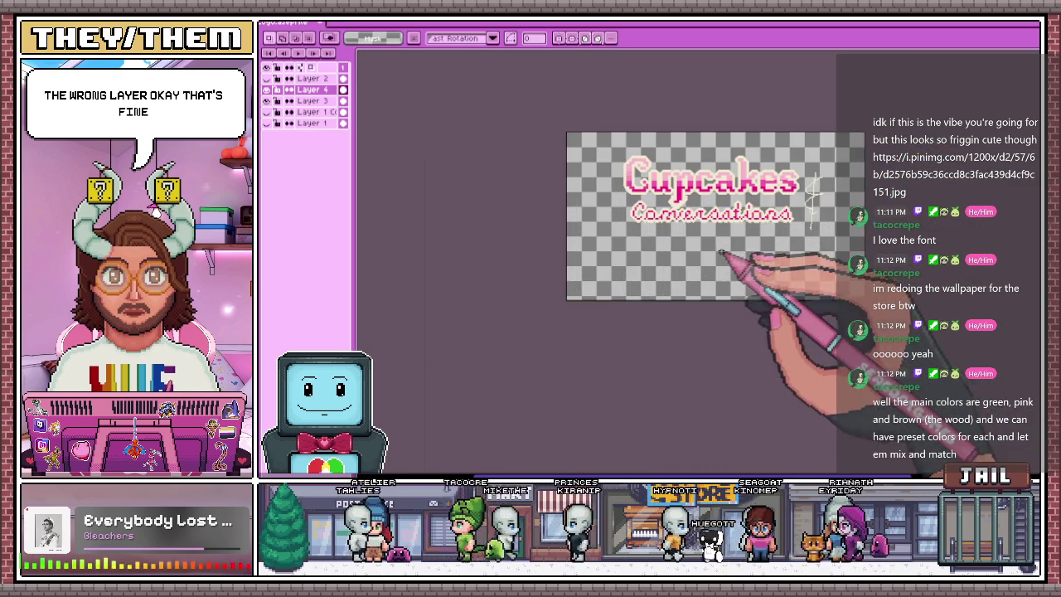
pyautogui.scroll(2, 722, 241)
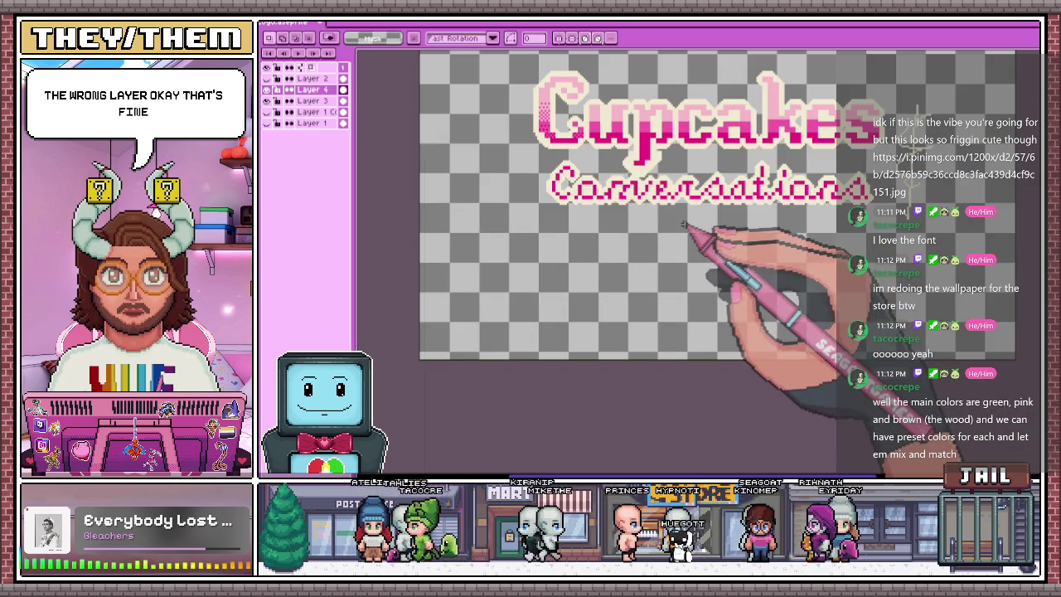
pyautogui.scroll(-2, 729, 241)
pyautogui.scroll(2, 746, 257)
pyautogui.scroll(-2, 775, 290)
pyautogui.scroll(-2, 705, 296)
pyautogui.scroll(3, 622, 323)
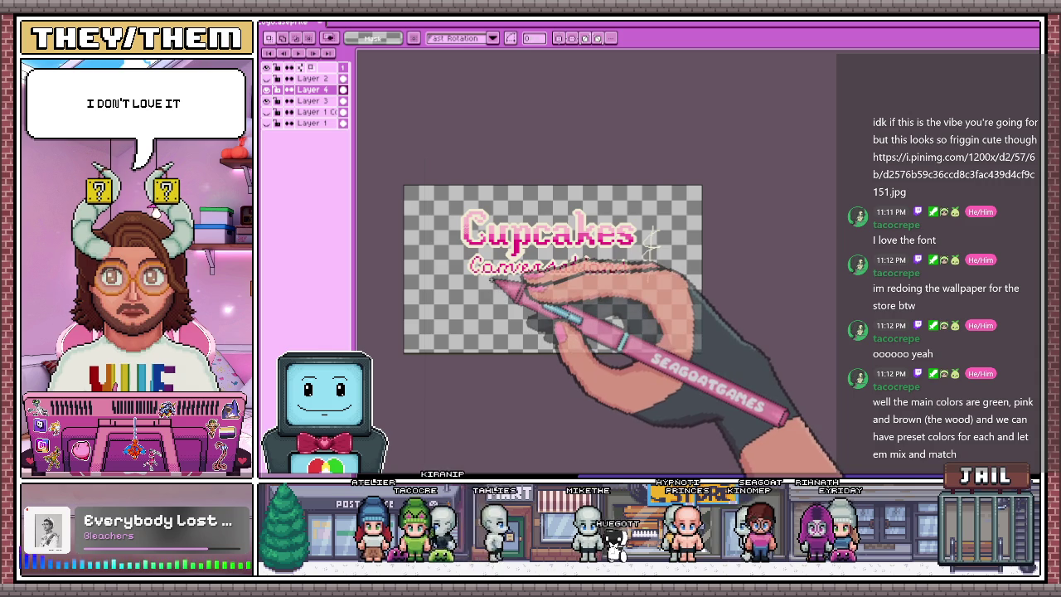
pyautogui.scroll(2, 485, 278)
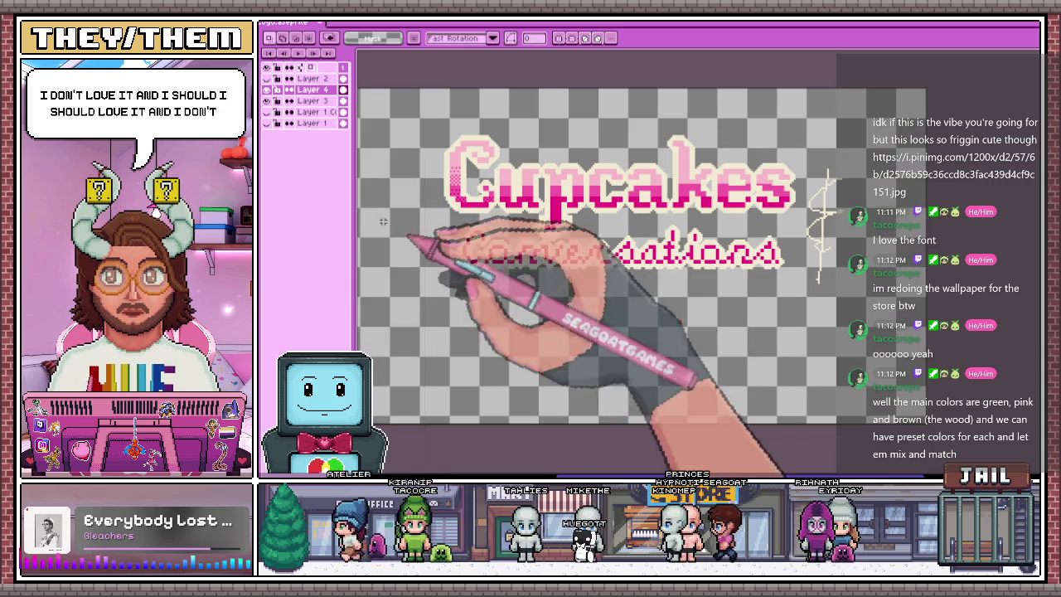
pyautogui.click(278, 100)
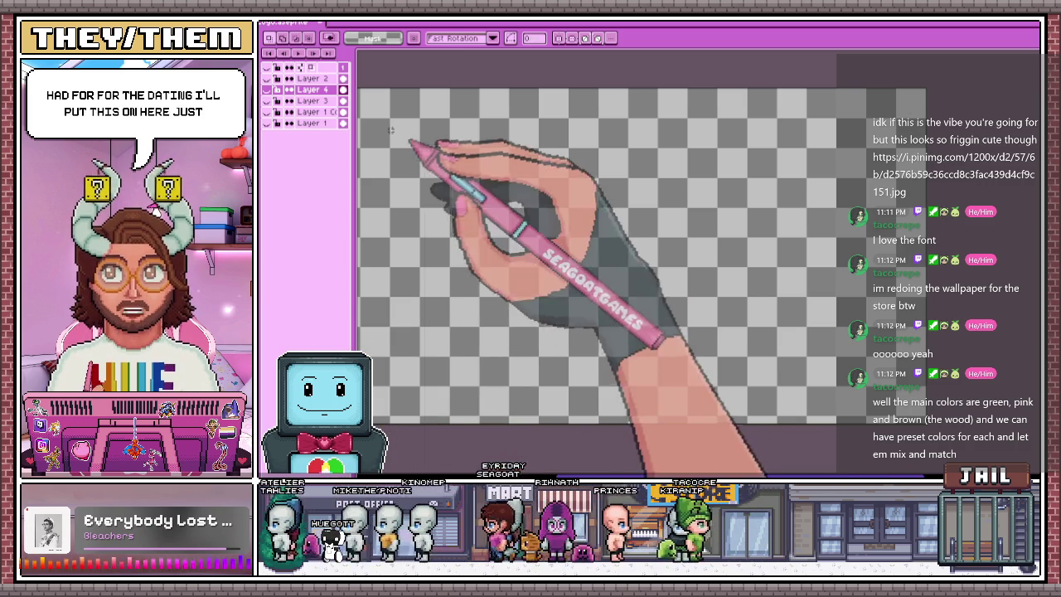
# Show the Cupcakes and Conversations layers again to review the finished logo
pyautogui.click(267, 89)
pyautogui.click(267, 100)
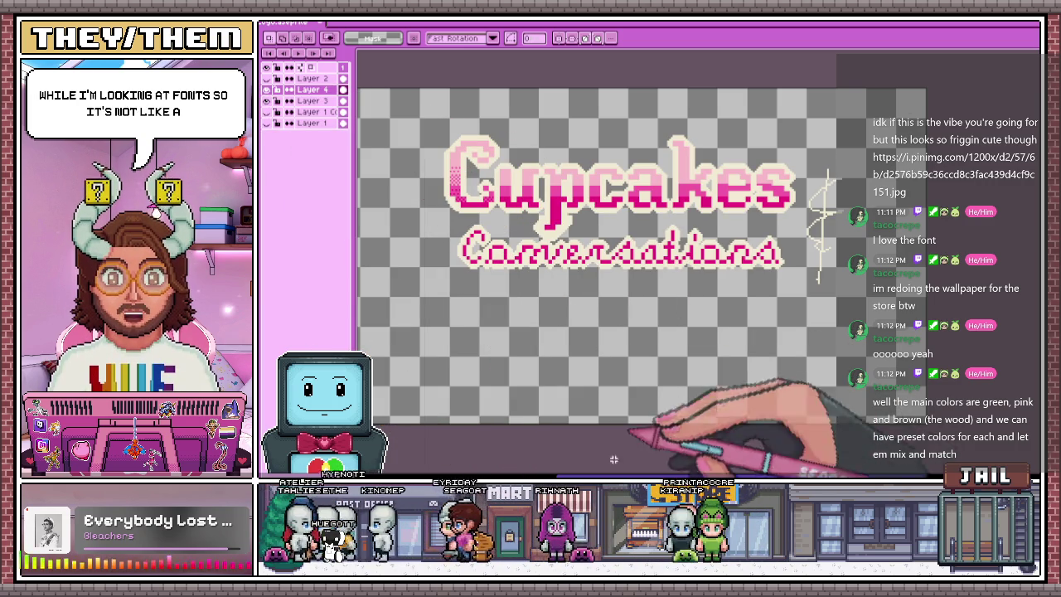
pyautogui.scroll(-3, 663, 212)
pyautogui.scroll(3, 660, 205)
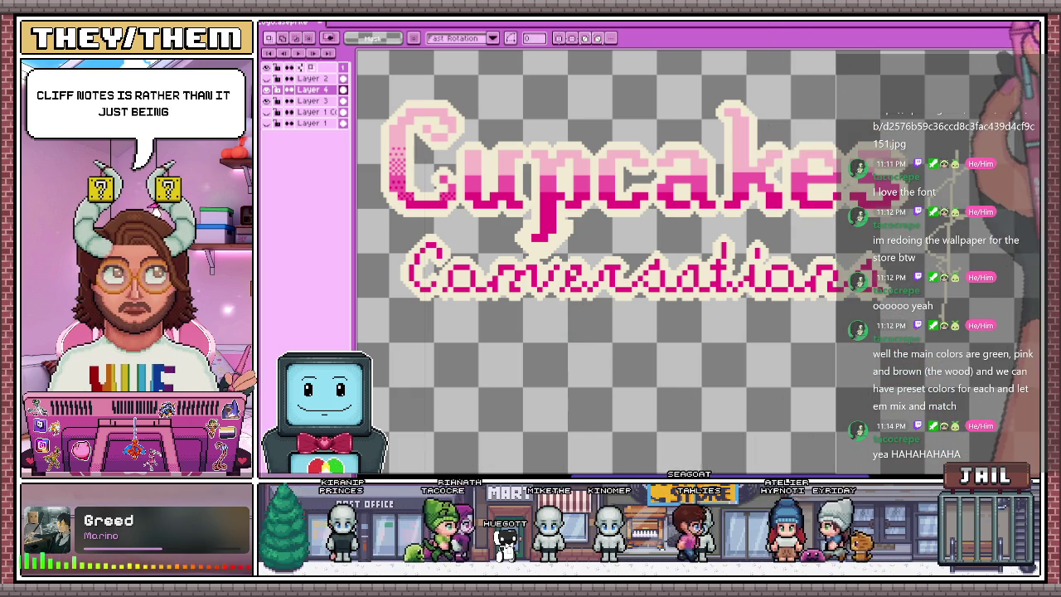
pyautogui.scroll(-3, 705, 255)
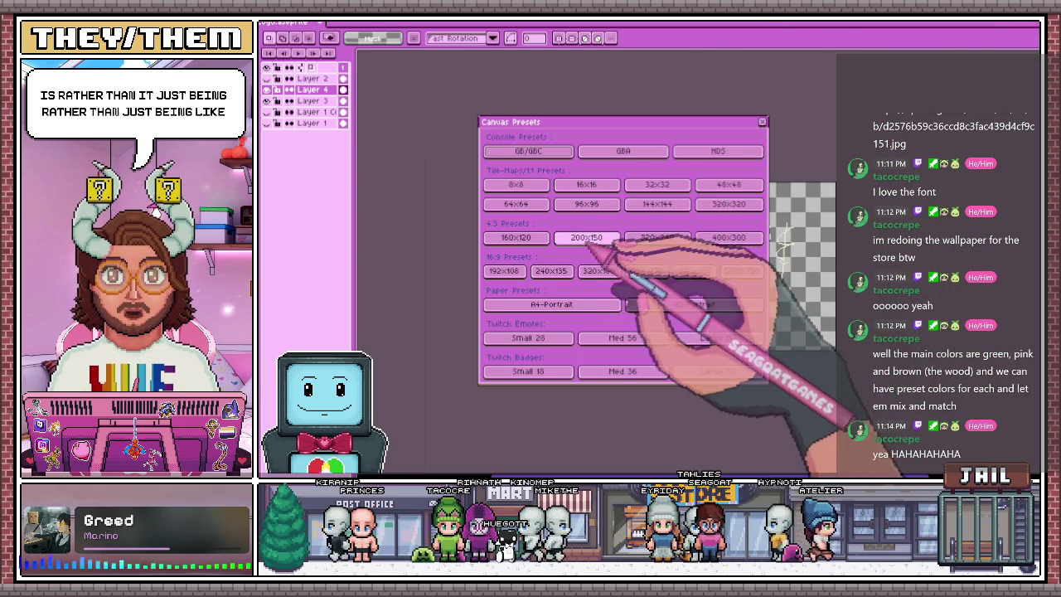
# Create a new sprite from a canvas preset and draw test strokes with an enlarged pencil
pyautogui.click(586, 237)
pyautogui.press('Escape')
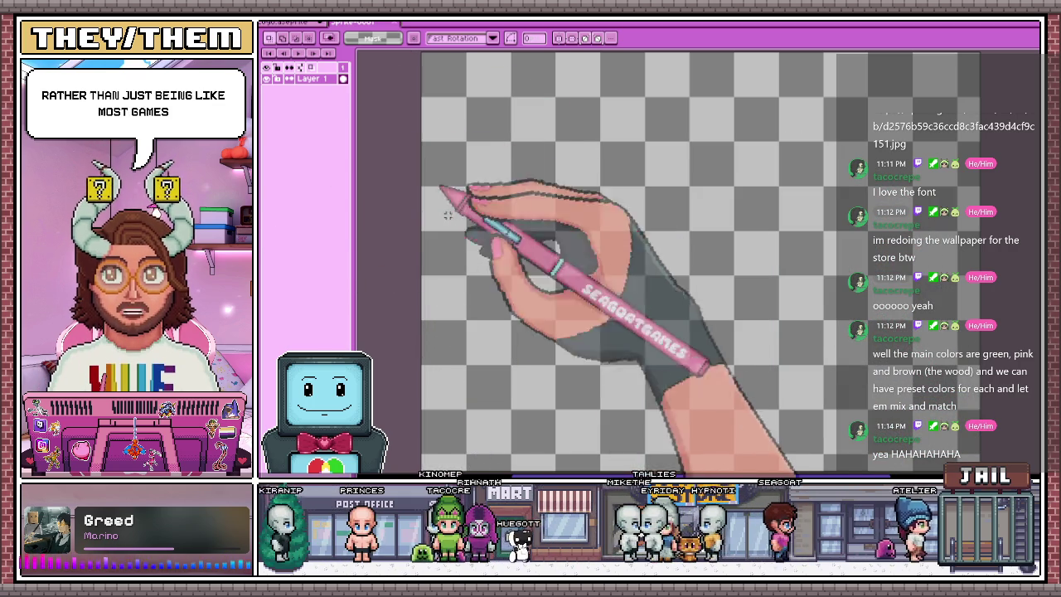
pyautogui.press('b')
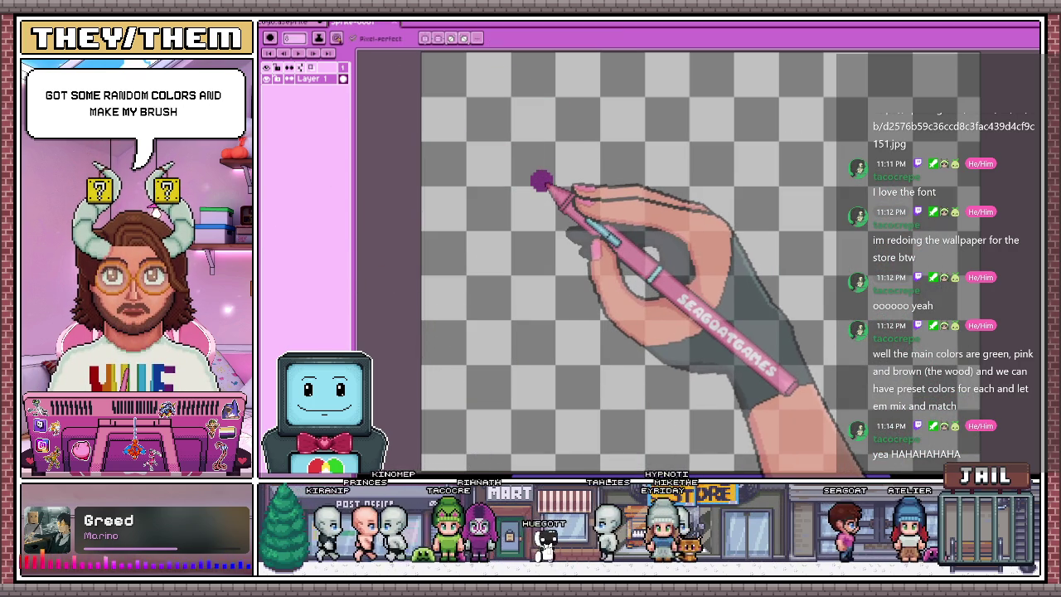
pyautogui.press('+')
pyautogui.press('+')
pyautogui.moveTo(455, 144)
pyautogui.mouseDown()
pyautogui.moveTo(465, 204)
pyautogui.moveTo(852, 220)
pyautogui.moveTo(937, 166)
pyautogui.moveTo(508, 119)
pyautogui.mouseUp()
pyautogui.scroll(-3, 509, 119)
pyautogui.scroll(3, 526, 208)
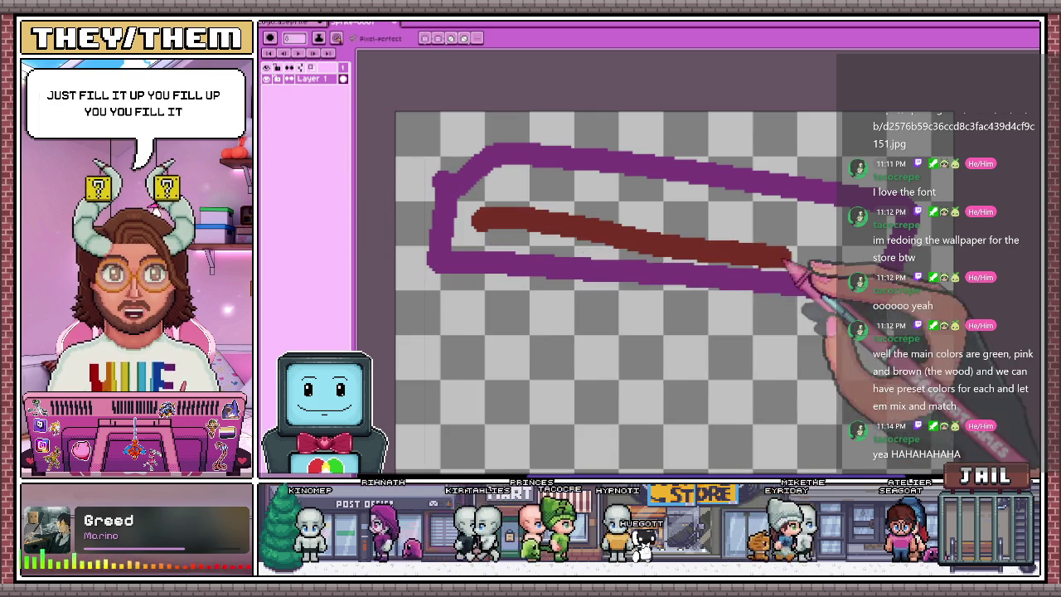
pyautogui.moveTo(443, 176); pyautogui.dragTo(485, 272)
pyautogui.moveTo(483, 211); pyautogui.dragTo(838, 249)
# Clear the test strokes from the canvas and choose blue as the drawing colour
pyautogui.scroll(-2, 747, 249)
pyautogui.hotkey('ctrl', 'a')
pyautogui.press('Delete')
pyautogui.click(273, 91)
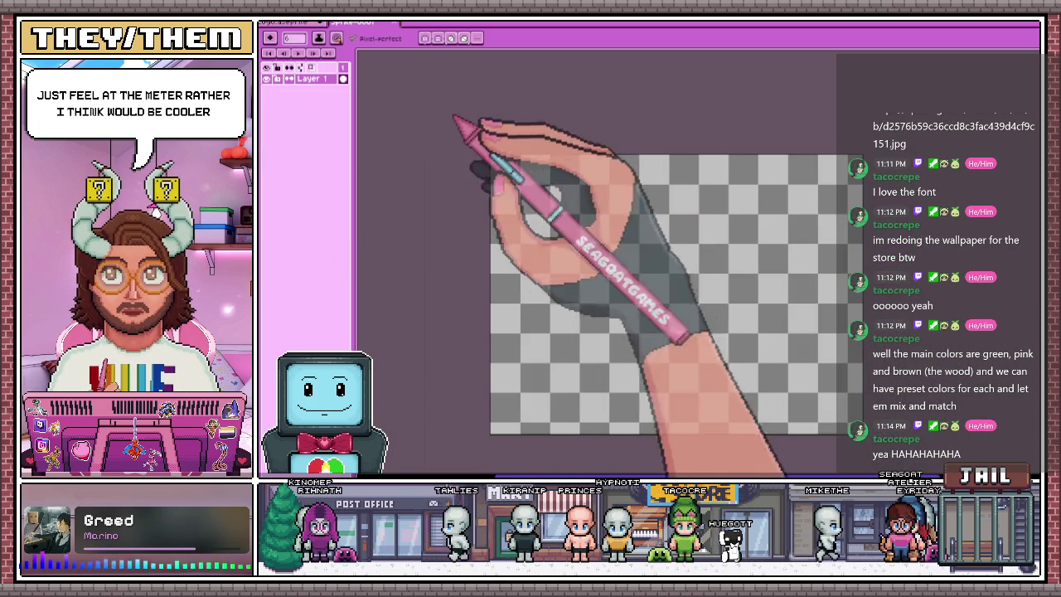
pyautogui.scroll(-1, 448, 156)
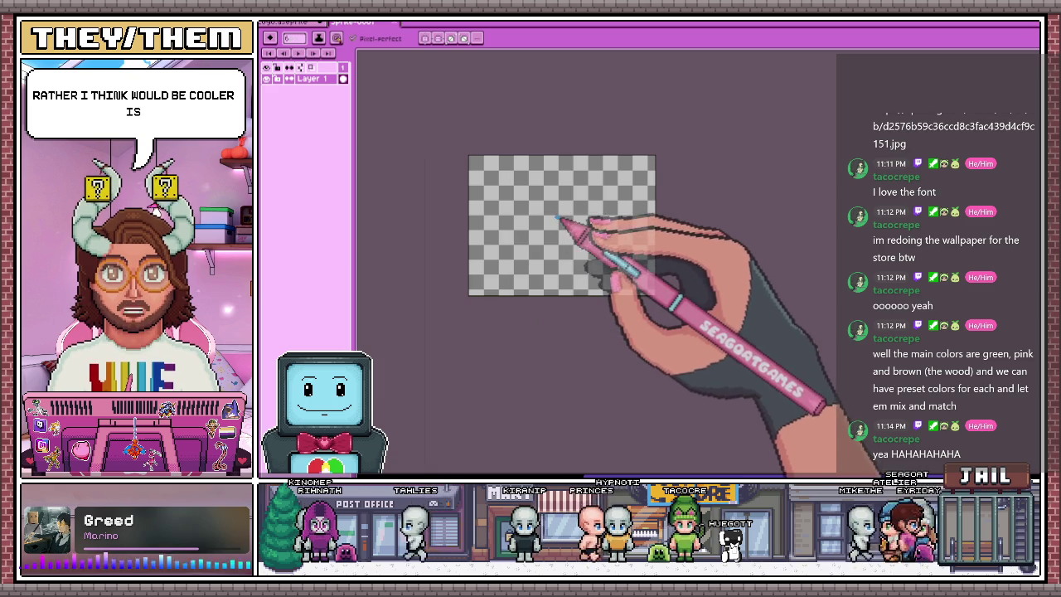
pyautogui.scroll(2, 561, 222)
pyautogui.scroll(-1, 563, 161)
# Draw blue vertical and horizontal axes, squiggles near the top and bottom edges, and a top-right dot
pyautogui.moveTo(562, 98); pyautogui.dragTo(541, 375)
pyautogui.moveTo(386, 221); pyautogui.dragTo(786, 239)
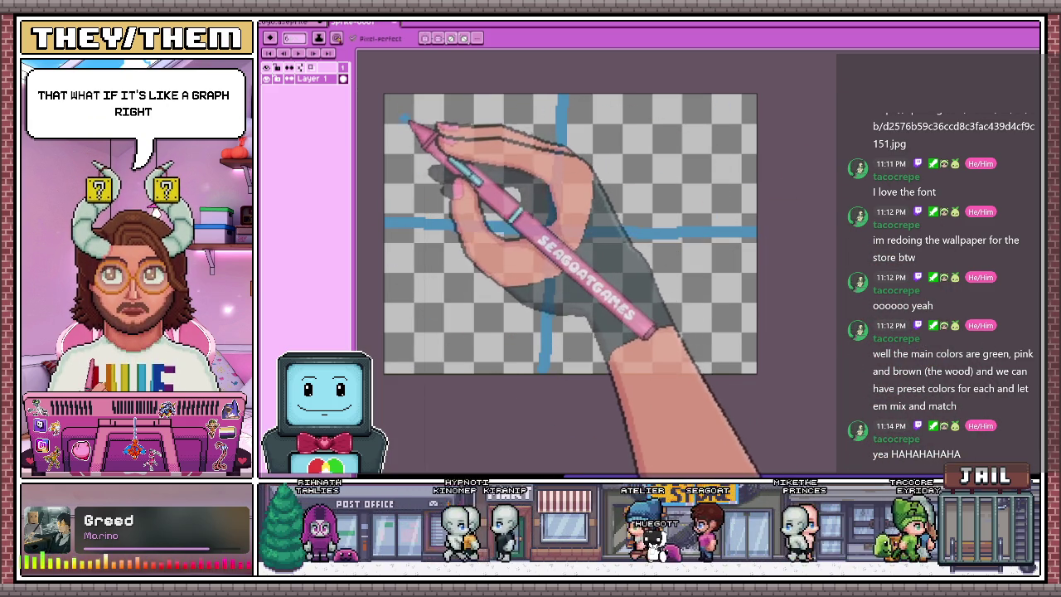
pyautogui.moveTo(390, 107); pyautogui.dragTo(507, 106)
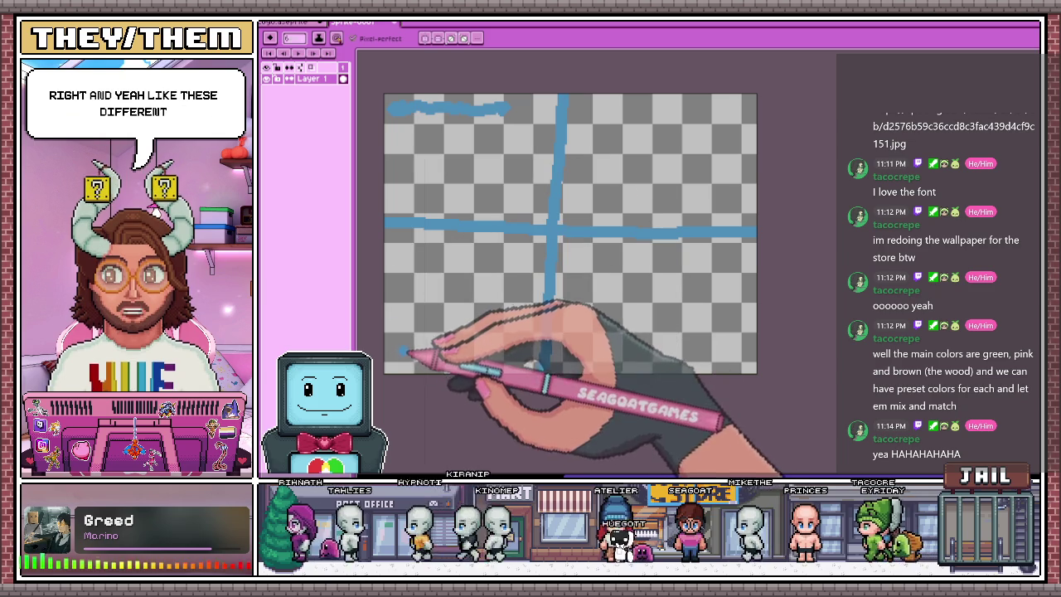
pyautogui.moveTo(399, 352); pyautogui.dragTo(475, 357)
pyautogui.moveTo(620, 353); pyautogui.dragTo(729, 345)
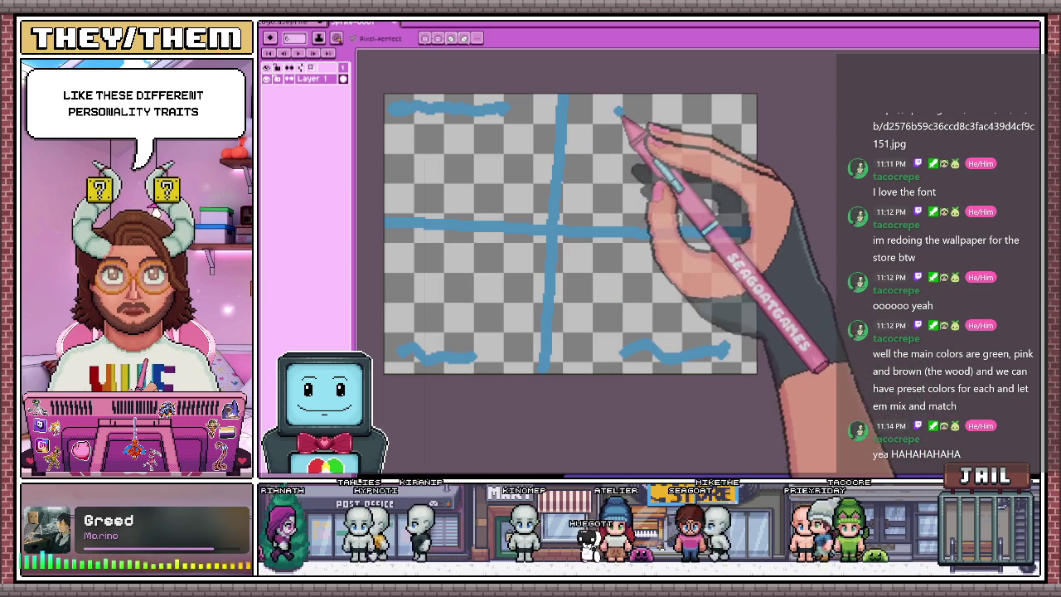
pyautogui.moveTo(616, 113); pyautogui.dragTo(716, 123)
pyautogui.click(688, 133)
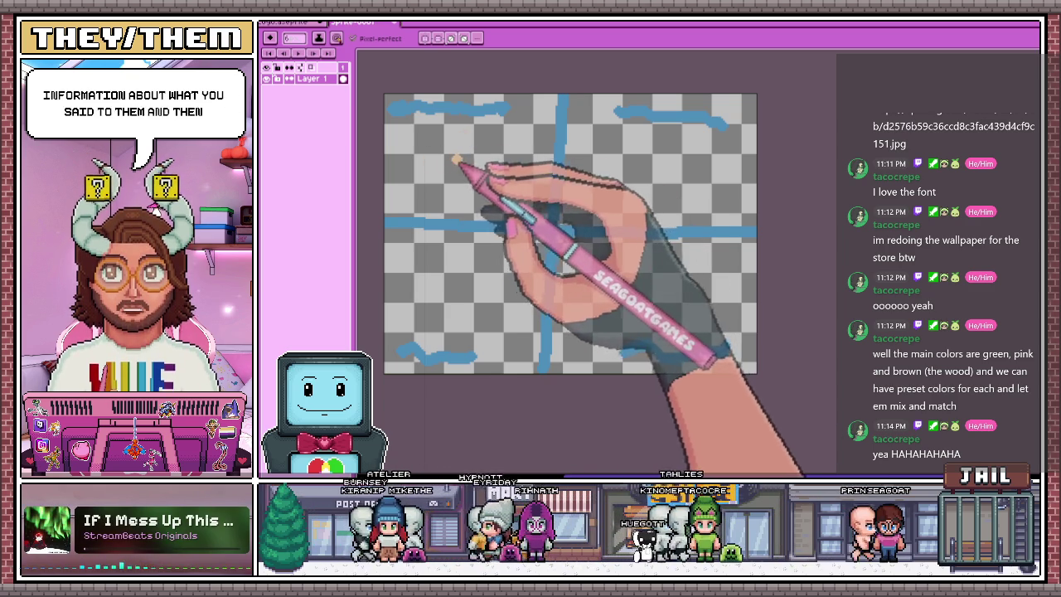
# Scatter tan dots across the chart sketch
pyautogui.click(442, 276)
pyautogui.click(643, 319)
pyautogui.click(578, 153)
pyautogui.click(510, 142)
pyautogui.click(510, 160)
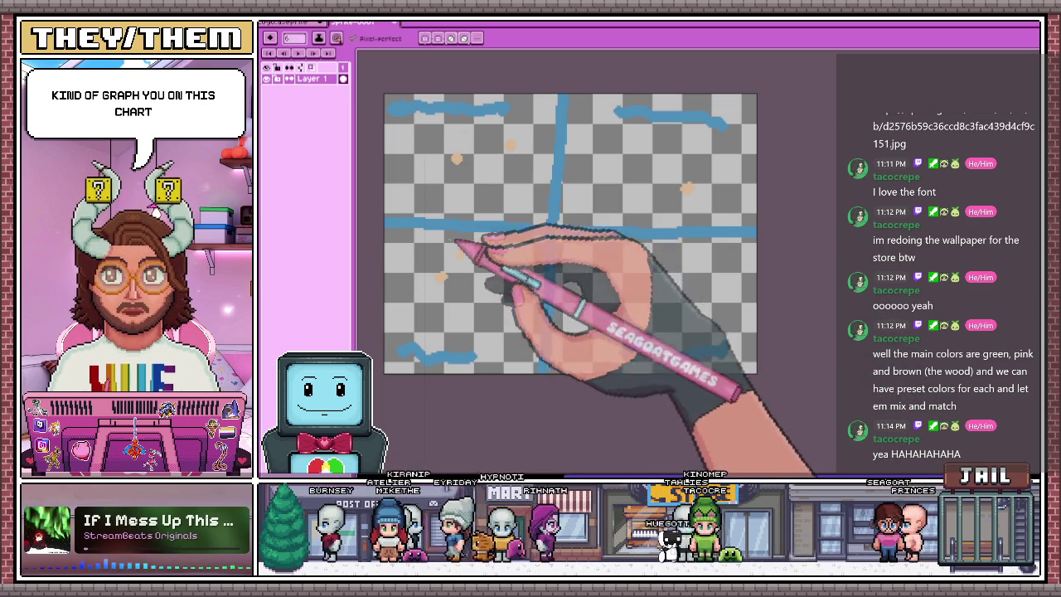
pyautogui.click(687, 189)
pyautogui.click(626, 176)
pyautogui.click(482, 268)
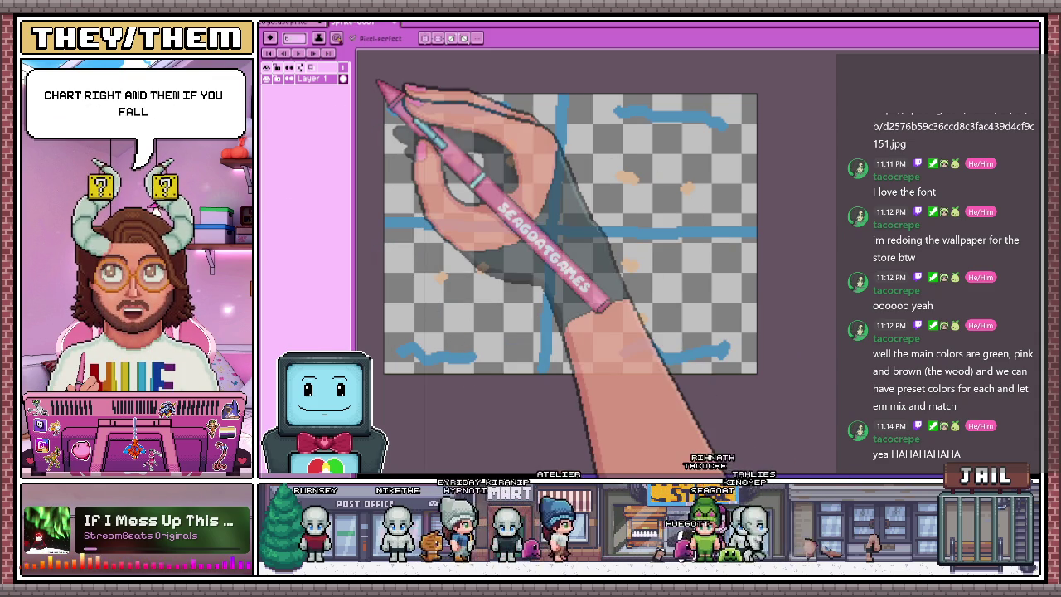
# Add an orange stroke and small marks near the chart's top, then set brush size 6
pyautogui.moveTo(443, 116); pyautogui.dragTo(501, 137)
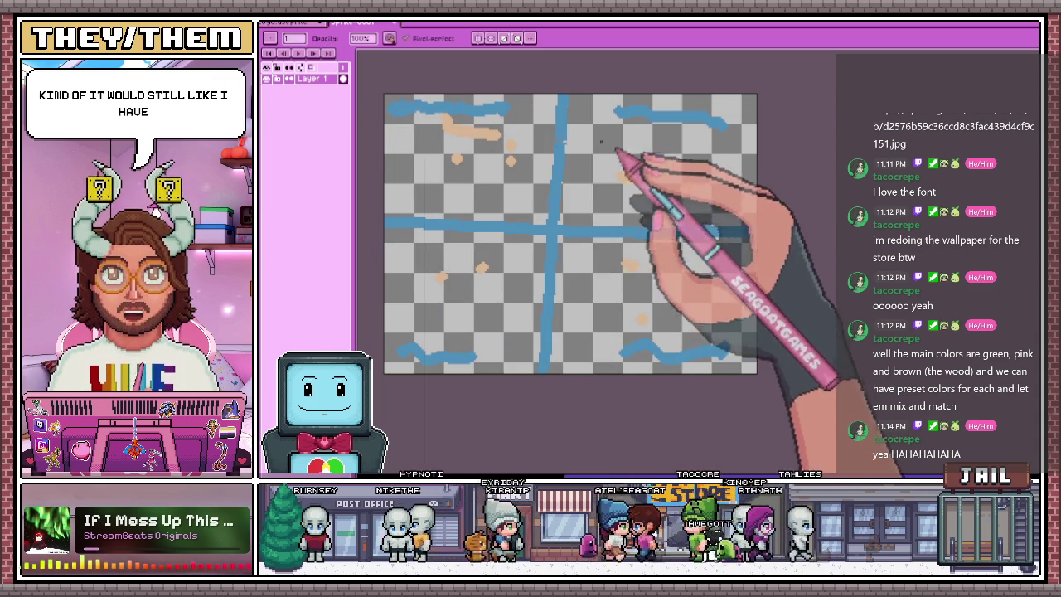
pyautogui.click(511, 142)
pyautogui.click(510, 162)
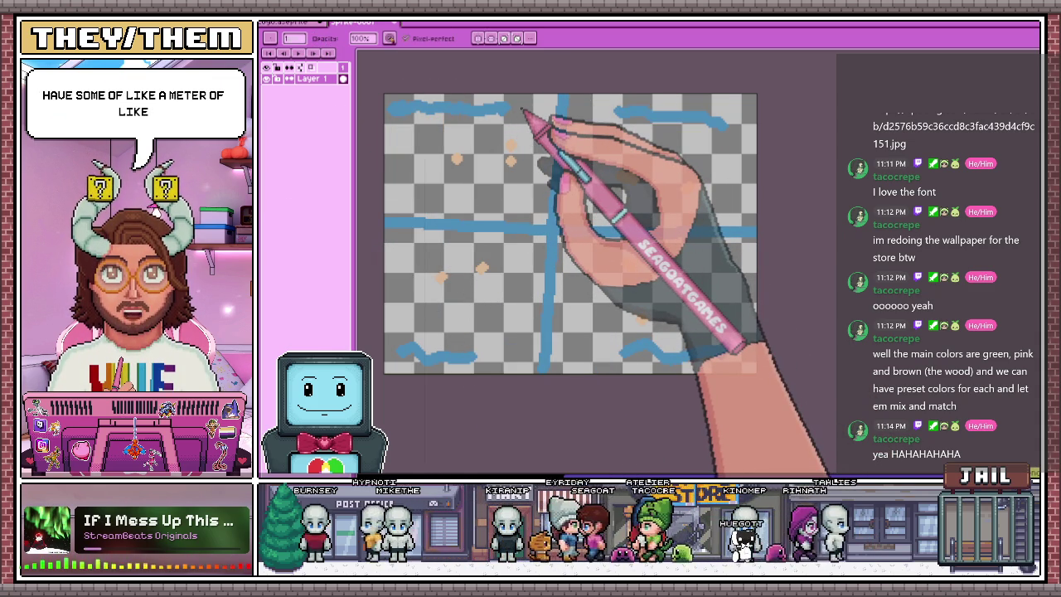
pyautogui.press('b')
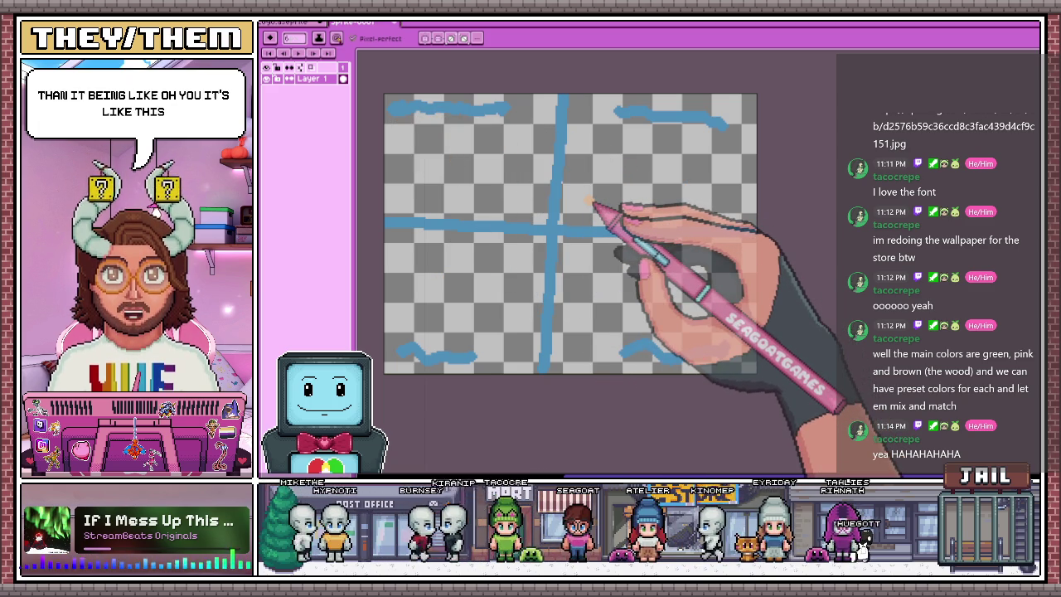
pyautogui.scroll(1, 666, 170)
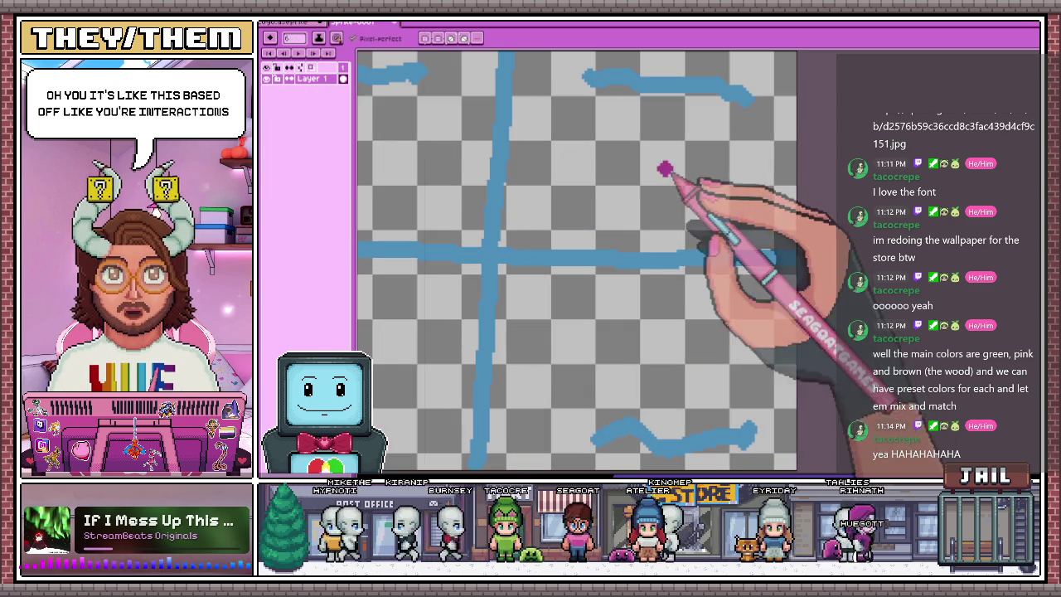
# Fill out a magenta patch right of the vertical axis, then a brown patch at lower left
pyautogui.moveTo(611, 133); pyautogui.dragTo(604, 156)
pyautogui.moveTo(643, 199)
pyautogui.mouseDown()
pyautogui.moveTo(687, 125)
pyautogui.moveTo(692, 168)
pyautogui.mouseUp()
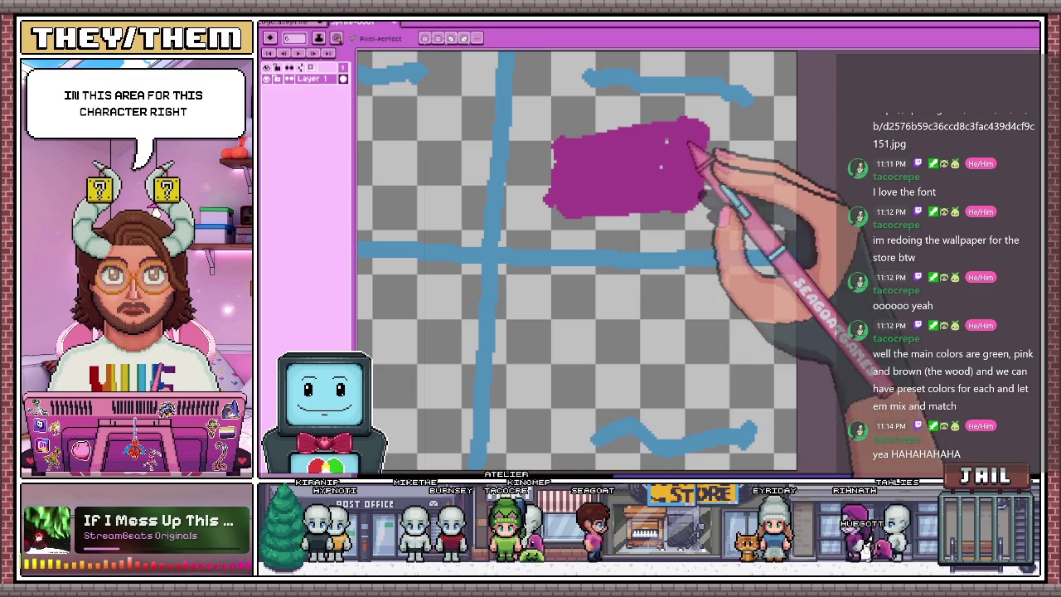
pyautogui.scroll(-3, 673, 174)
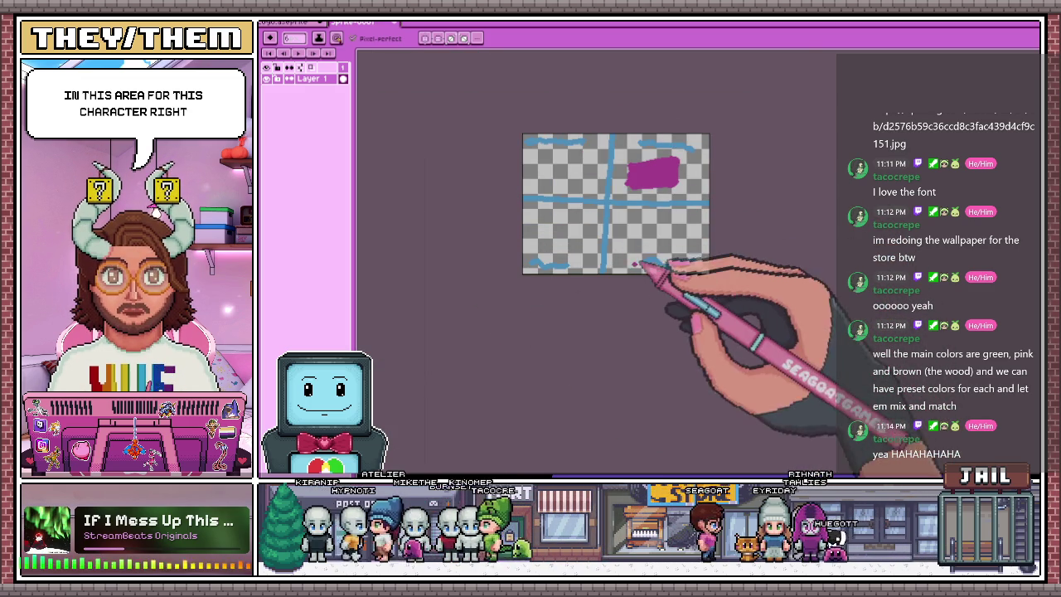
pyautogui.scroll(3, 666, 215)
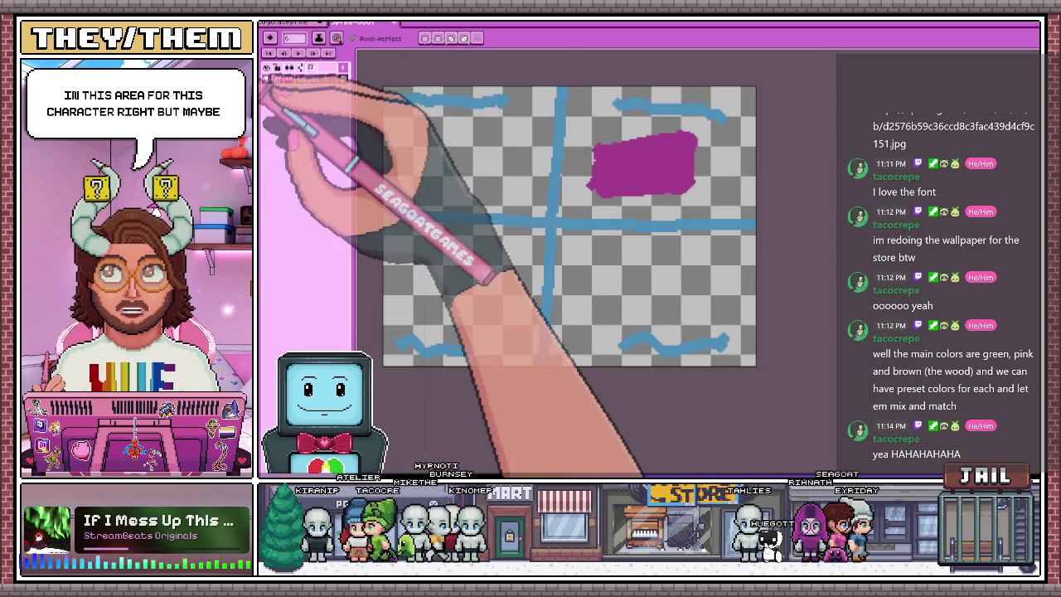
pyautogui.moveTo(400, 282)
pyautogui.mouseDown()
pyautogui.moveTo(412, 309)
pyautogui.moveTo(462, 296)
pyautogui.moveTo(407, 303)
pyautogui.moveTo(414, 309)
pyautogui.mouseUp()
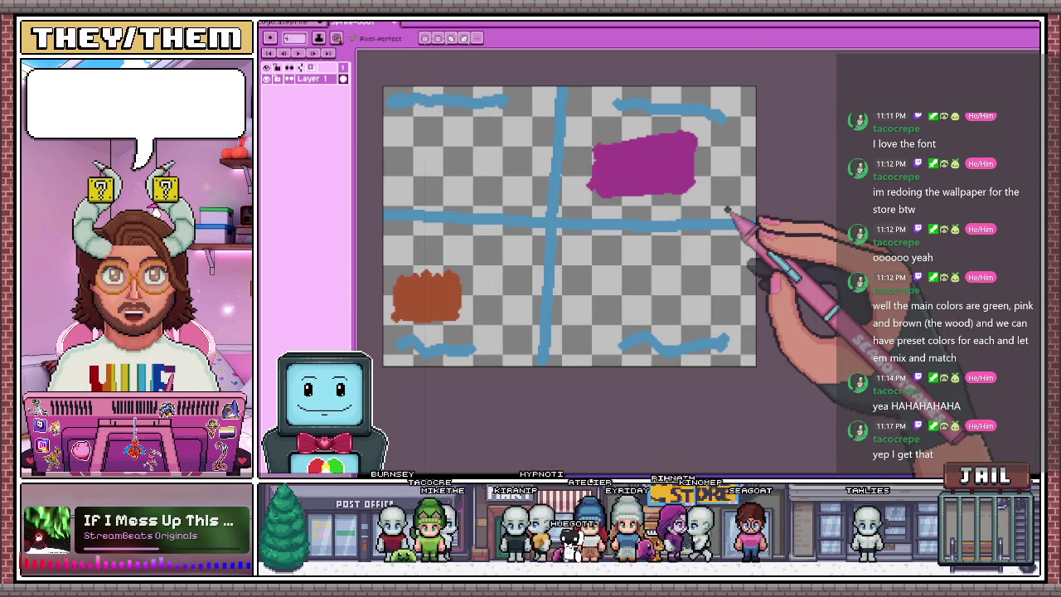
# Letter a B at the left end of the horizontal axis
pyautogui.scroll(1, 746, 211)
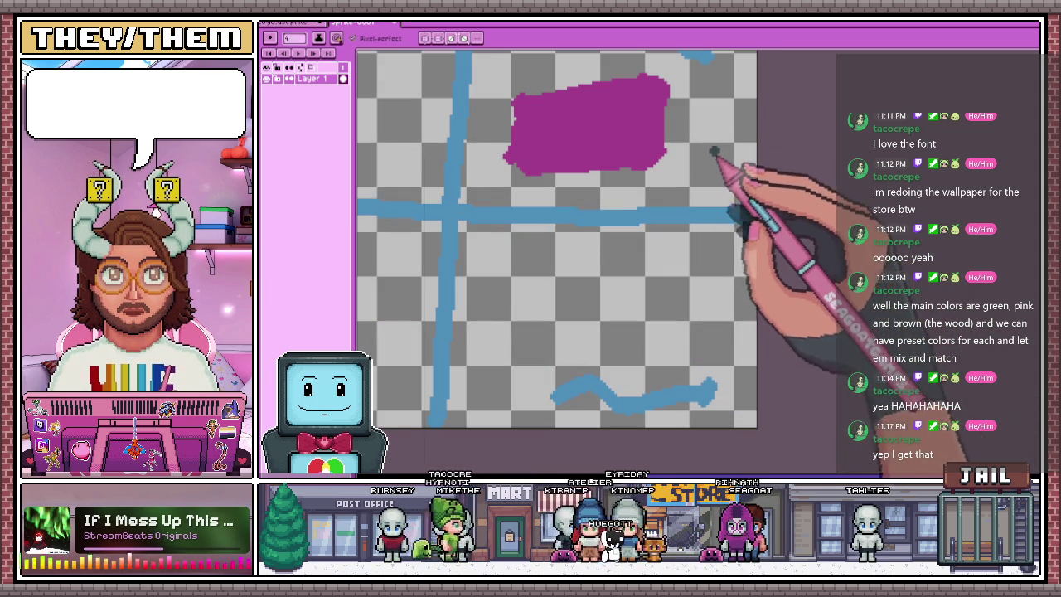
pyautogui.scroll(-1, 750, 199)
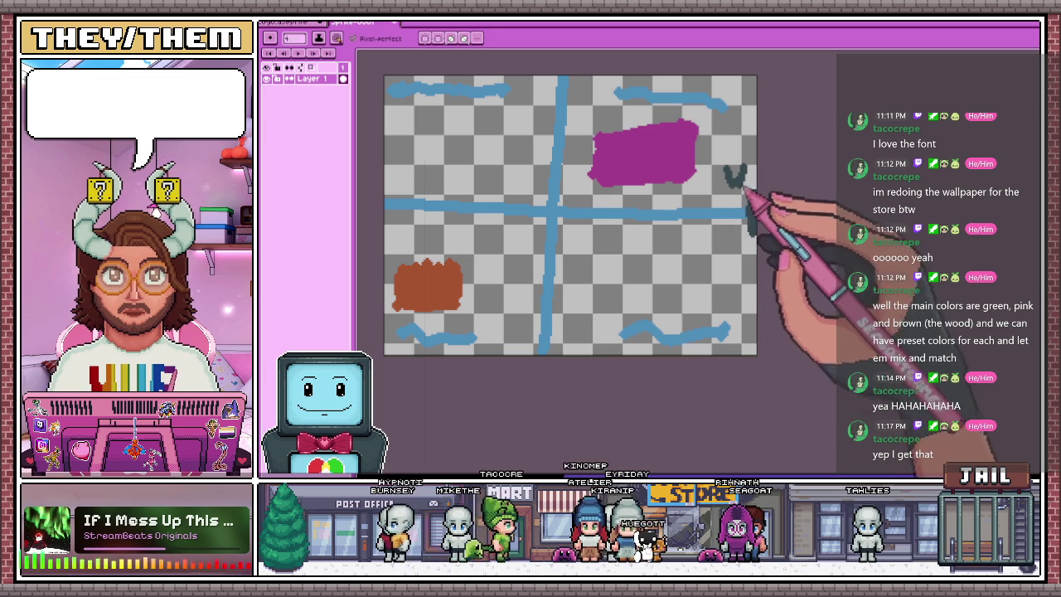
pyautogui.scroll(1, 386, 207)
pyautogui.scroll(-1, 407, 183)
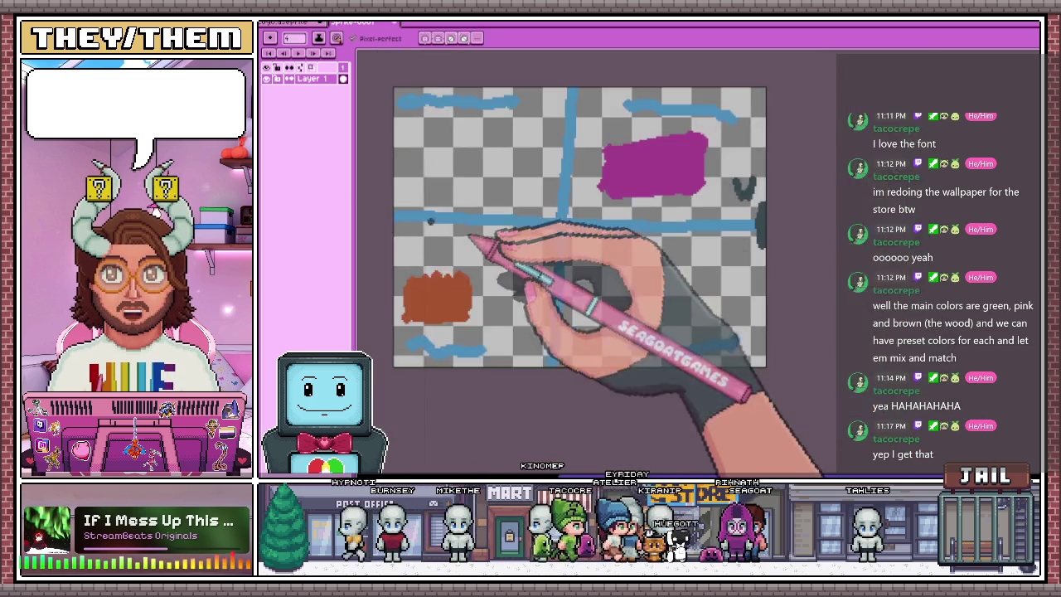
pyautogui.scroll(1, 431, 220)
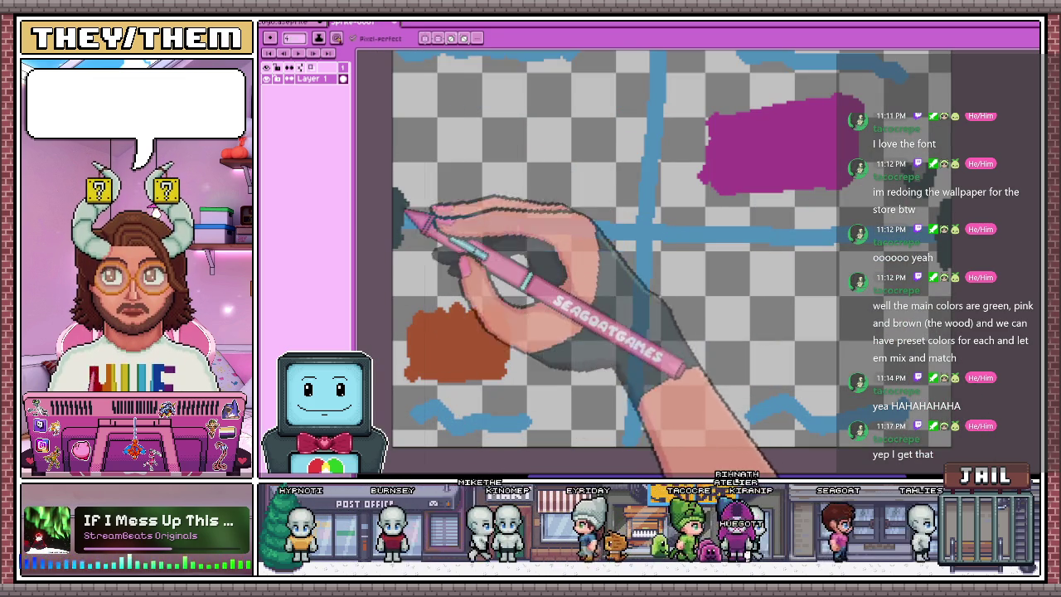
pyautogui.moveTo(418, 165); pyautogui.dragTo(412, 149)
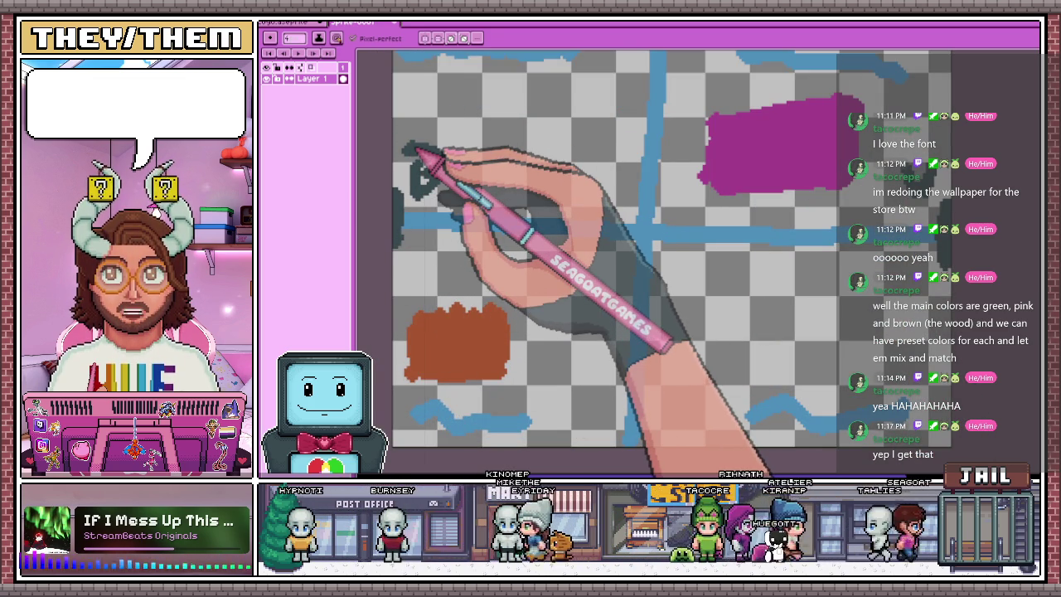
# Place a dark dot near the axis crossing and touch up the magenta block
pyautogui.scroll(-1, 456, 208)
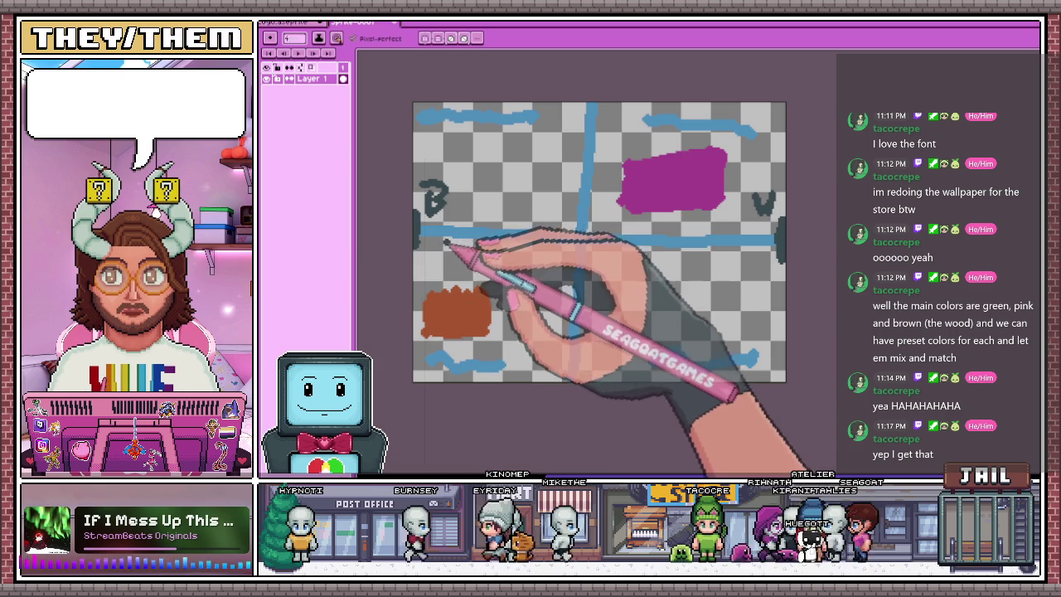
pyautogui.click(605, 248)
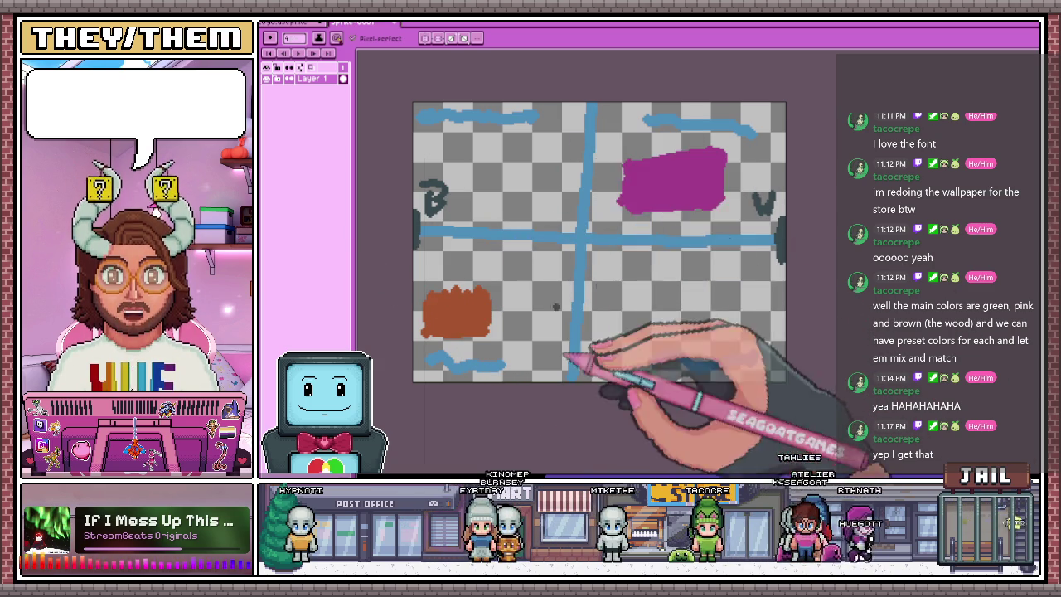
pyautogui.moveTo(713, 159); pyautogui.dragTo(630, 203)
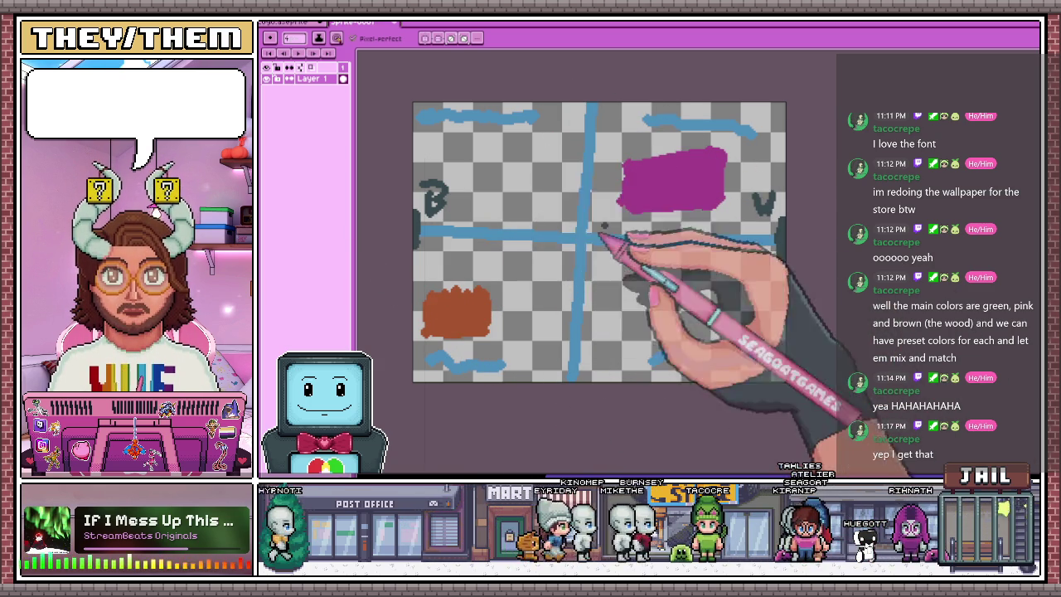
pyautogui.scroll(1, 580, 235)
pyautogui.scroll(-1, 547, 224)
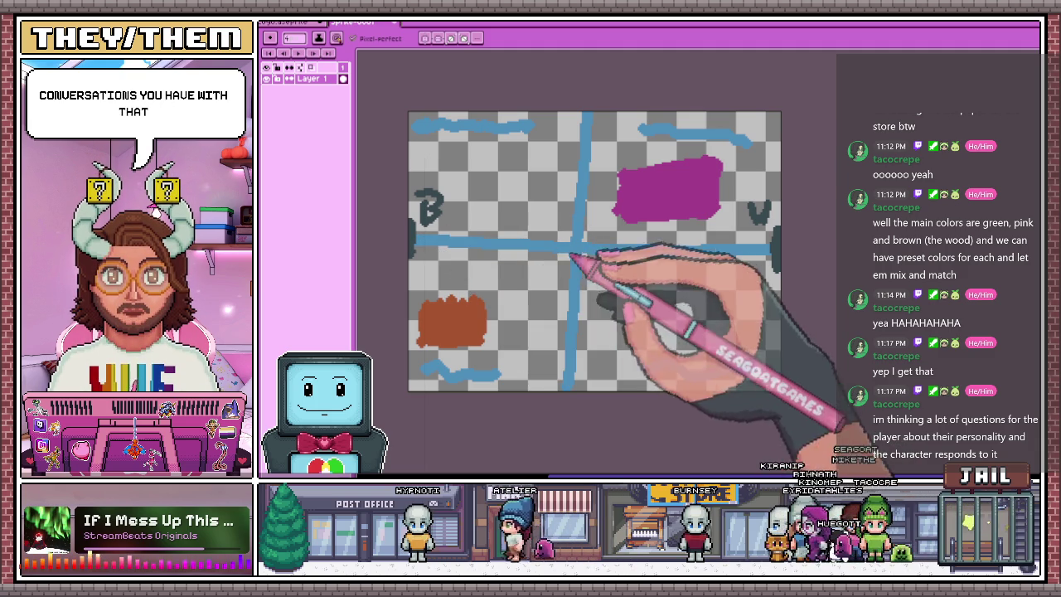
pyautogui.scroll(1, 577, 249)
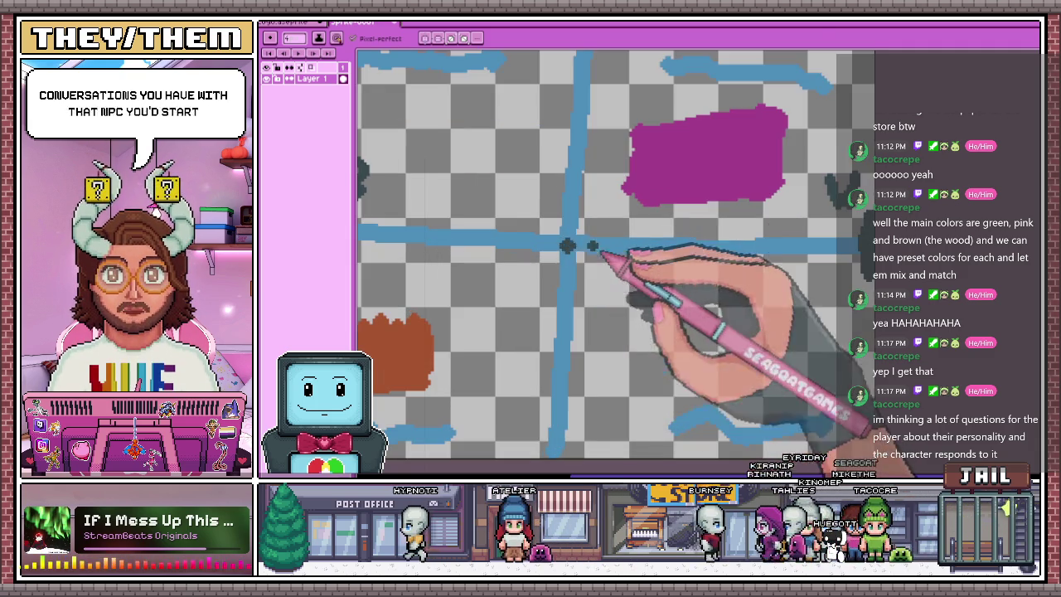
pyautogui.scroll(-2, 571, 244)
pyautogui.scroll(1, 576, 234)
pyautogui.scroll(1, 578, 235)
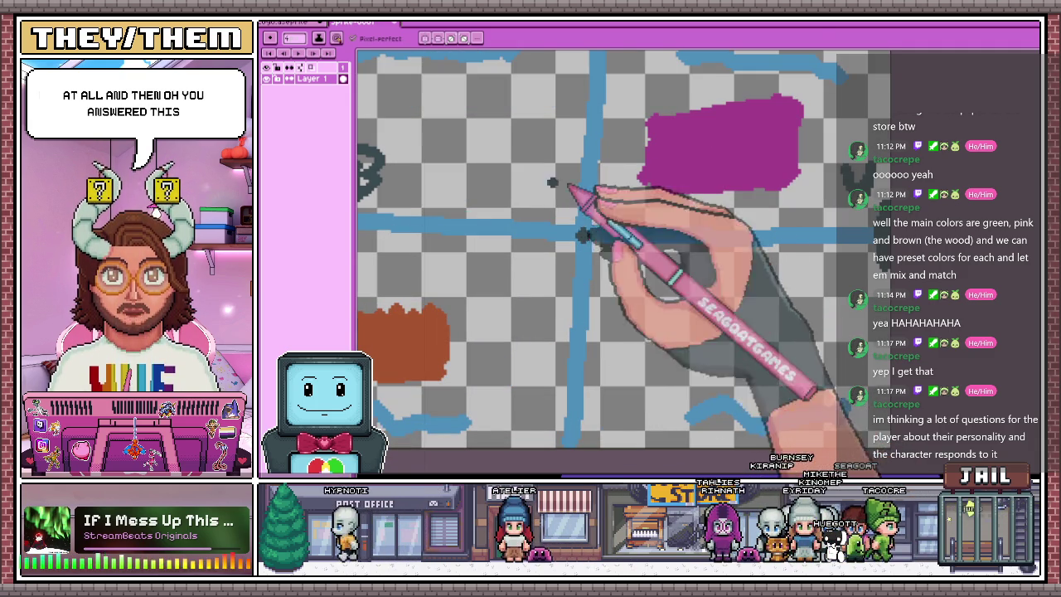
# Draw a dark V-shaped path from the axis crossing up into the magenta block
pyautogui.moveTo(582, 239); pyautogui.dragTo(622, 202)
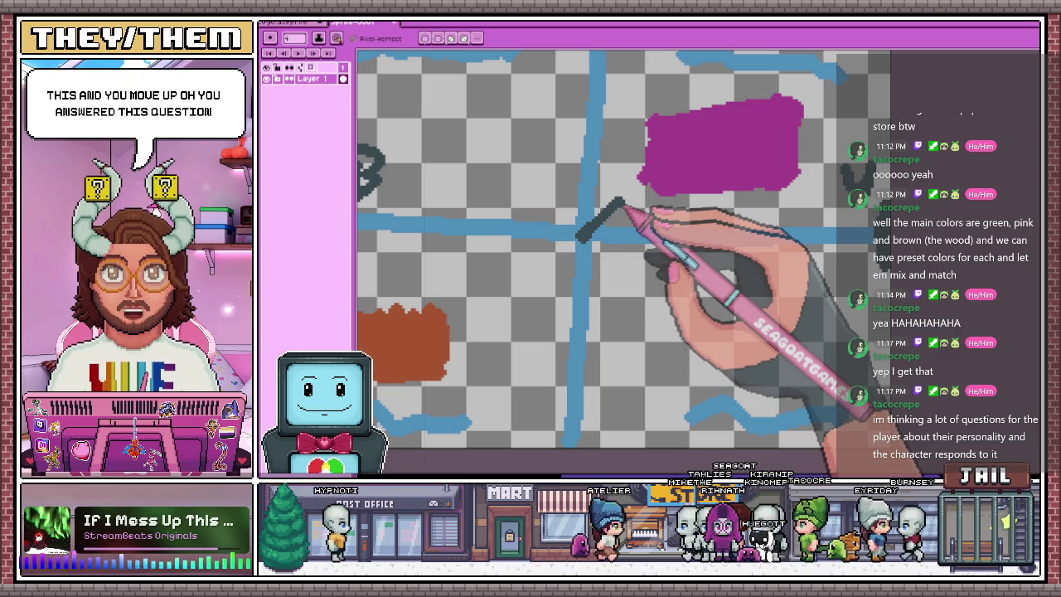
pyautogui.moveTo(620, 201); pyautogui.dragTo(654, 300)
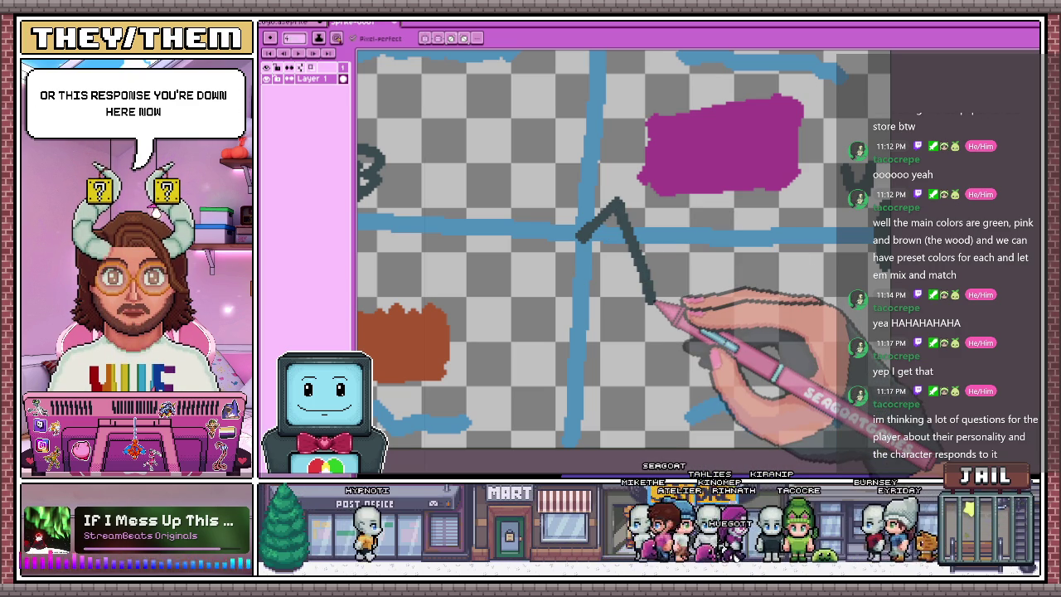
pyautogui.moveTo(672, 280); pyautogui.dragTo(666, 208)
pyautogui.scroll(-1, 625, 272)
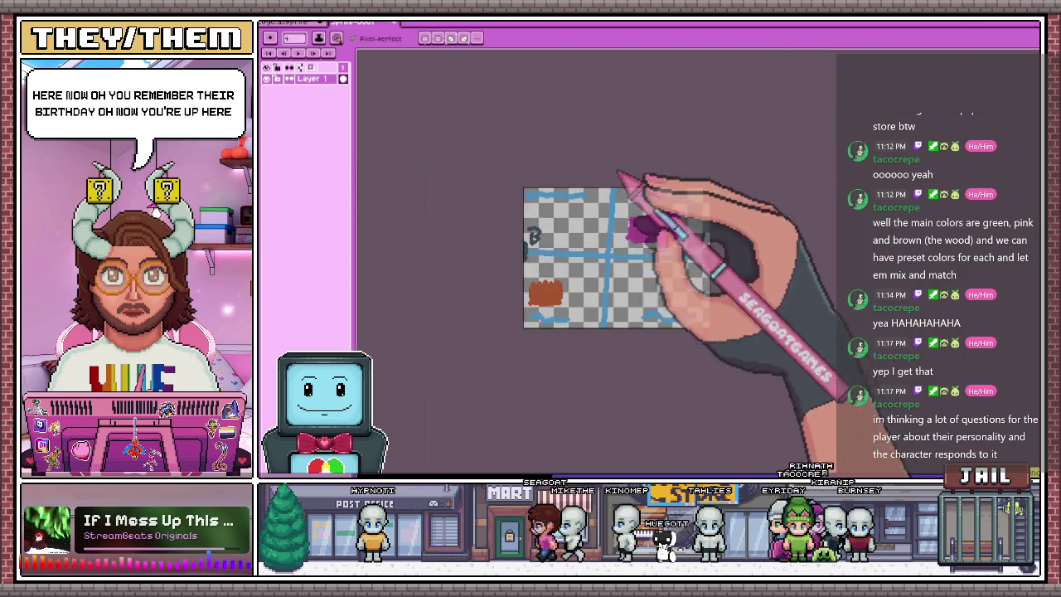
pyautogui.scroll(3, 643, 224)
pyautogui.scroll(-3, 655, 194)
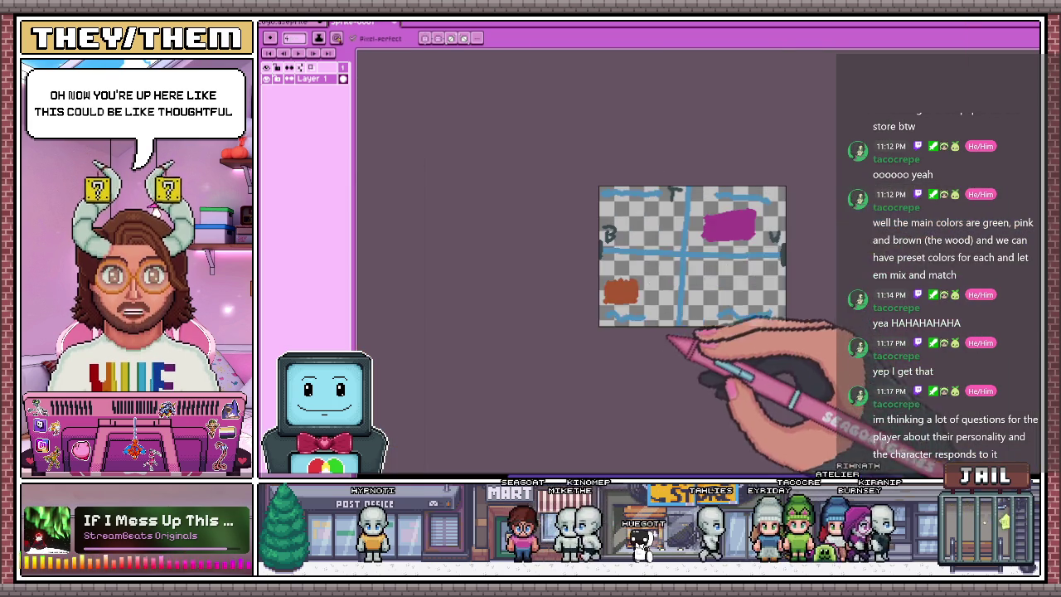
pyautogui.scroll(3, 672, 314)
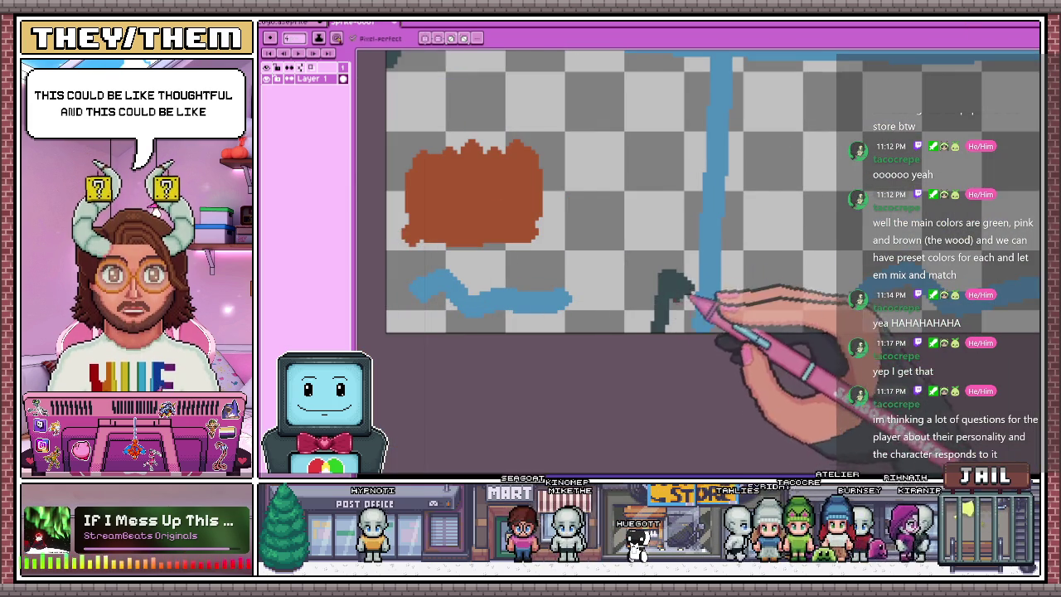
pyautogui.scroll(-2, 687, 297)
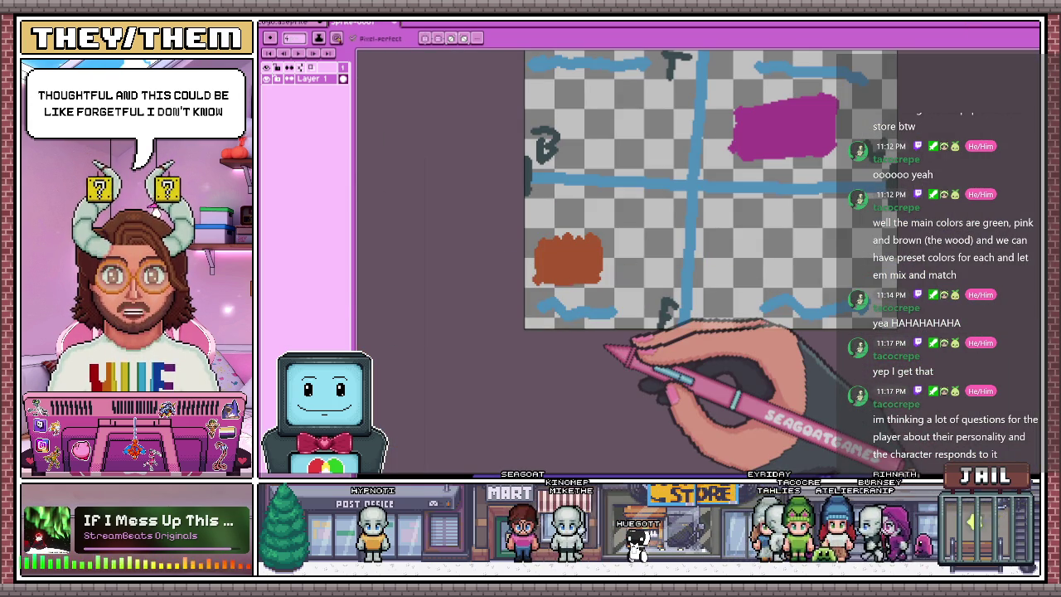
pyautogui.scroll(-2, 675, 190)
pyautogui.scroll(3, 614, 180)
# Try angular paths at upper left and toward the magenta block, undoing both
pyautogui.moveTo(612, 179)
pyautogui.mouseDown()
pyautogui.moveTo(628, 137)
pyautogui.moveTo(540, 90)
pyautogui.moveTo(502, 190)
pyautogui.moveTo(464, 133)
pyautogui.moveTo(548, 104)
pyautogui.moveTo(584, 137)
pyautogui.moveTo(546, 177)
pyautogui.moveTo(609, 158)
pyautogui.moveTo(578, 141)
pyautogui.mouseUp()
pyautogui.scroll(-3, 465, 116)
pyautogui.hotkey('ctrl', 'z')
pyautogui.hotkey('ctrl', 'z')
pyautogui.hotkey('ctrl', 'z')
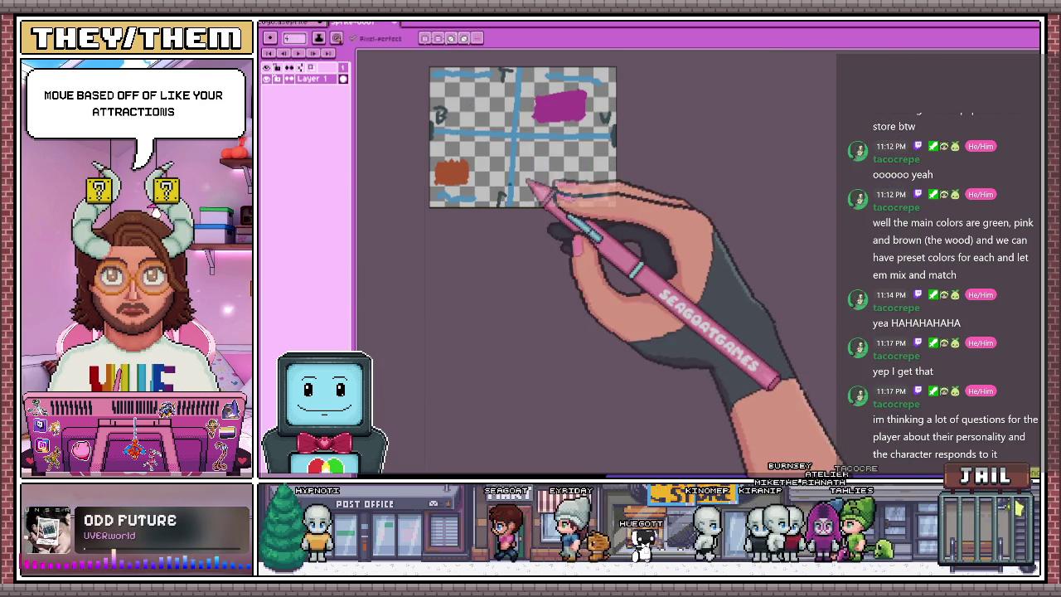
pyautogui.scroll(2, 525, 189)
pyautogui.scroll(-2, 530, 151)
pyautogui.scroll(3, 522, 108)
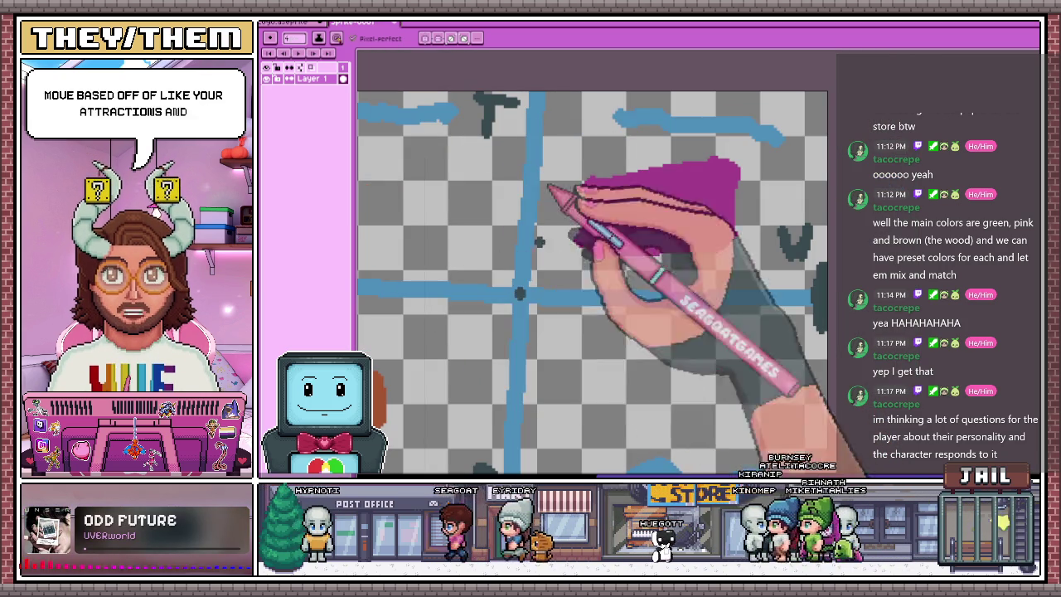
pyautogui.moveTo(518, 294); pyautogui.dragTo(634, 228)
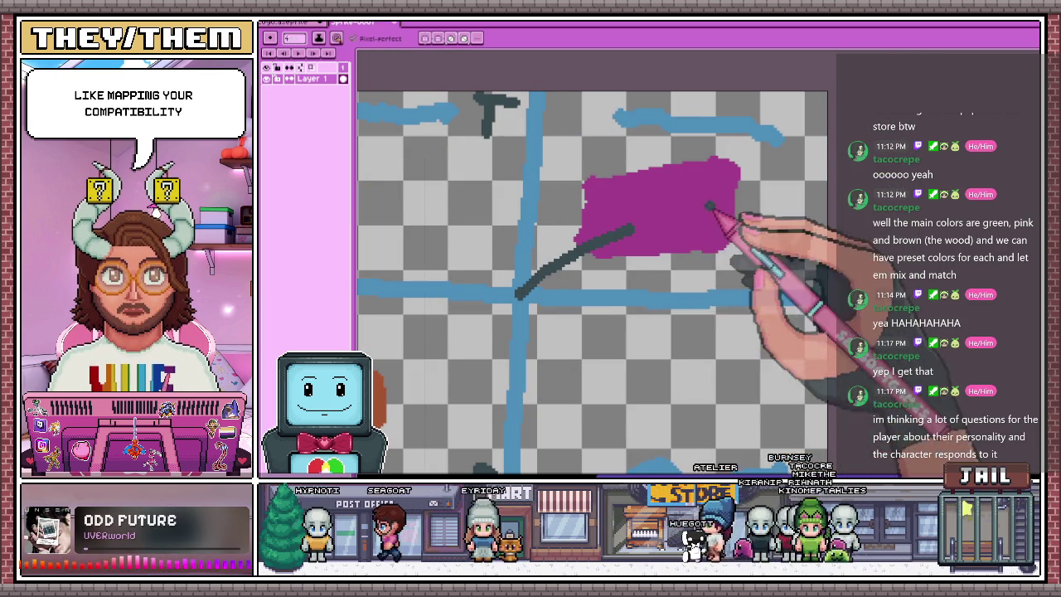
pyautogui.scroll(-2, 711, 213)
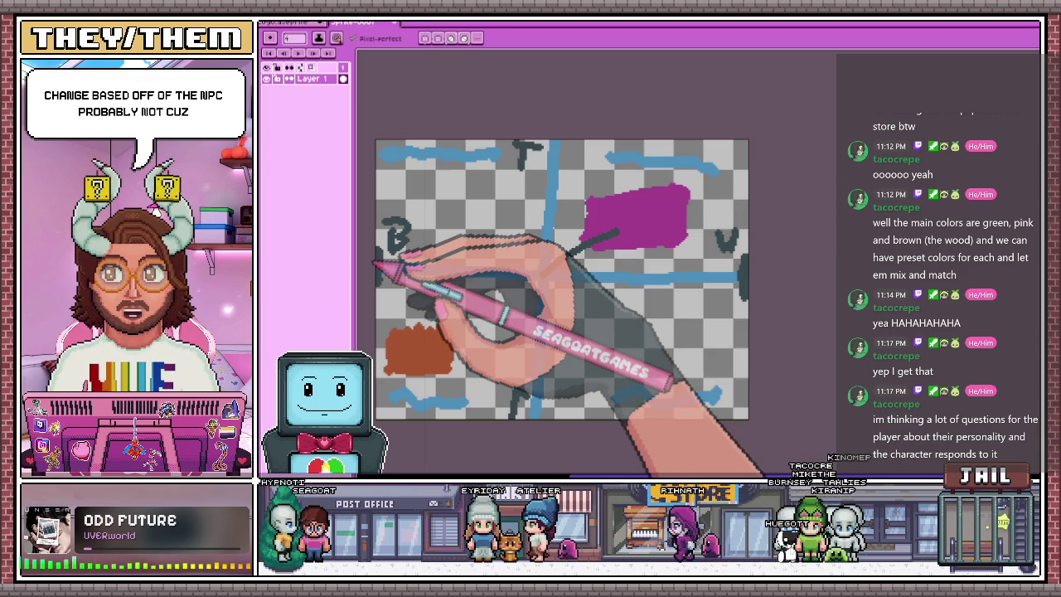
pyautogui.hotkey('ctrl', 'z')
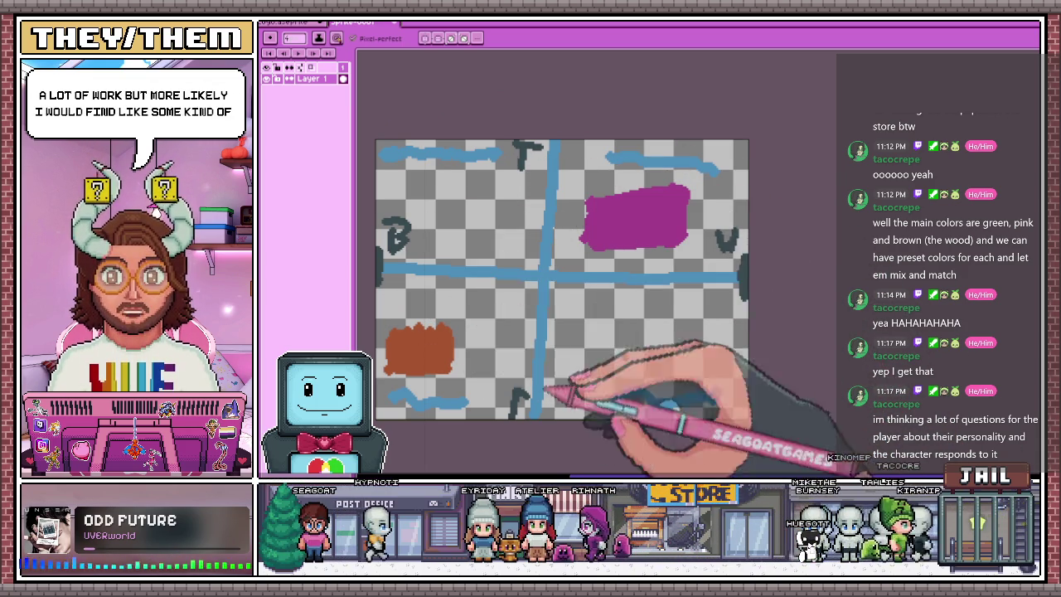
pyautogui.scroll(-2, 547, 261)
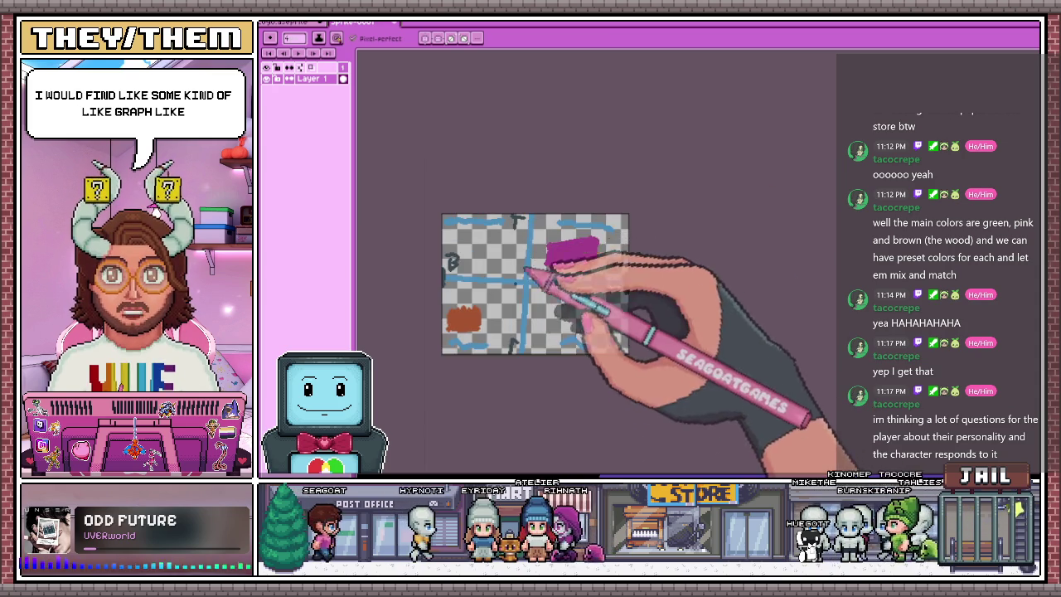
pyautogui.scroll(2, 575, 267)
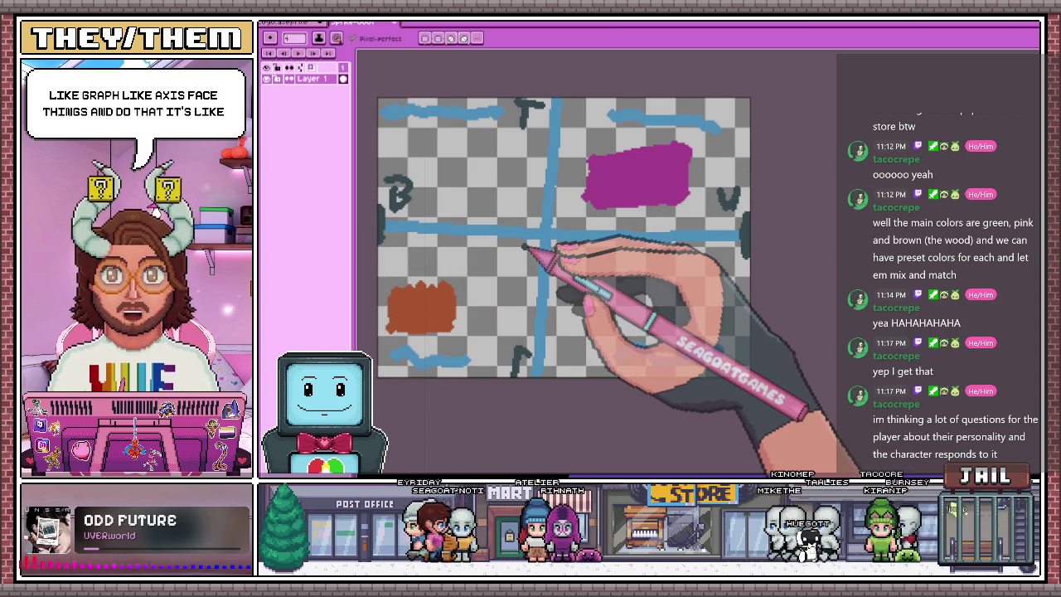
pyautogui.scroll(2, 464, 240)
pyautogui.scroll(-2, 581, 232)
# Draw a zigzag from the crossing into the magenta block and add a Grayscale layer
pyautogui.moveTo(602, 230); pyautogui.dragTo(688, 188)
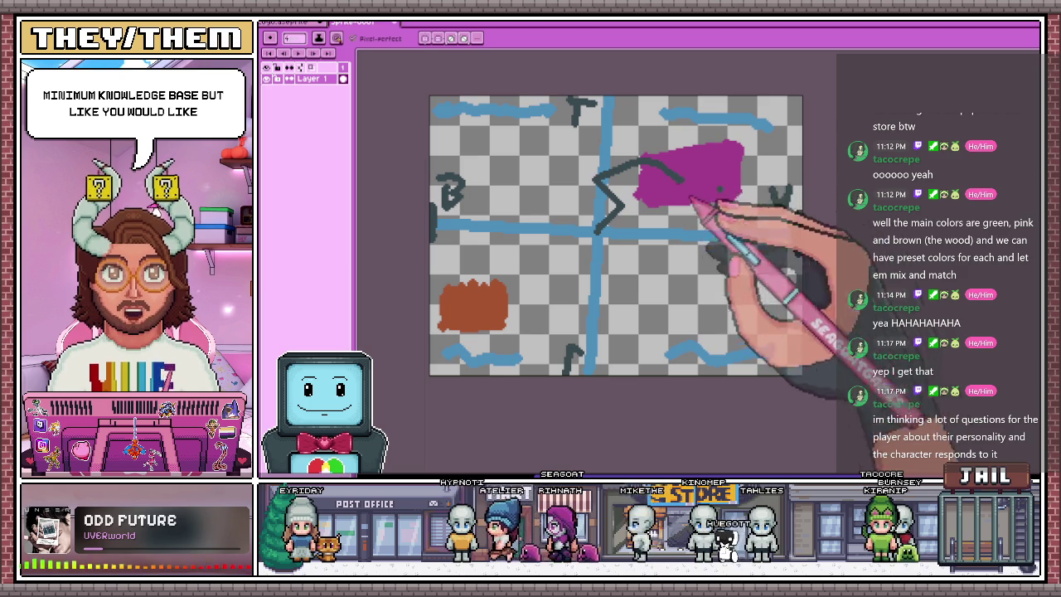
pyautogui.scroll(1, 644, 222)
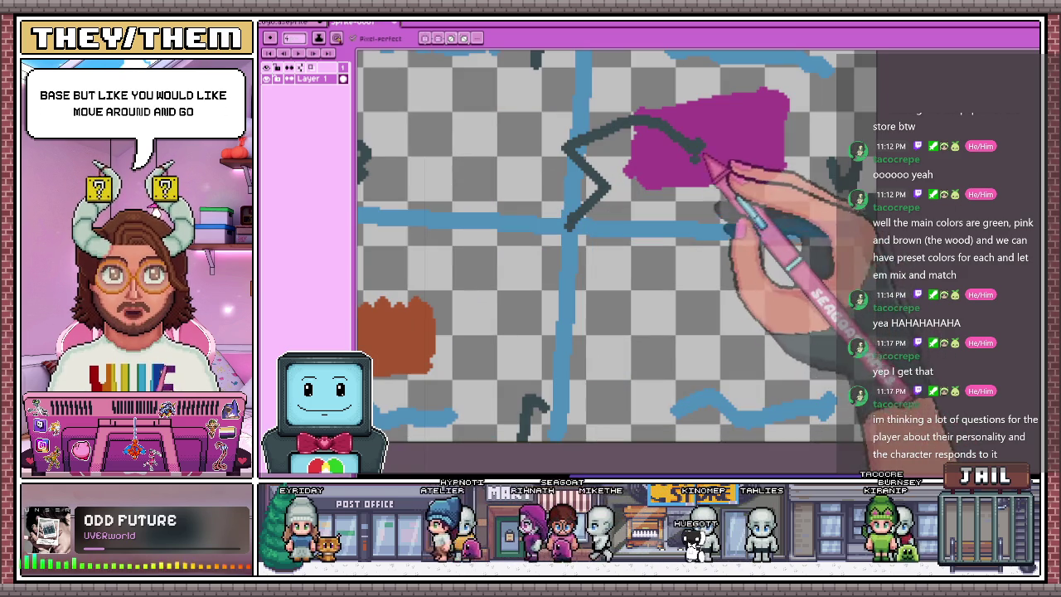
pyautogui.scroll(-4, 456, 335)
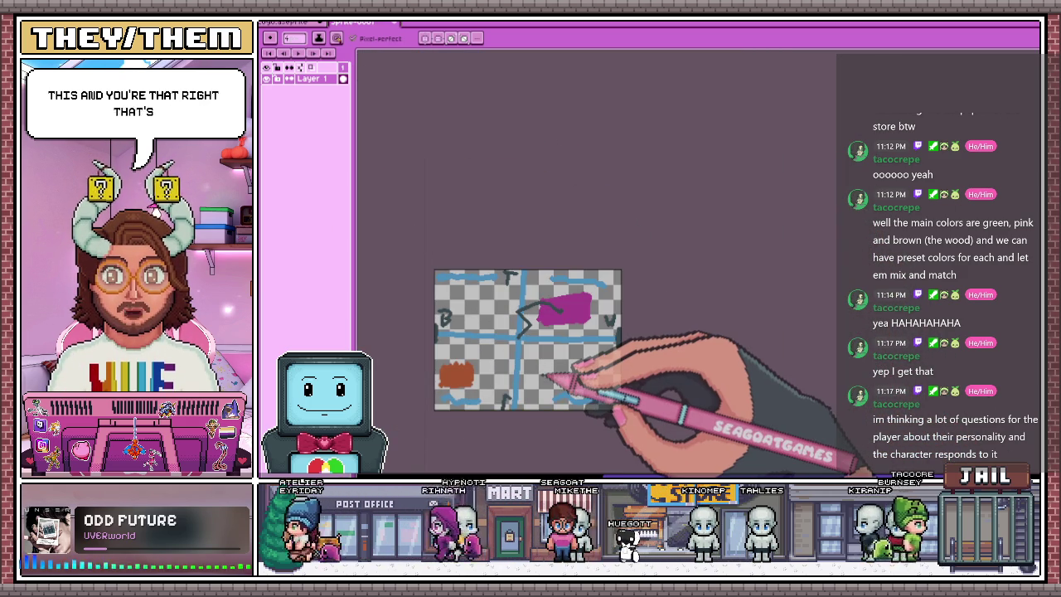
pyautogui.scroll(-1, 490, 377)
pyautogui.scroll(1, 489, 377)
pyautogui.scroll(1, 489, 377)
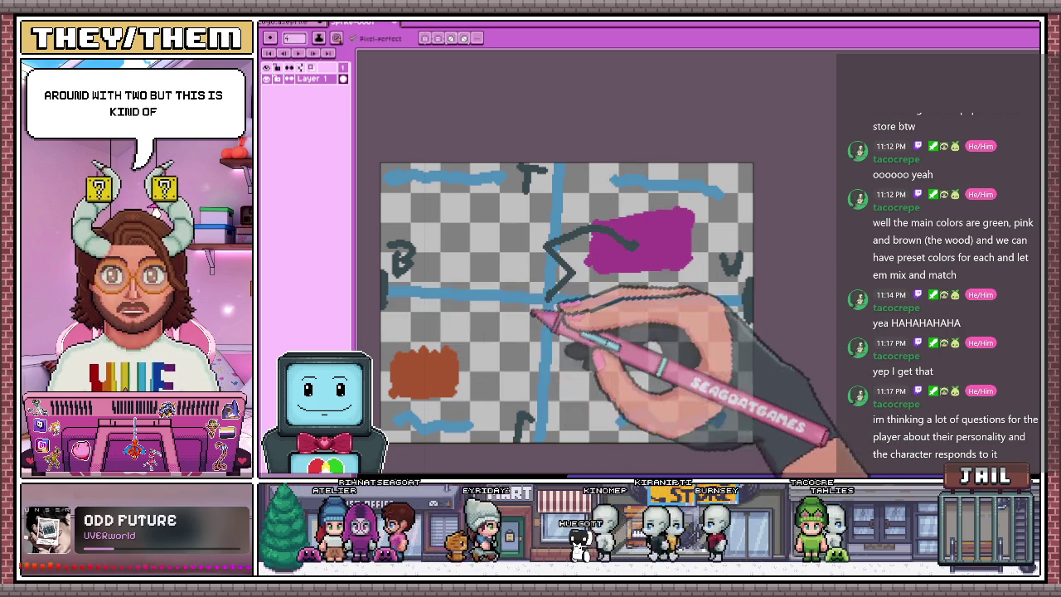
pyautogui.press('g')
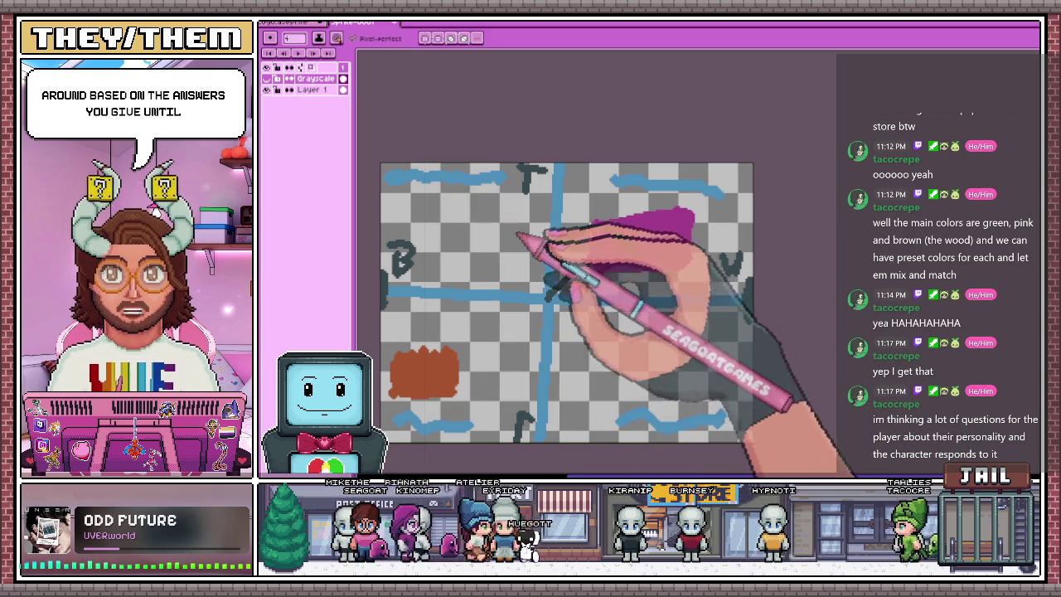
# Draw a dark stroke down the lower vertical axis beside the magenta patch
pyautogui.moveTo(545, 244); pyautogui.dragTo(545, 290)
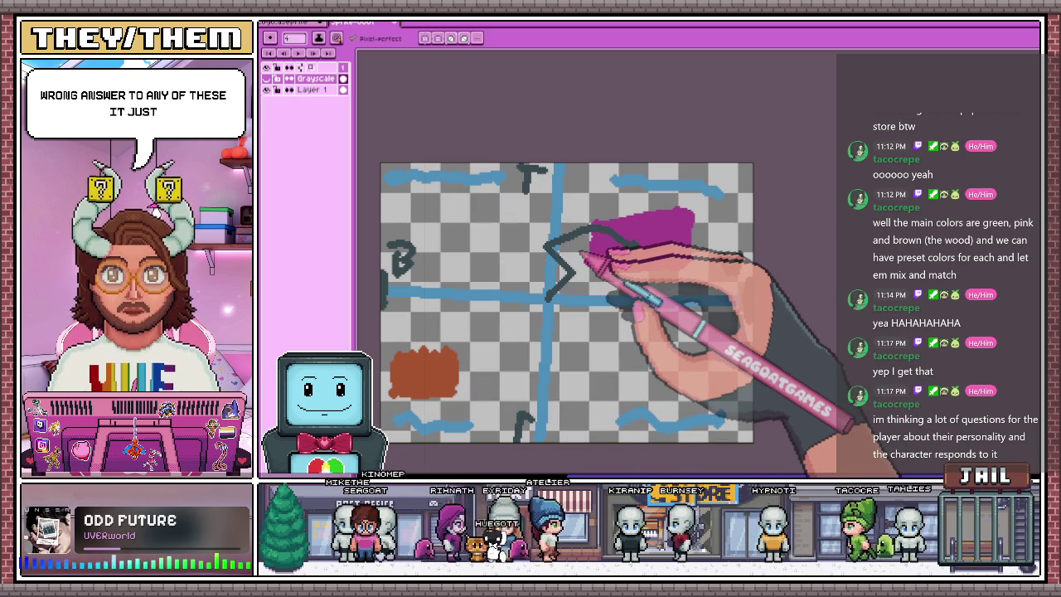
pyautogui.scroll(-3, 575, 226)
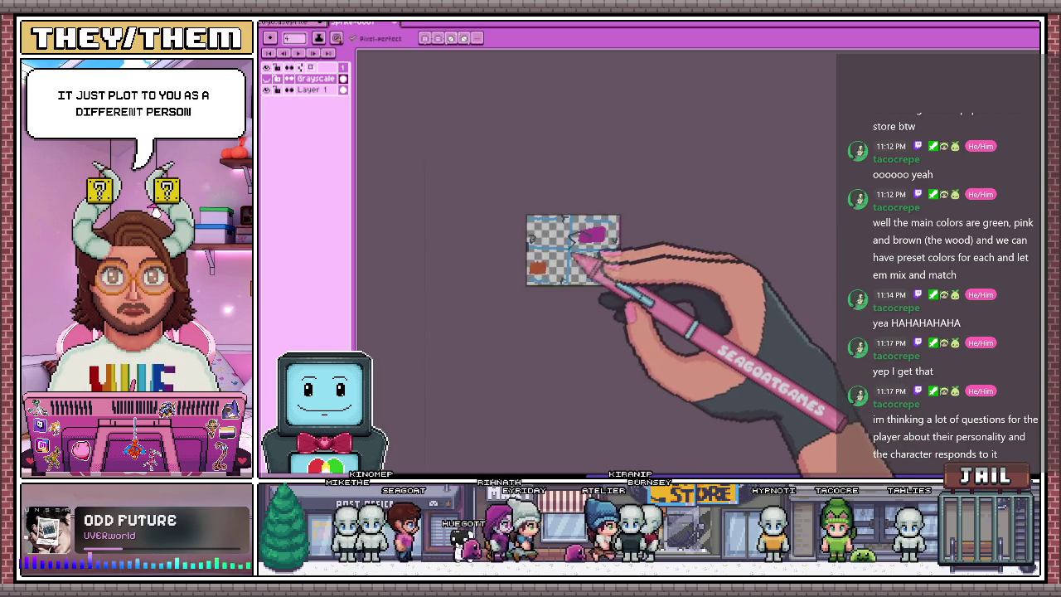
pyautogui.scroll(3, 569, 245)
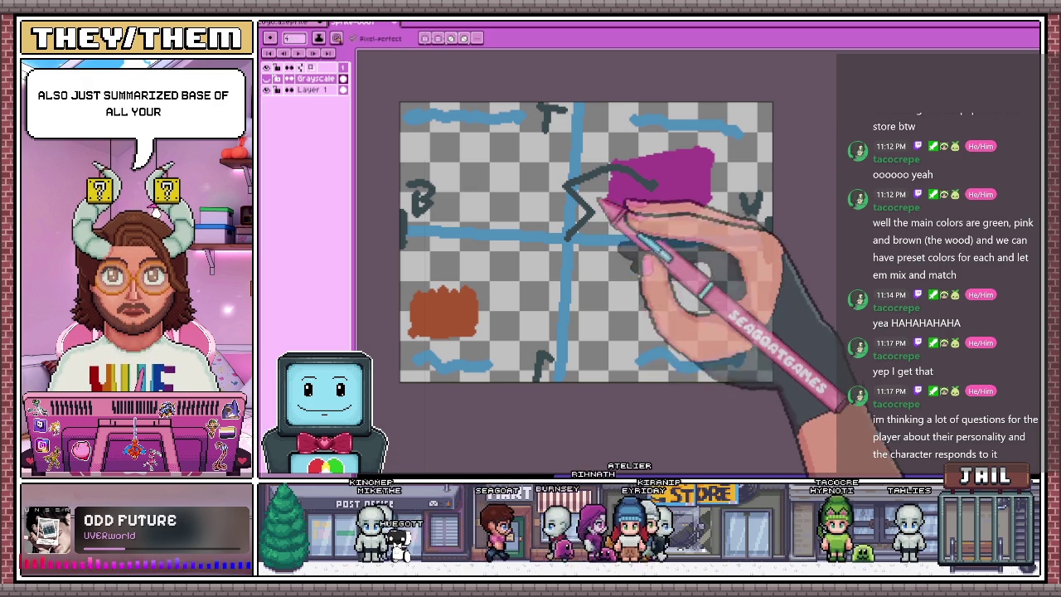
pyautogui.scroll(-3, 605, 208)
pyautogui.scroll(3, 593, 187)
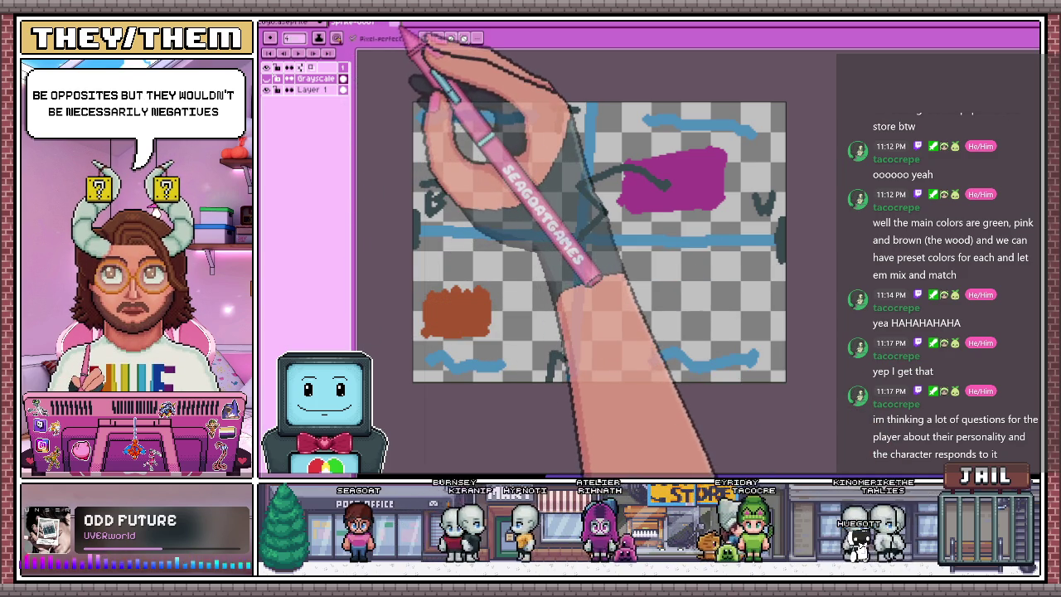
# Close the sketch without saving and hide the logo's lettering layers
pyautogui.click(622, 272)
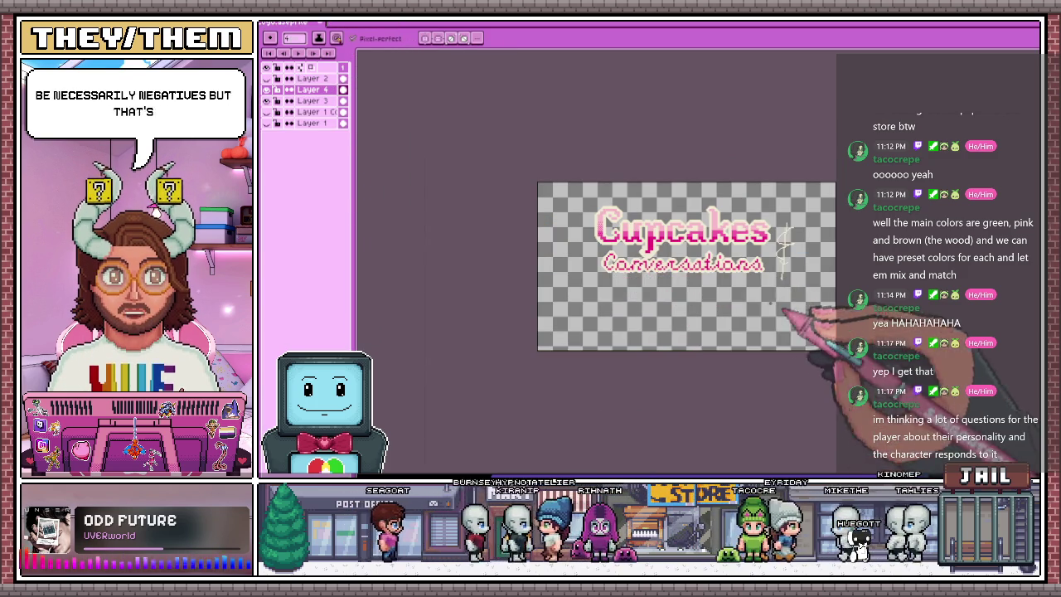
pyautogui.scroll(1, 730, 307)
pyautogui.scroll(-1, 730, 307)
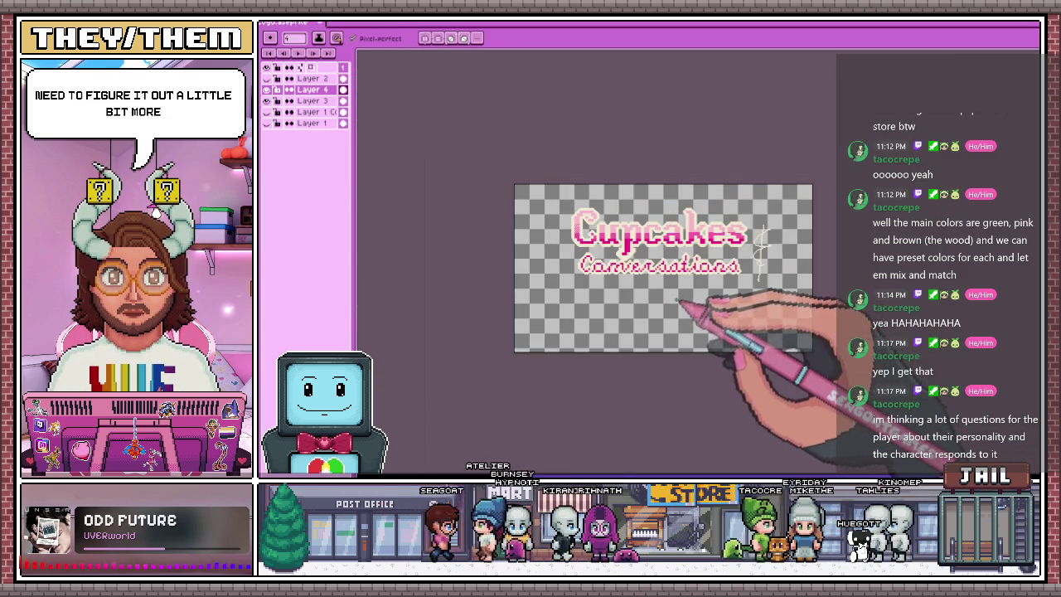
pyautogui.scroll(1, 730, 307)
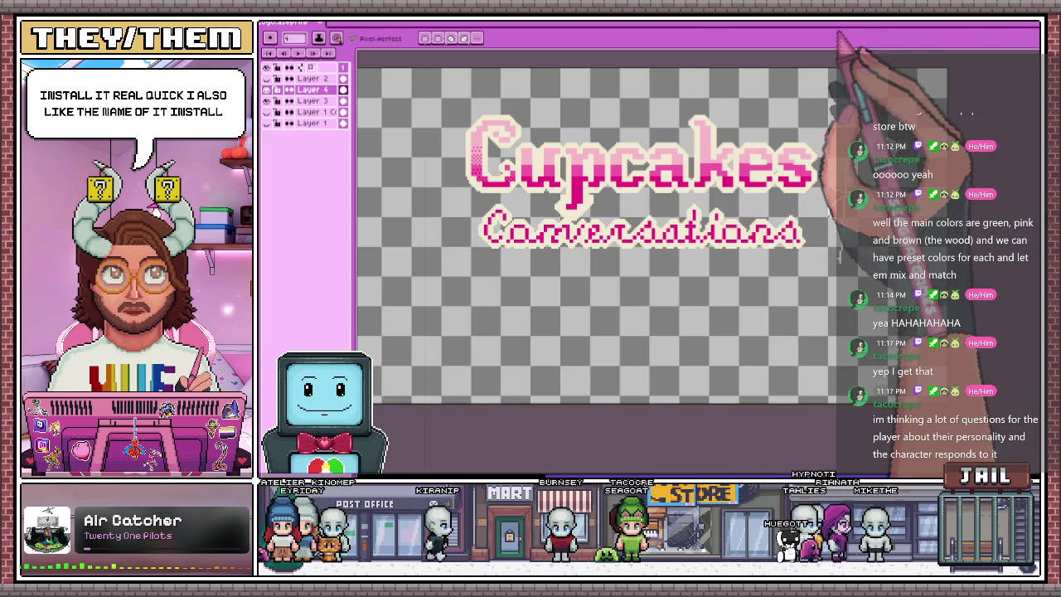
pyautogui.scroll(-1, 706, 283)
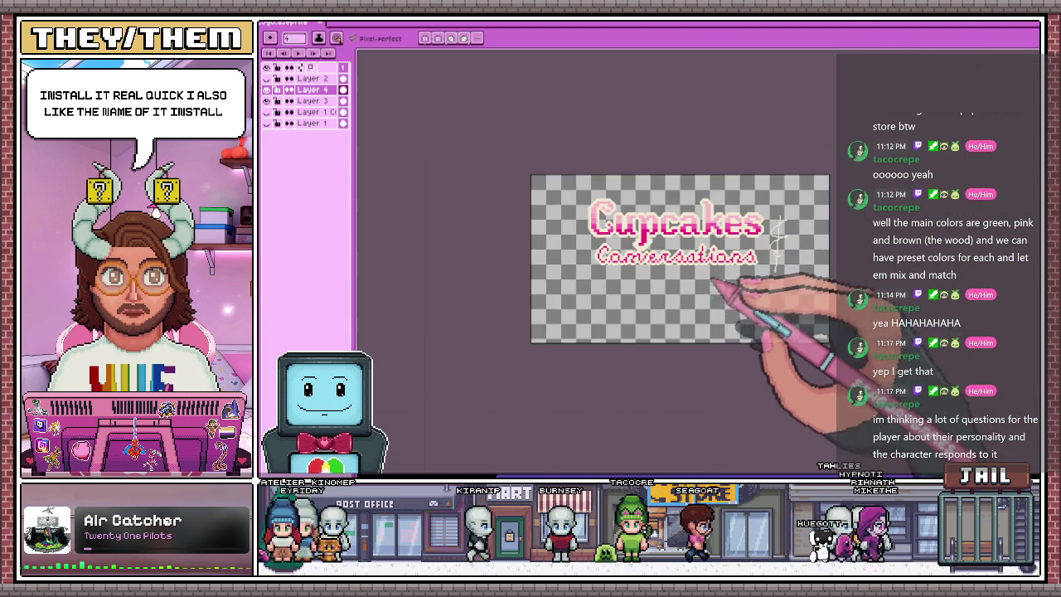
pyautogui.scroll(1, 706, 284)
pyautogui.click(279, 101)
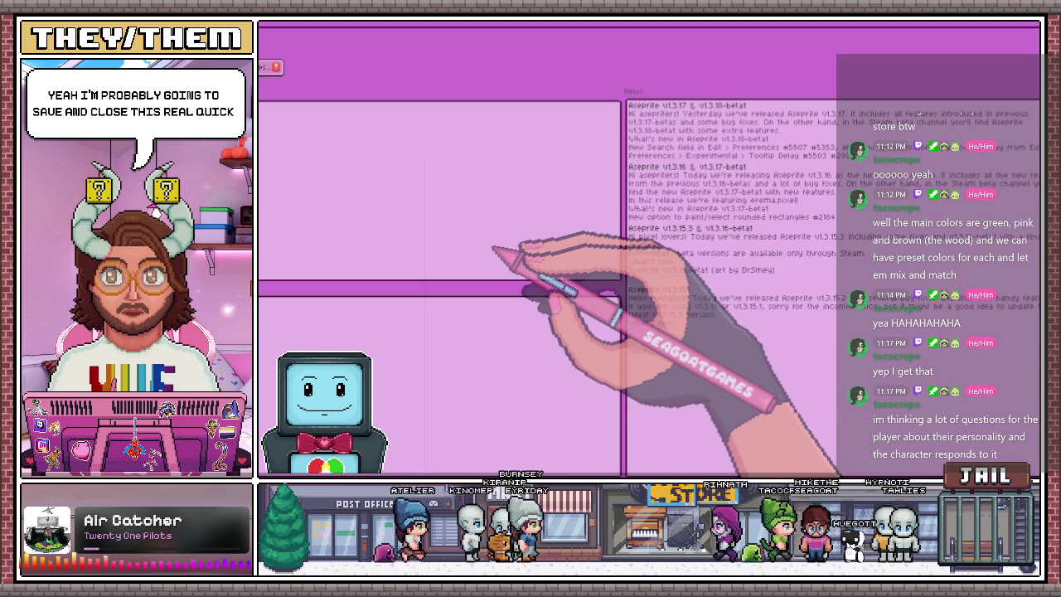
# Dismiss the new-canvas presets and return to the logo file
pyautogui.hotkey('ctrl', 'n')
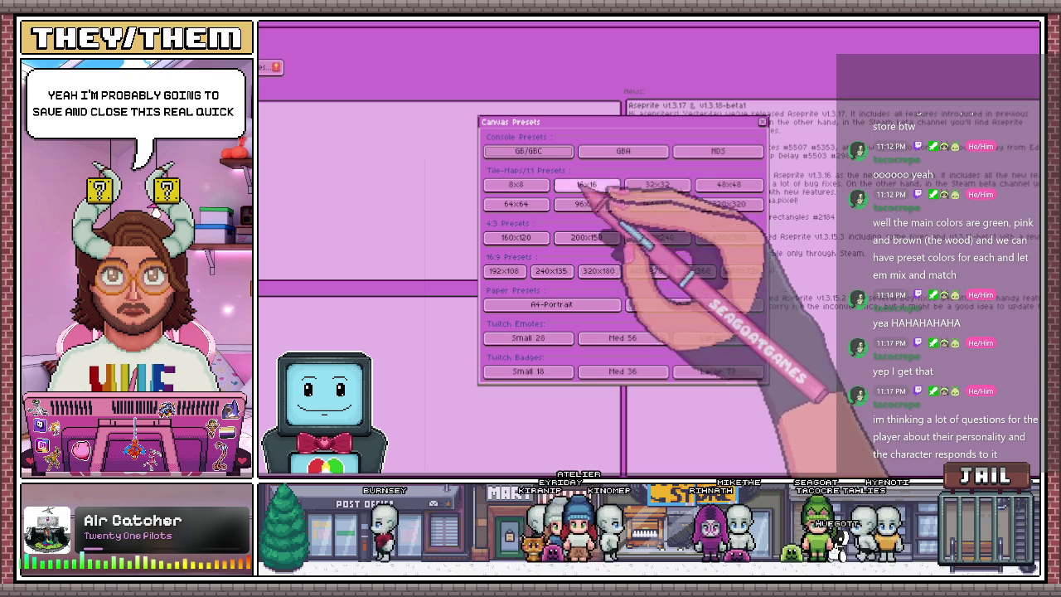
pyautogui.click(763, 122)
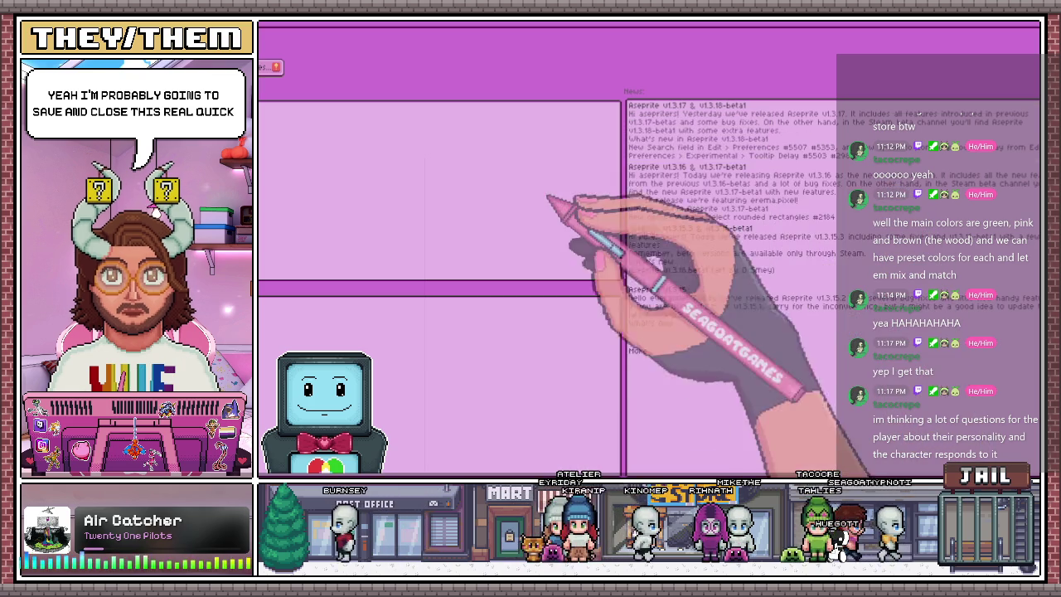
pyautogui.click(278, 112)
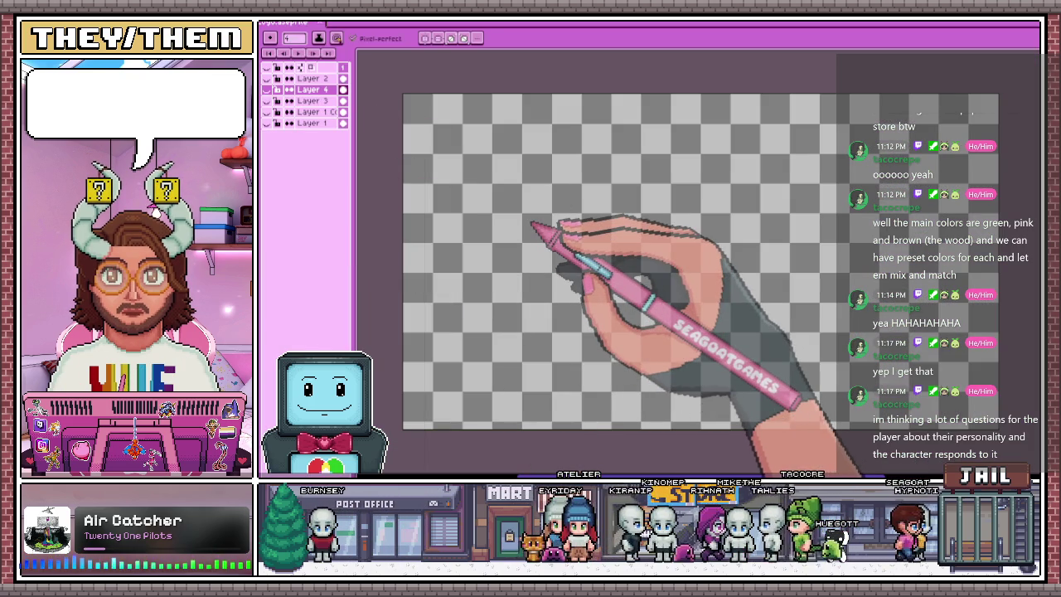
pyautogui.hotkey('shift', 'p')
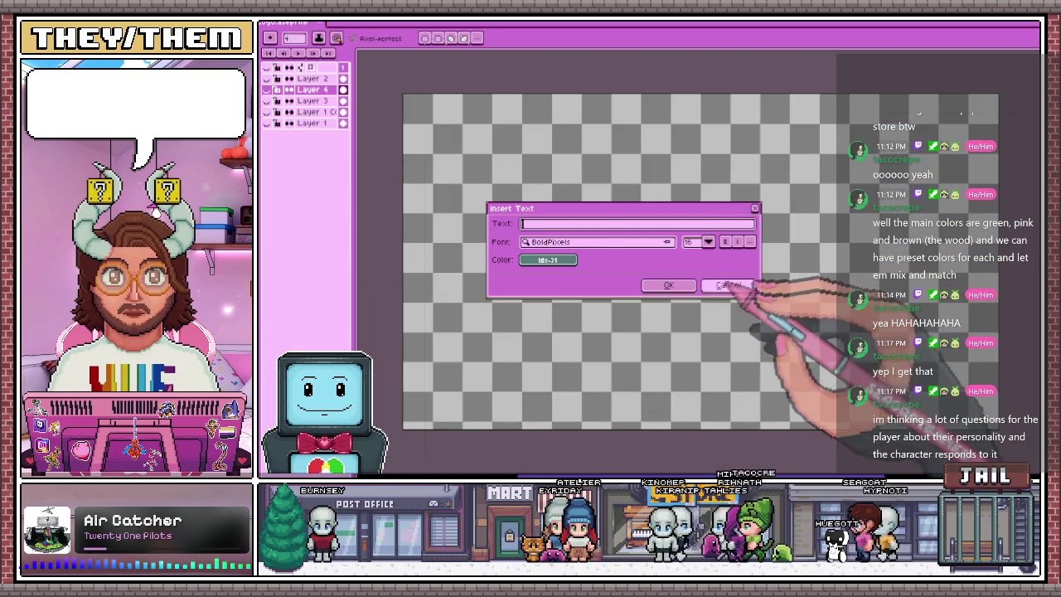
pyautogui.click(727, 284)
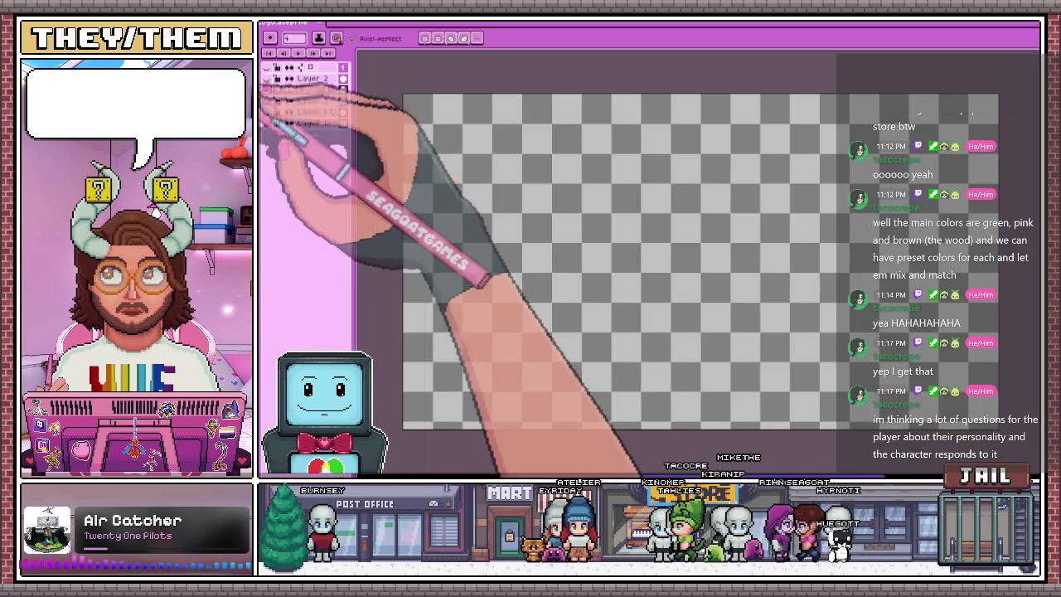
# Insert the text 'Cupcakes' in the Mitochondria font at size 32
pyautogui.press('t')
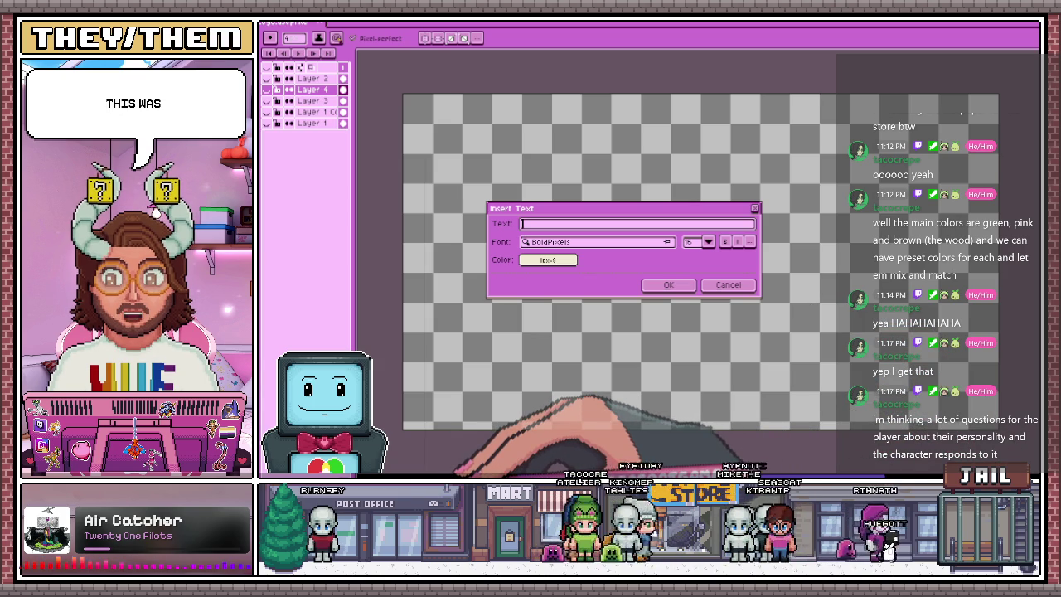
pyautogui.click(595, 242)
pyautogui.write('mit')
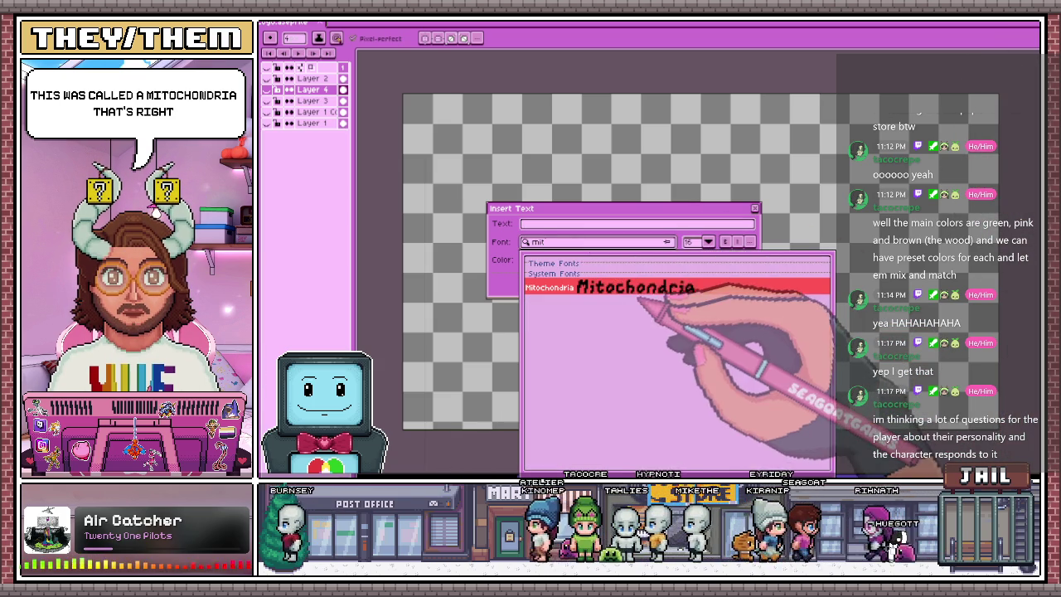
pyautogui.click(636, 287)
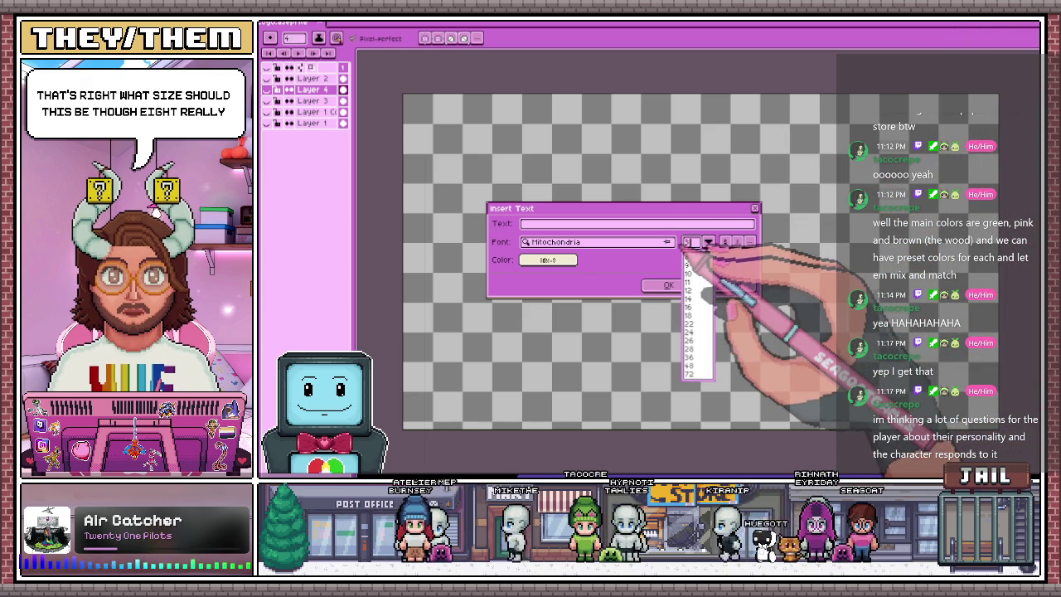
pyautogui.click(692, 253)
pyautogui.click(561, 225)
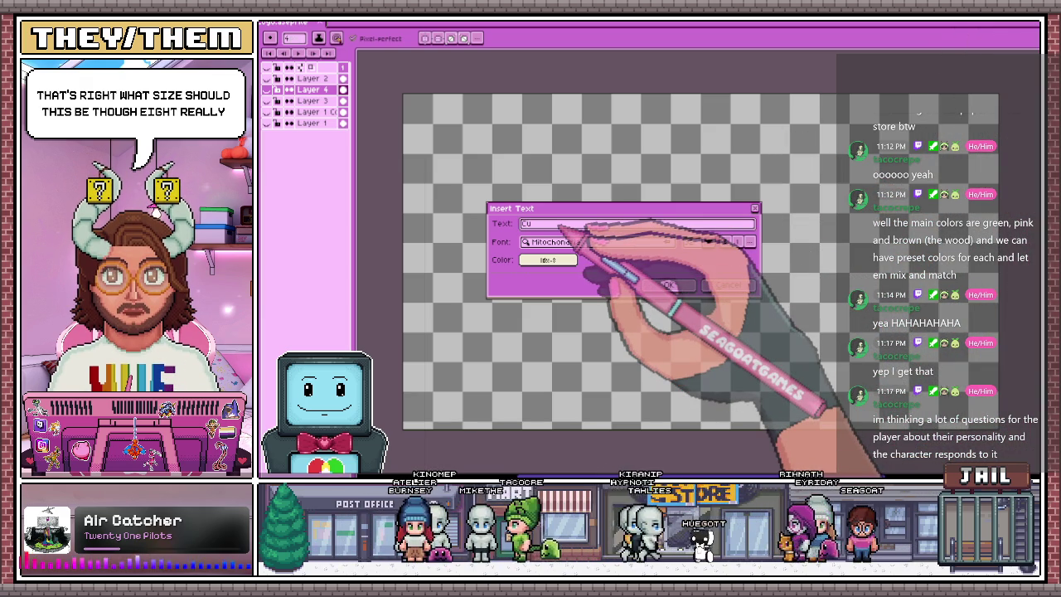
pyautogui.click(667, 285)
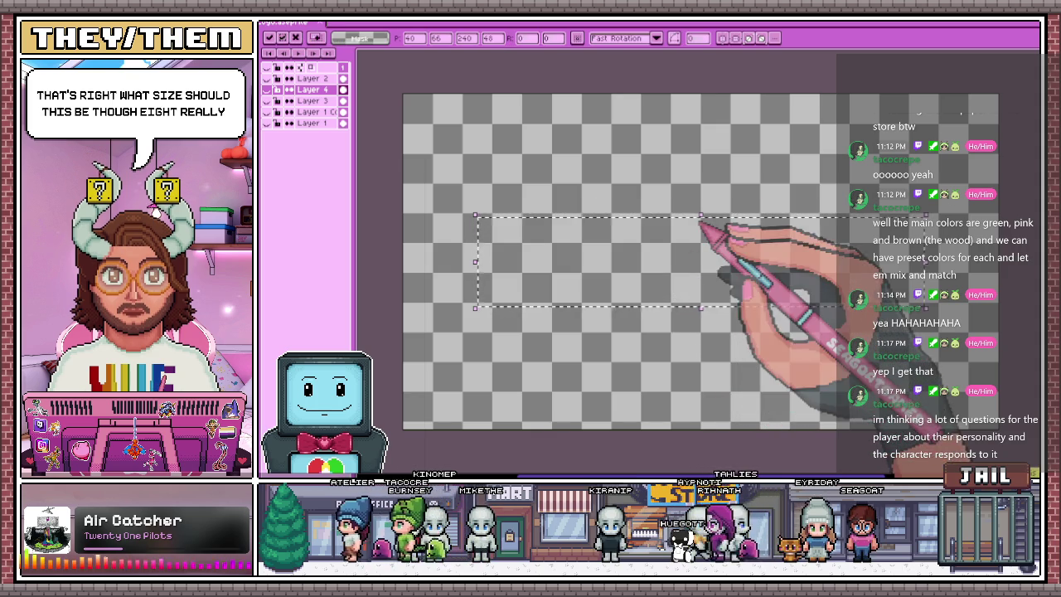
pyautogui.hotkey('shift', 'n')
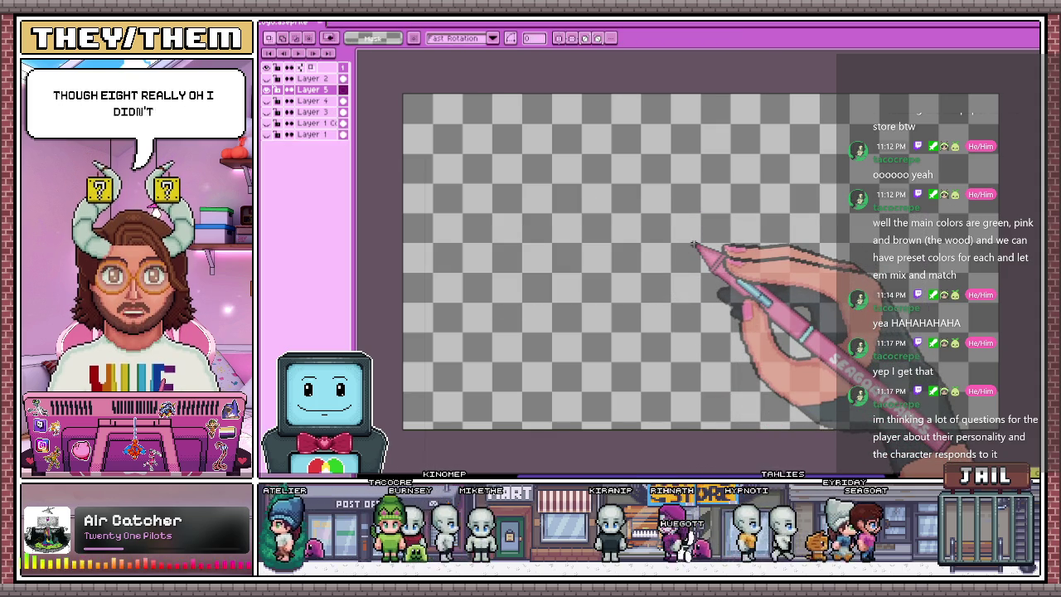
pyautogui.hotkey('ctrl', 't')
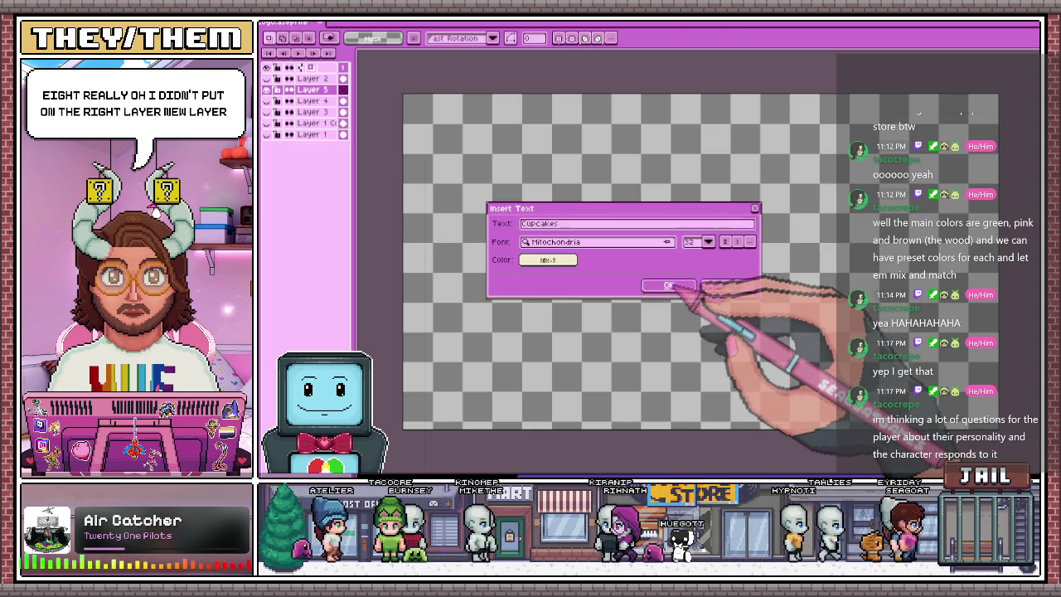
pyautogui.click(669, 285)
pyautogui.moveTo(711, 284); pyautogui.dragTo(706, 208)
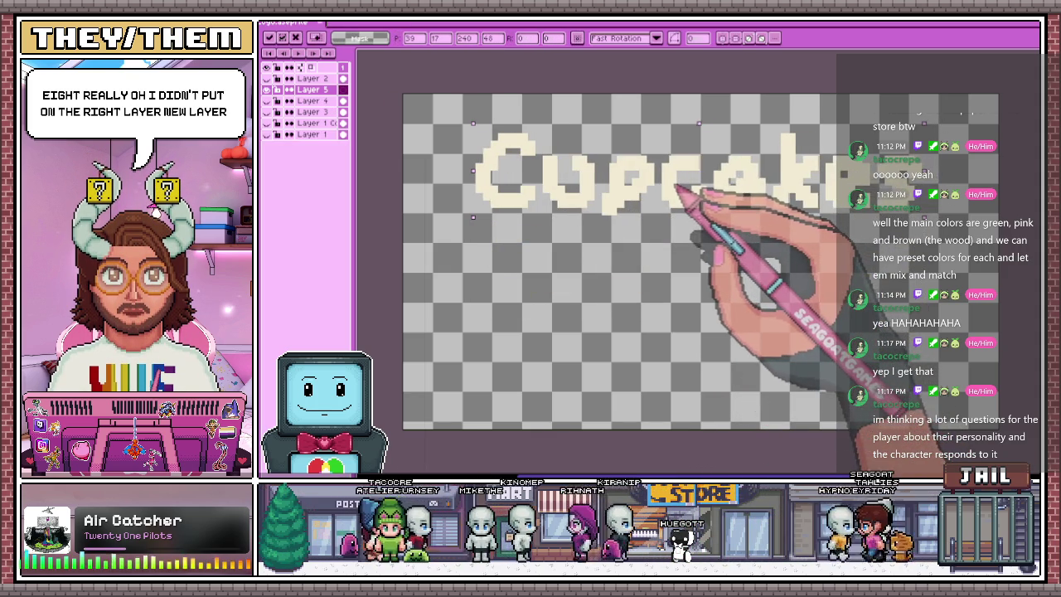
pyautogui.scroll(-1, 670, 244)
pyautogui.hotkey('ctrl', 'z')
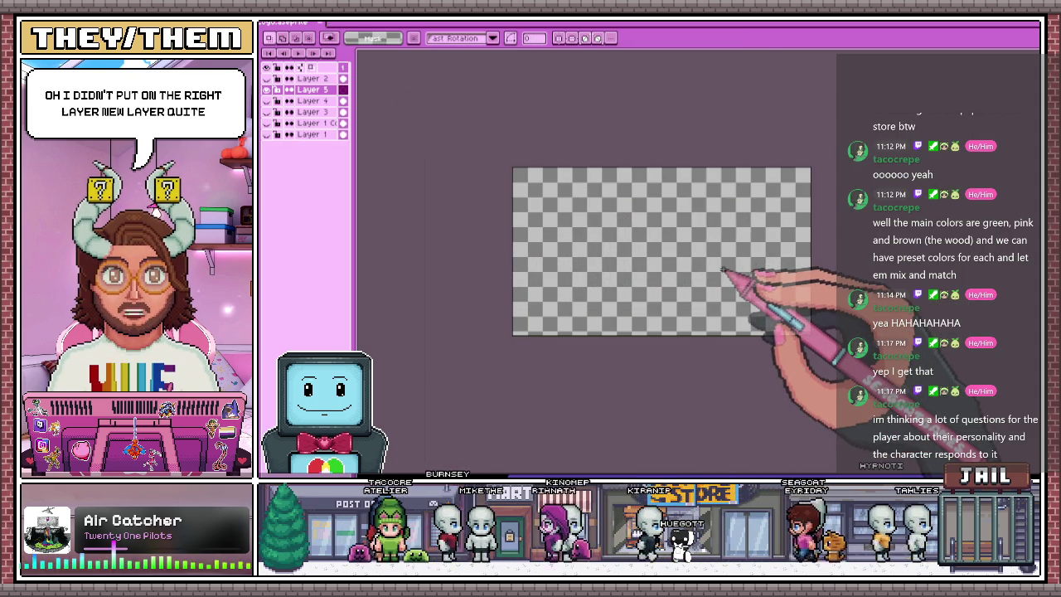
pyautogui.hotkey('ctrl', 't')
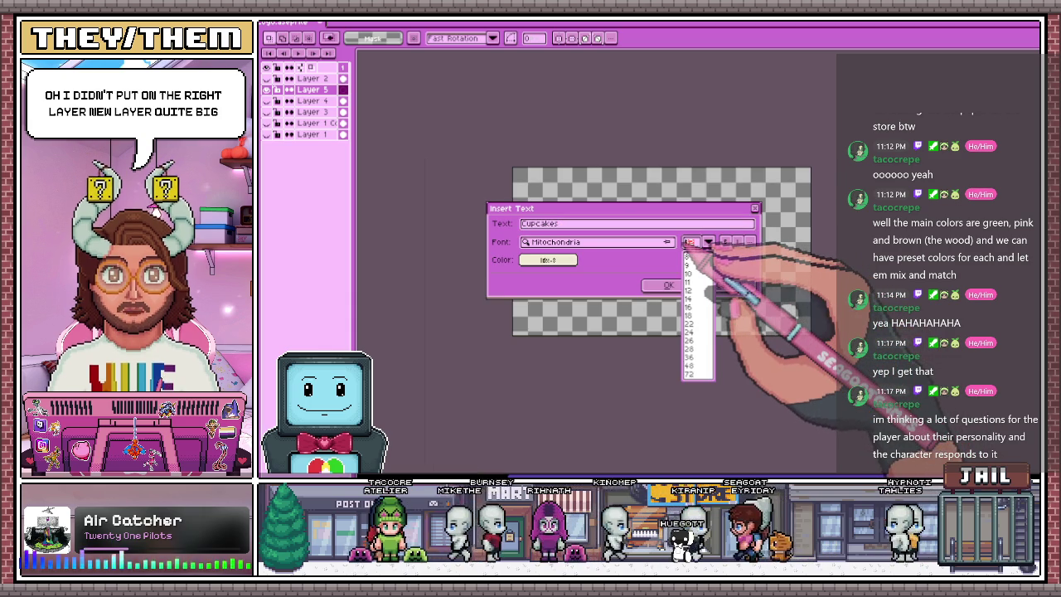
pyautogui.click(695, 306)
pyautogui.click(668, 285)
pyautogui.scroll(1, 678, 264)
pyautogui.moveTo(673, 264)
pyautogui.mouseDown()
pyautogui.moveTo(621, 208)
pyautogui.moveTo(602, 207)
pyautogui.mouseUp()
pyautogui.scroll(1, 611, 202)
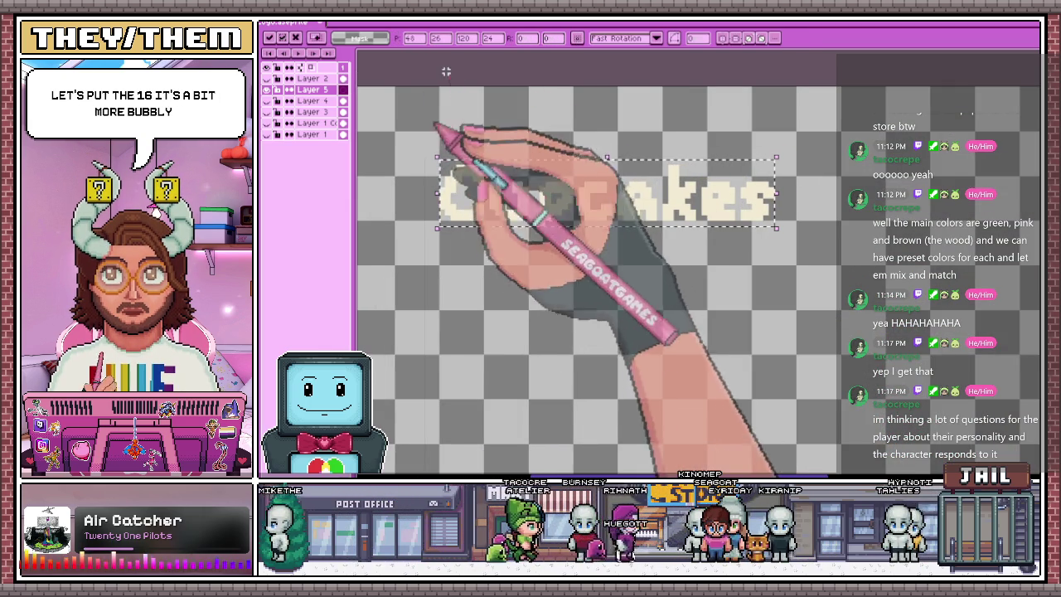
pyautogui.hotkey('ctrl', 'd')
pyautogui.scroll(-3, 457, 240)
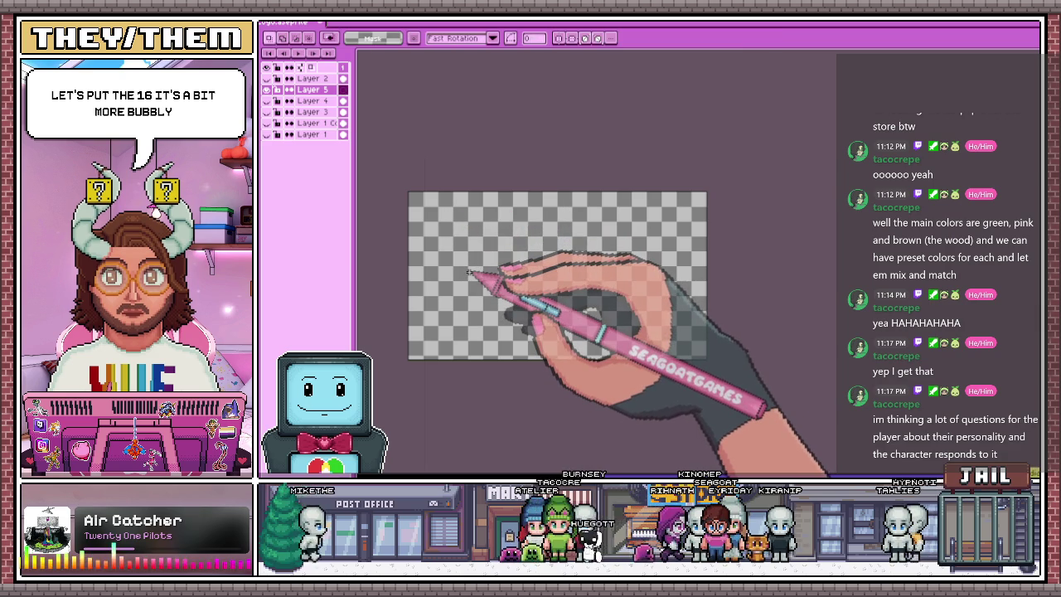
pyautogui.hotkey('ctrl', 't')
pyautogui.click(708, 241)
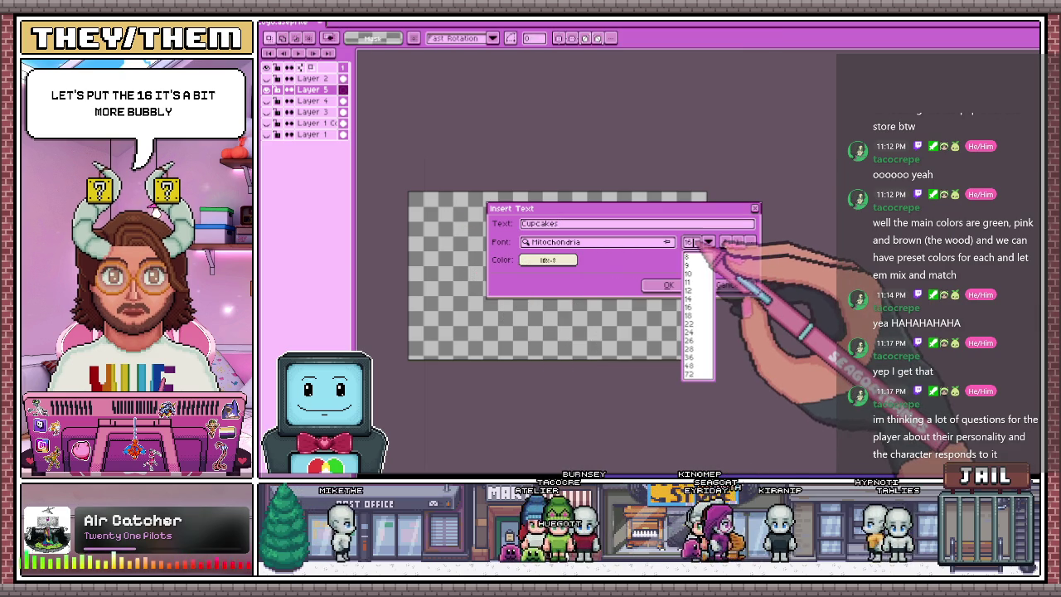
pyautogui.click(688, 306)
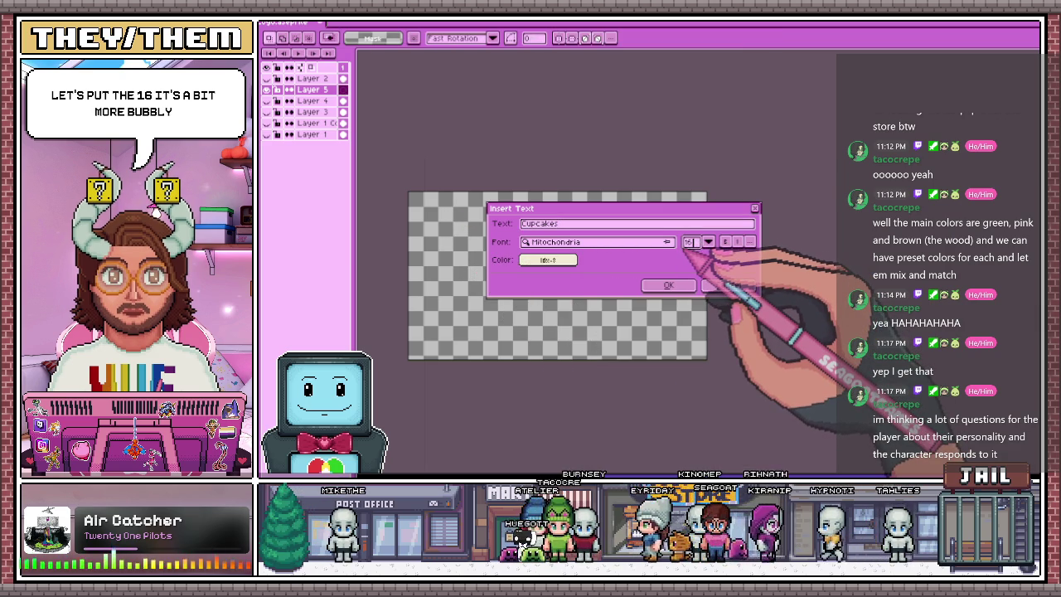
pyautogui.click(668, 284)
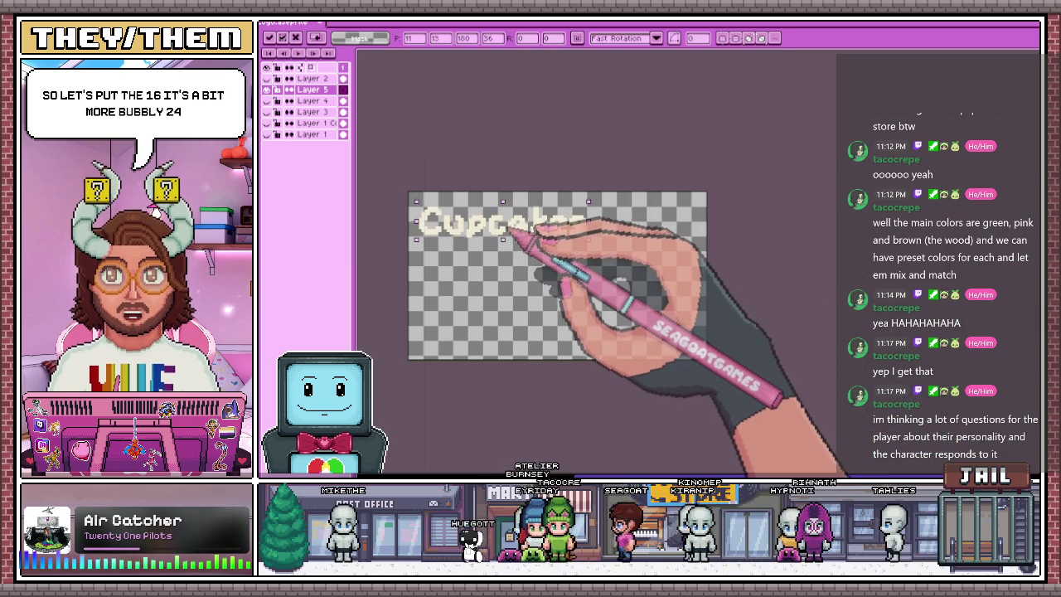
pyautogui.scroll(1, 514, 234)
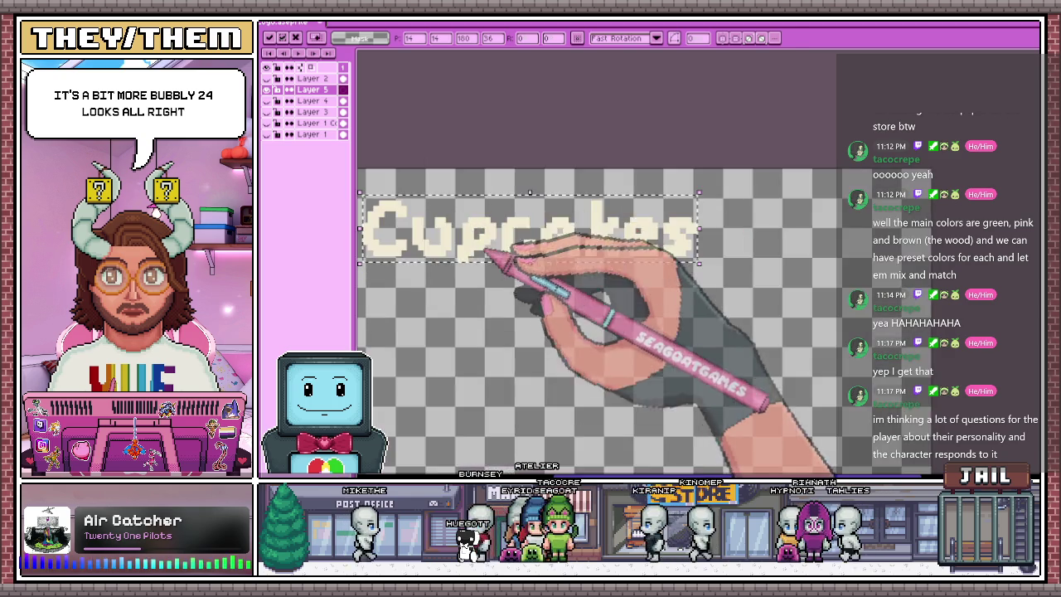
pyautogui.scroll(1, 486, 256)
pyautogui.scroll(1, 457, 256)
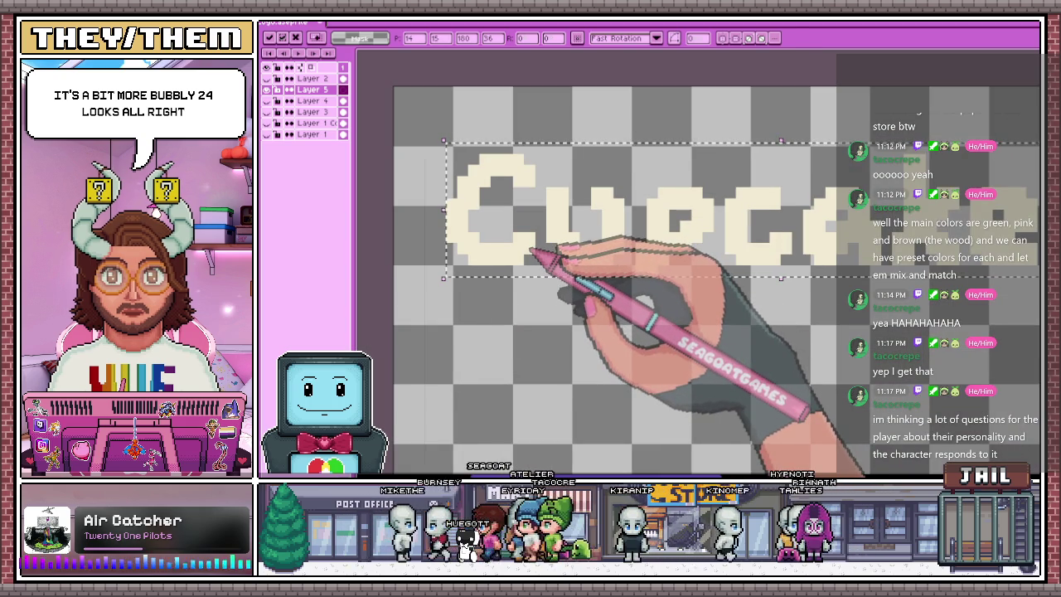
pyautogui.scroll(1, 468, 248)
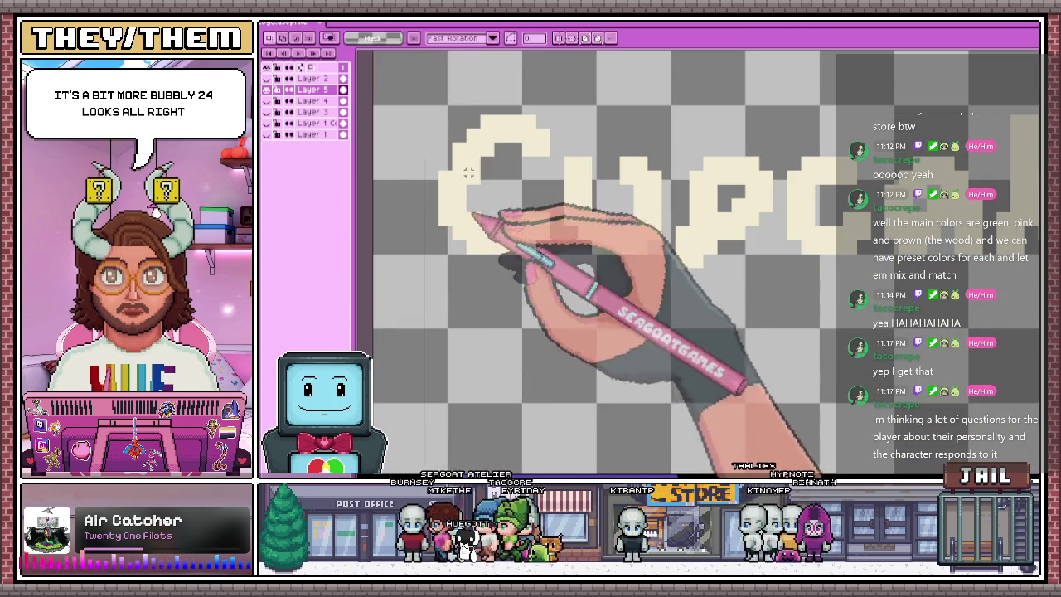
pyautogui.scroll(1, 469, 214)
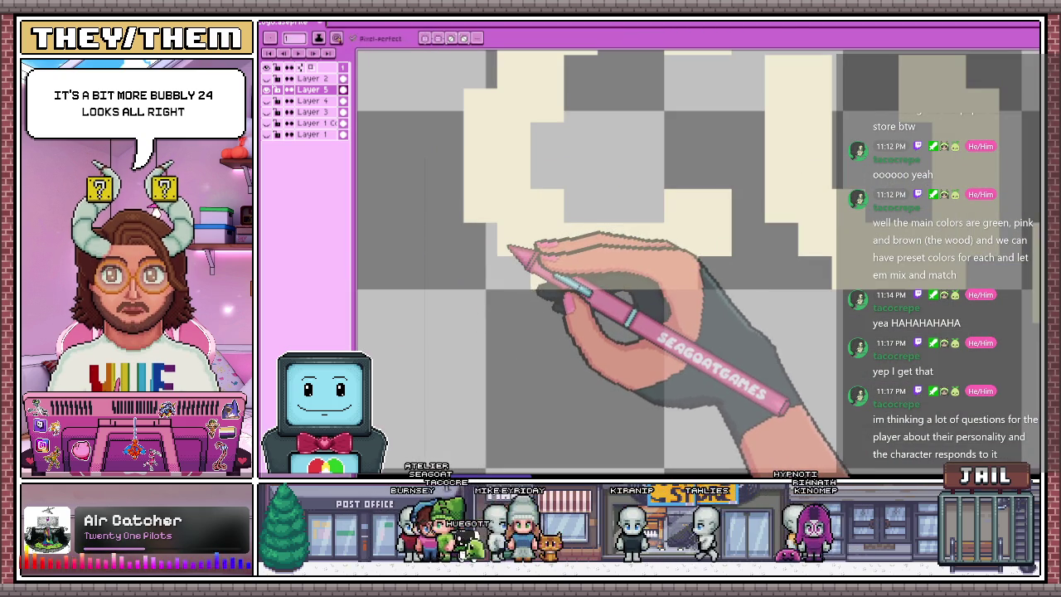
# Zoom in on the C and sample the cream letter colour with the eyedropper
pyautogui.scroll(1, 477, 249)
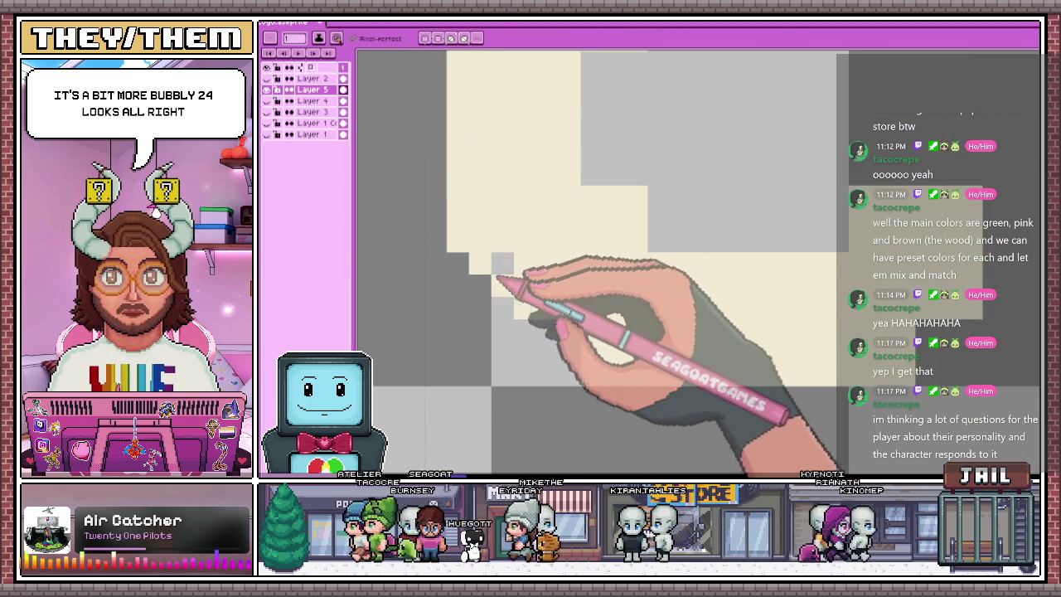
pyautogui.scroll(1, 515, 286)
pyautogui.scroll(-2, 587, 303)
pyautogui.scroll(2, 540, 227)
pyautogui.scroll(-2, 557, 224)
pyautogui.scroll(1, 495, 206)
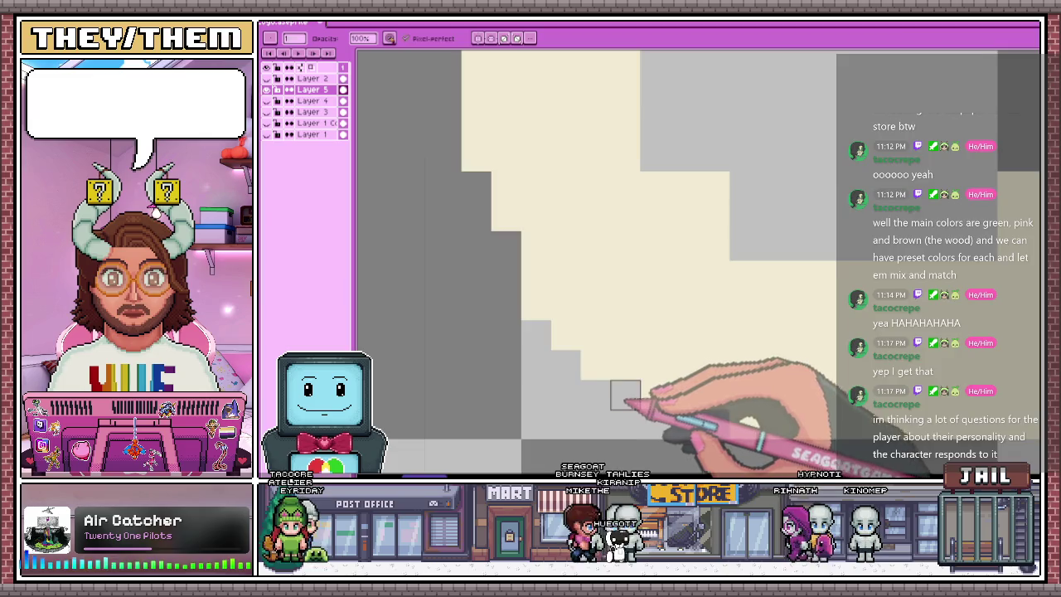
pyautogui.scroll(-2, 621, 403)
pyautogui.scroll(-1, 688, 296)
pyautogui.scroll(-1, 580, 344)
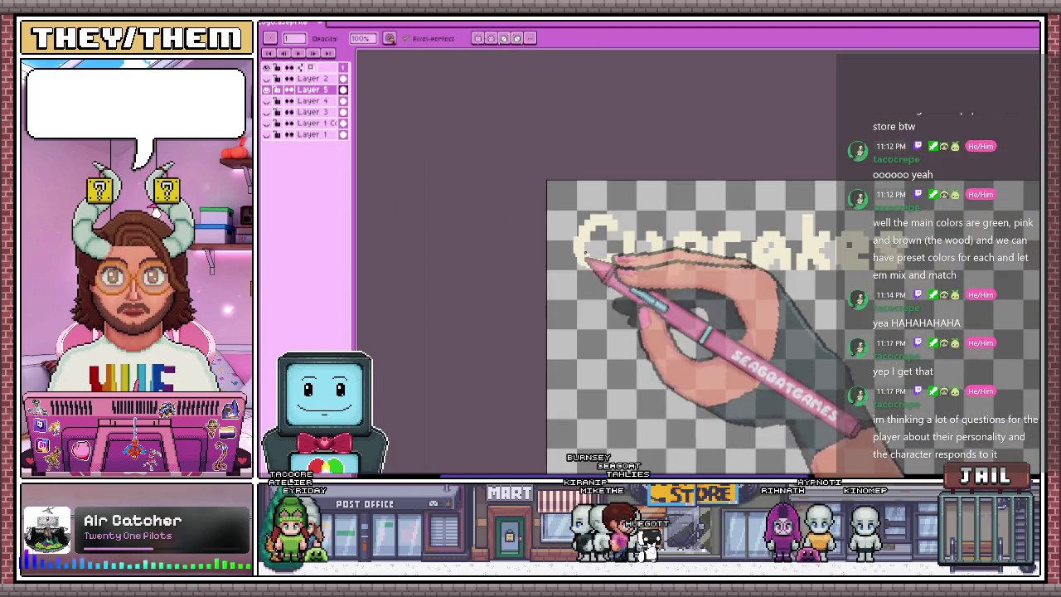
pyautogui.scroll(1, 561, 220)
pyautogui.scroll(1, 562, 232)
pyautogui.press('i')
pyautogui.scroll(1, 527, 189)
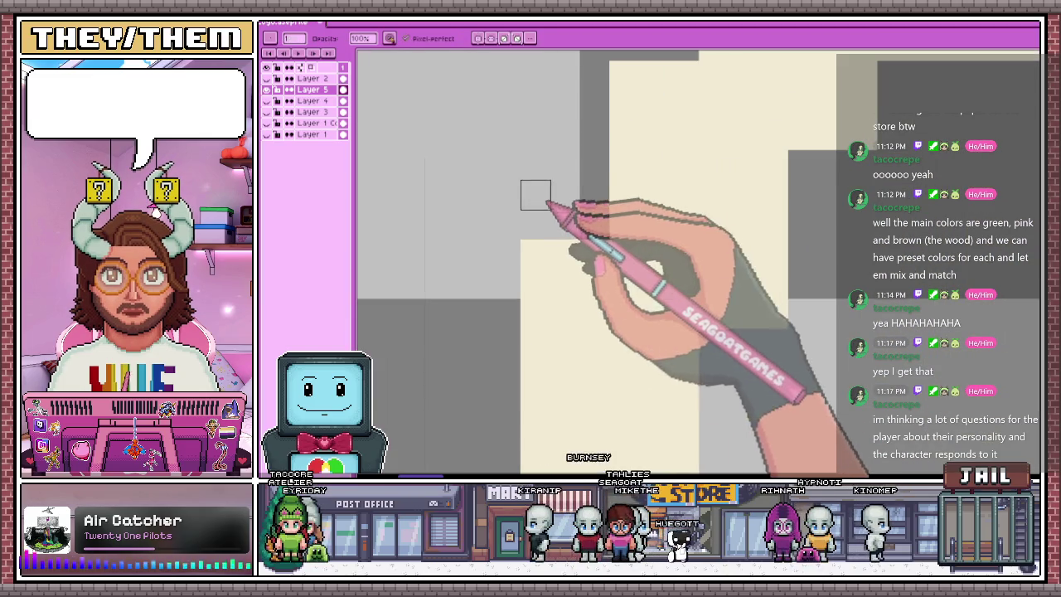
pyautogui.scroll(1, 570, 198)
pyautogui.scroll(-1, 572, 189)
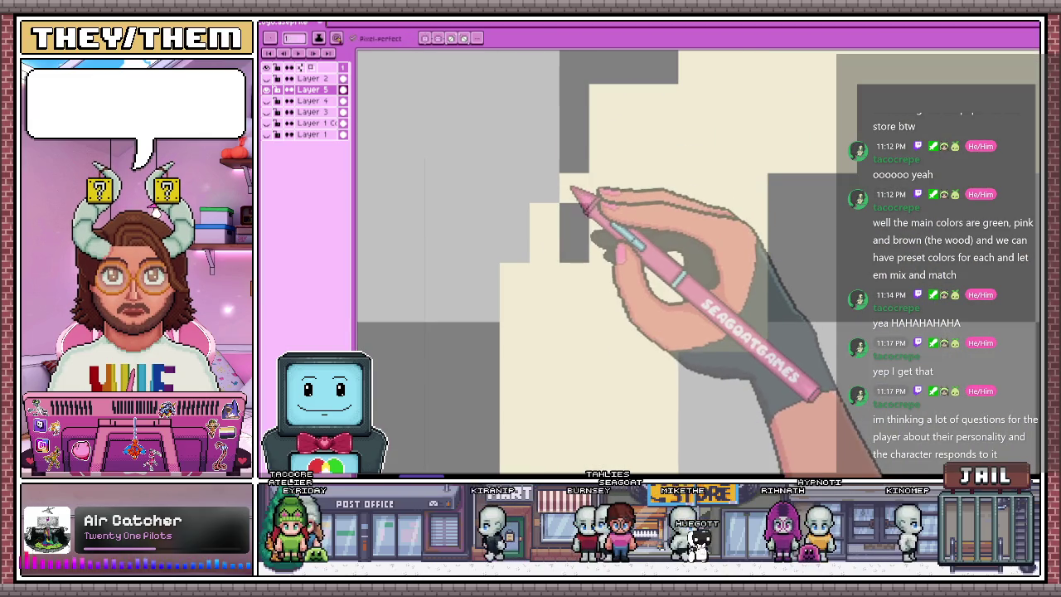
pyautogui.scroll(1, 575, 123)
pyautogui.scroll(-2, 583, 214)
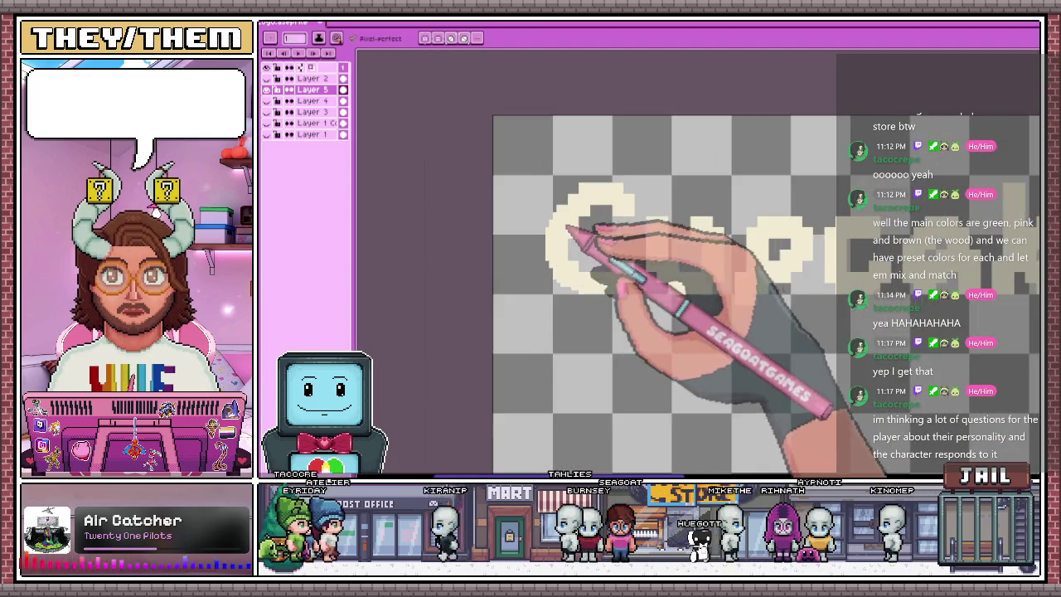
pyautogui.scroll(1, 552, 230)
pyautogui.scroll(1, 574, 200)
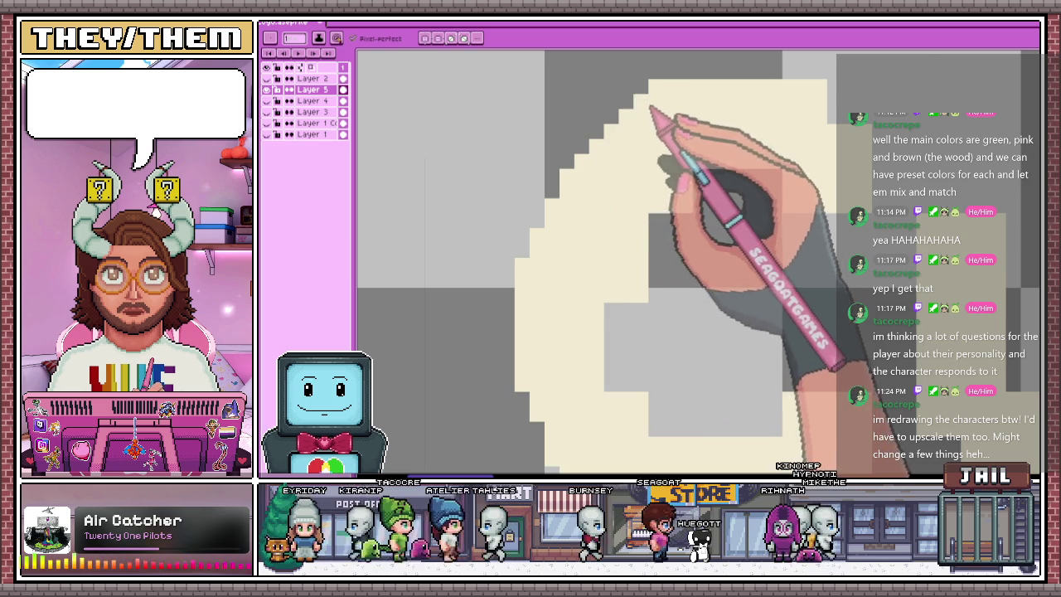
pyautogui.scroll(-1, 680, 117)
pyautogui.scroll(1, 647, 115)
pyautogui.scroll(-2, 531, 174)
pyautogui.scroll(-1, 519, 212)
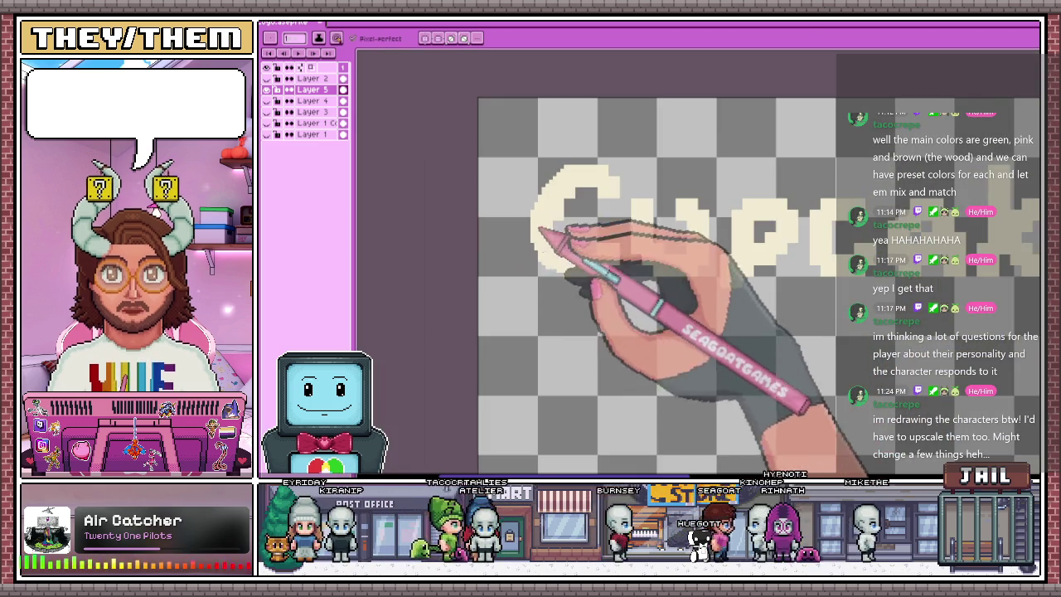
pyautogui.scroll(1, 537, 229)
pyautogui.scroll(2, 516, 208)
pyautogui.scroll(-1, 557, 236)
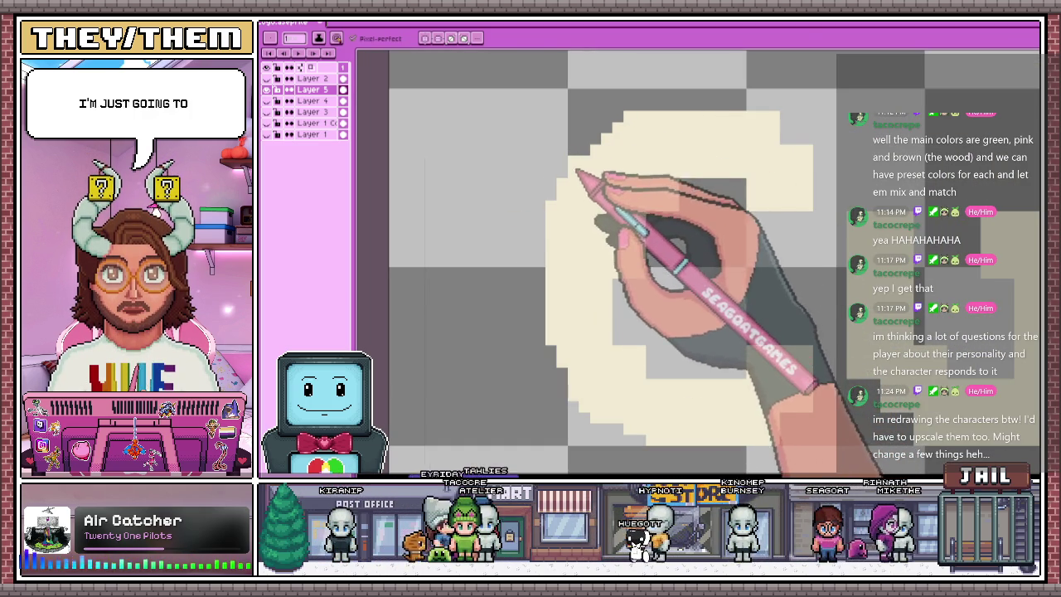
# Erase and redraw cream pixels to thicken the C's outline
pyautogui.press('e')
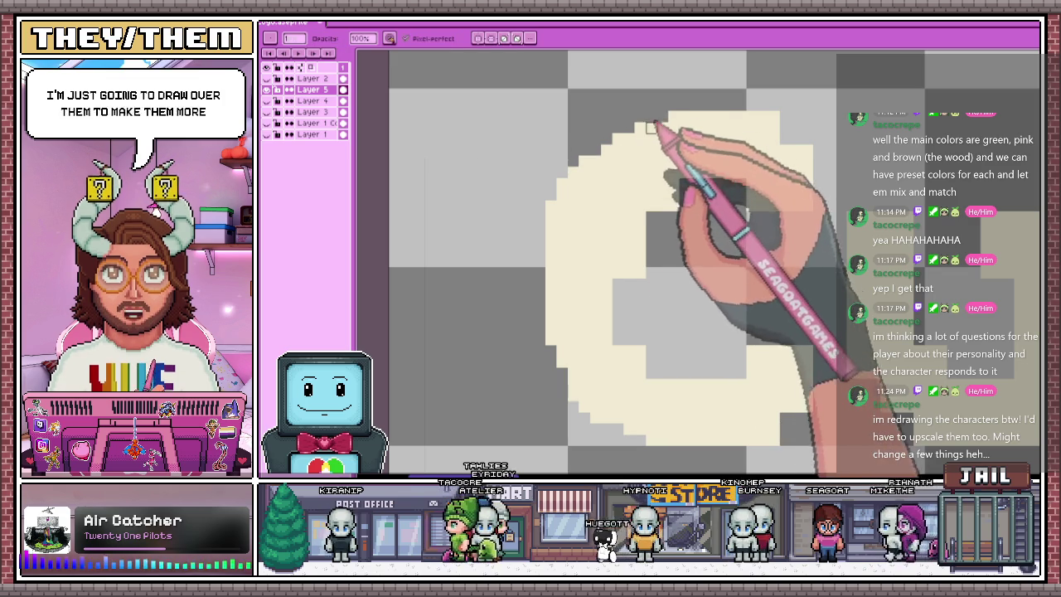
pyautogui.press('b')
pyautogui.scroll(2, 592, 151)
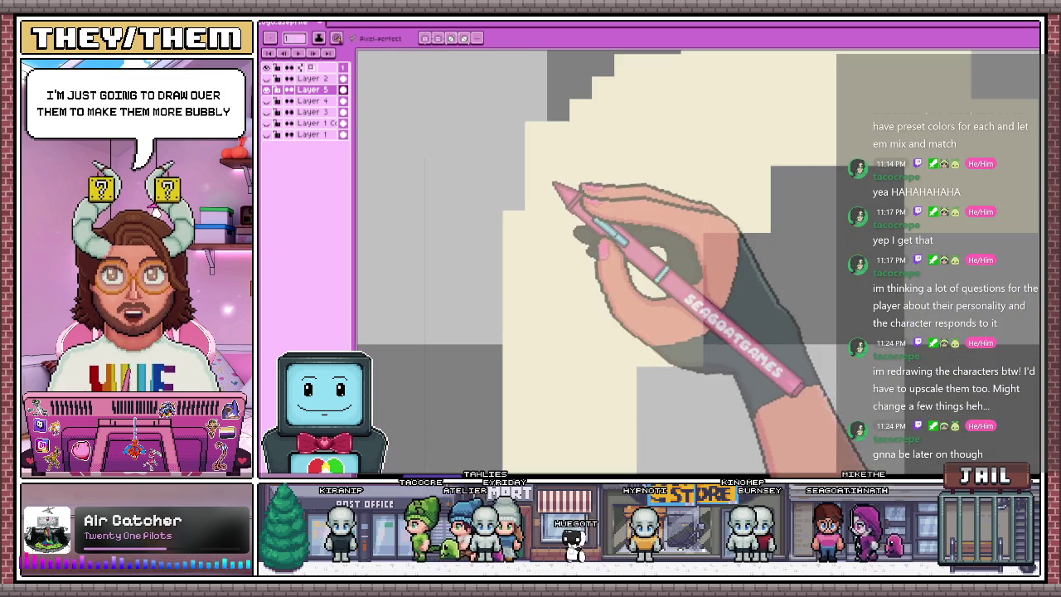
pyautogui.scroll(-3, 581, 109)
pyautogui.scroll(1, 539, 182)
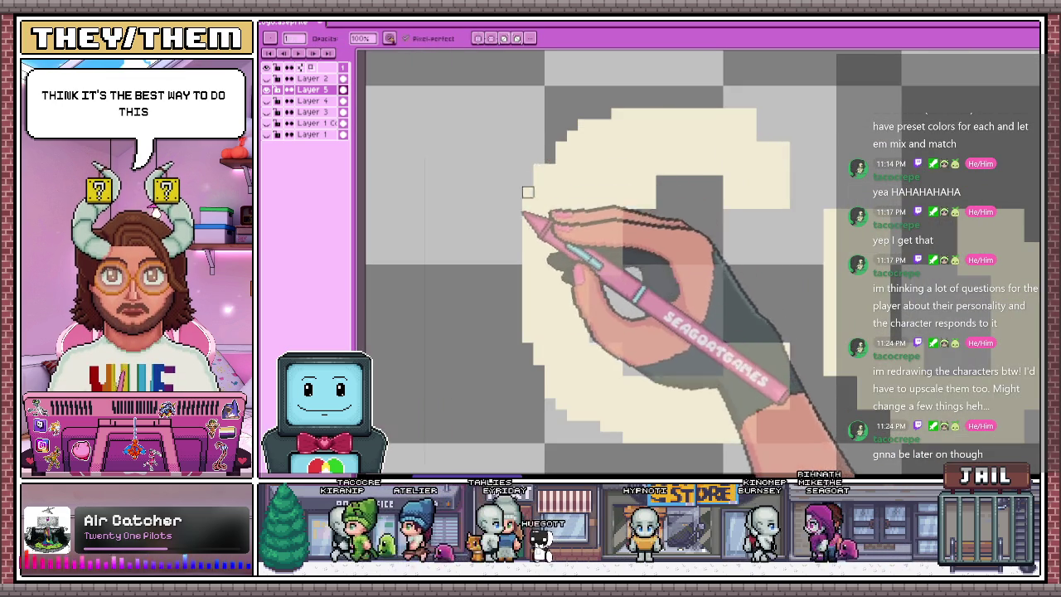
pyautogui.press('e')
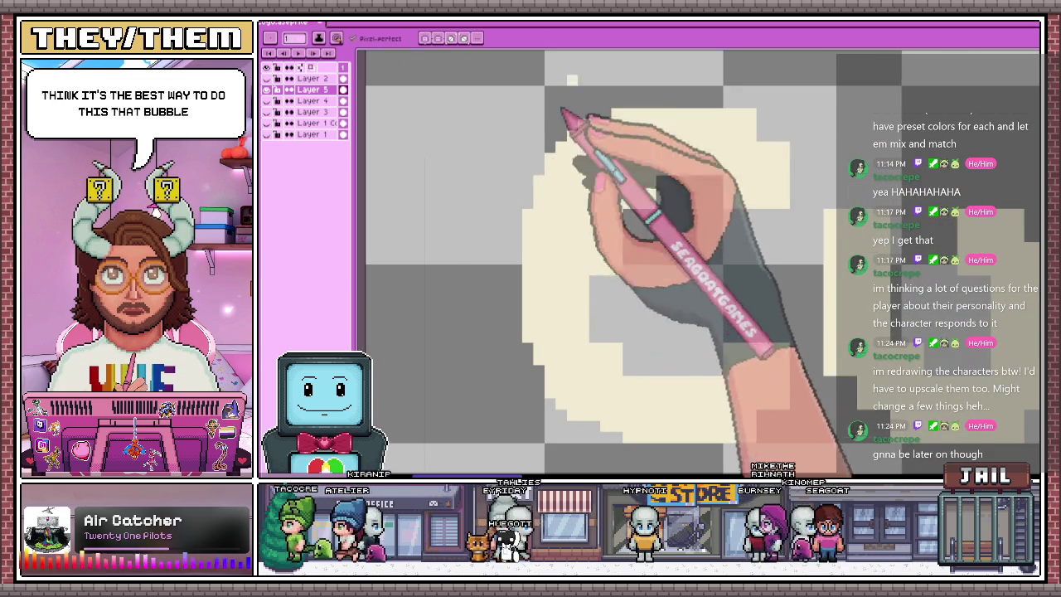
pyautogui.scroll(-3, 557, 145)
pyautogui.scroll(2, 593, 179)
pyautogui.scroll(1, 601, 232)
pyautogui.press('b')
pyautogui.scroll(-2, 621, 228)
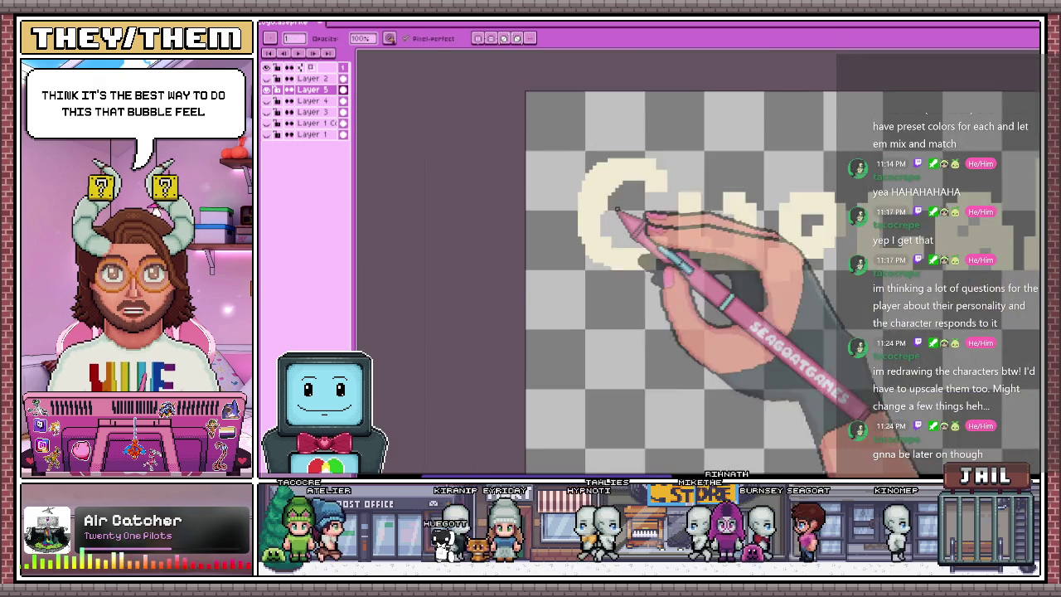
pyautogui.scroll(3, 606, 211)
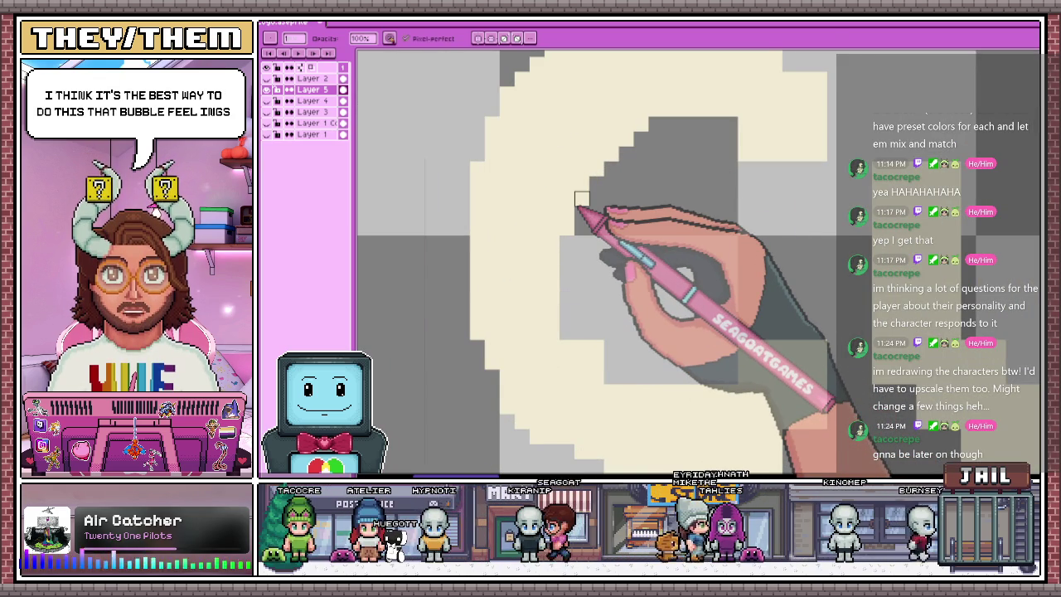
# Round off the C's staircase edges with further erase-and-redraw passes
pyautogui.press('e')
pyautogui.scroll(-2, 358, 145)
pyautogui.scroll(2, 497, 178)
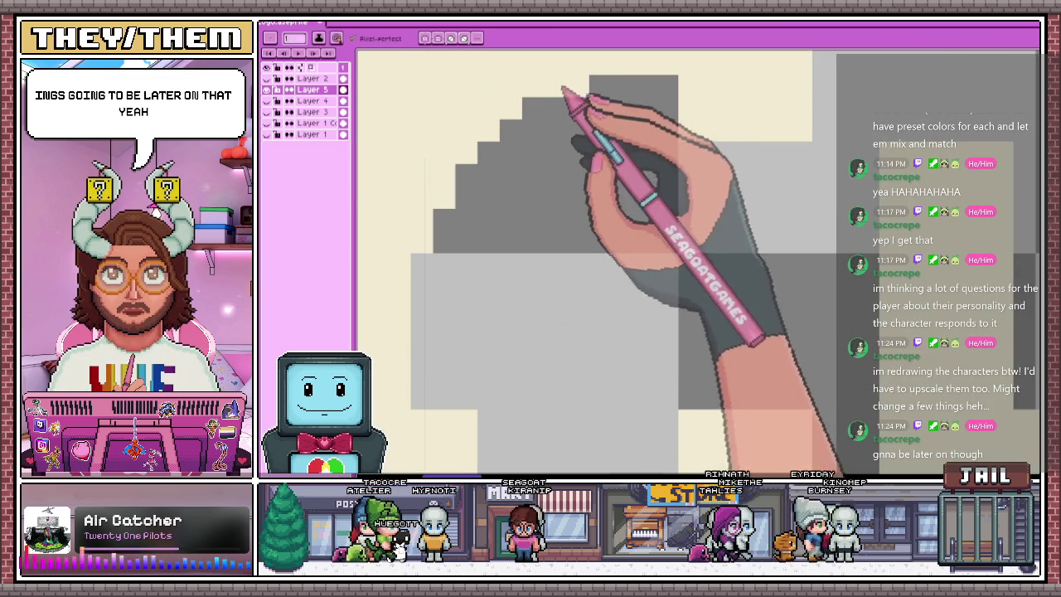
pyautogui.scroll(-2, 564, 89)
pyautogui.press('b')
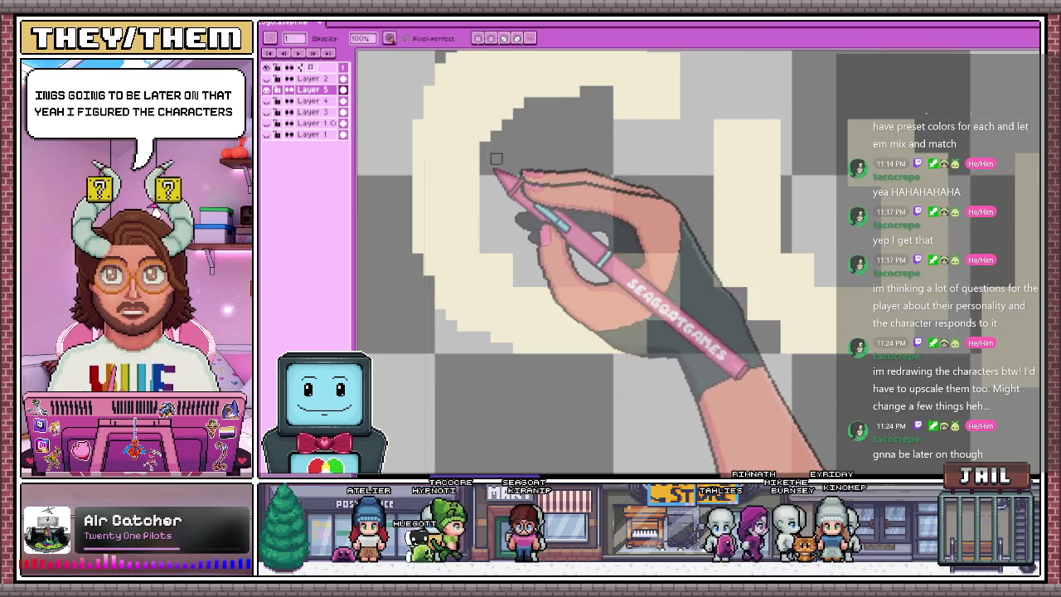
pyautogui.scroll(-2, 502, 153)
pyautogui.scroll(2, 489, 164)
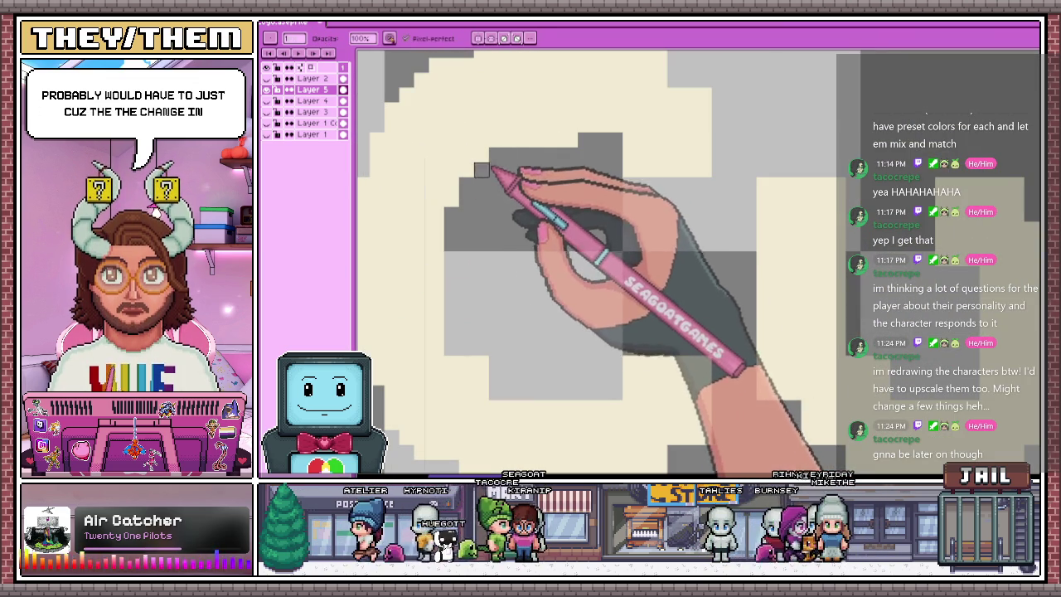
pyautogui.scroll(-2, 635, 166)
pyautogui.scroll(2, 556, 152)
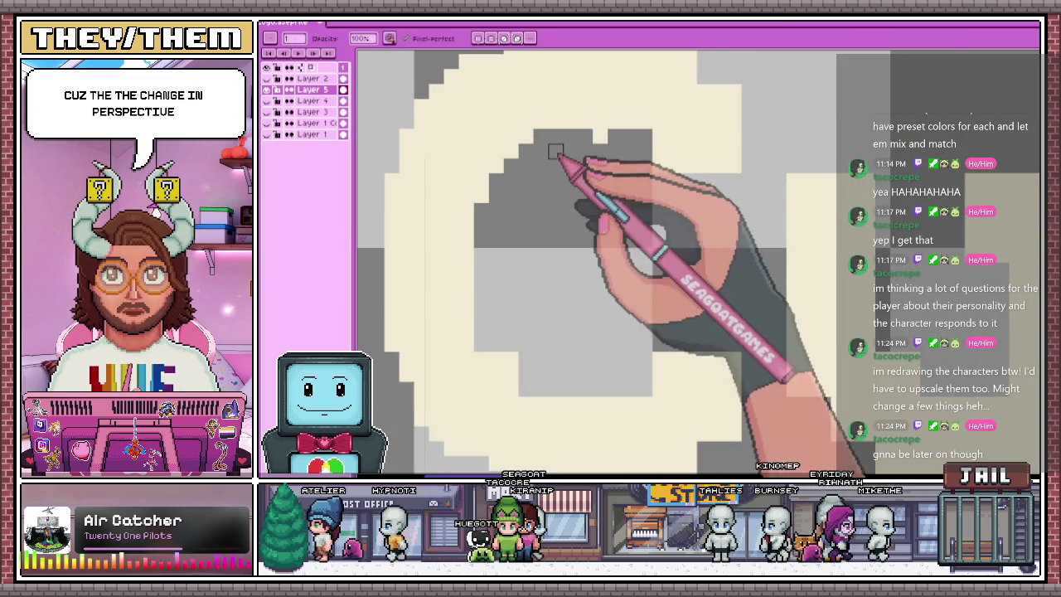
pyautogui.scroll(-2, 555, 152)
pyautogui.scroll(2, 483, 214)
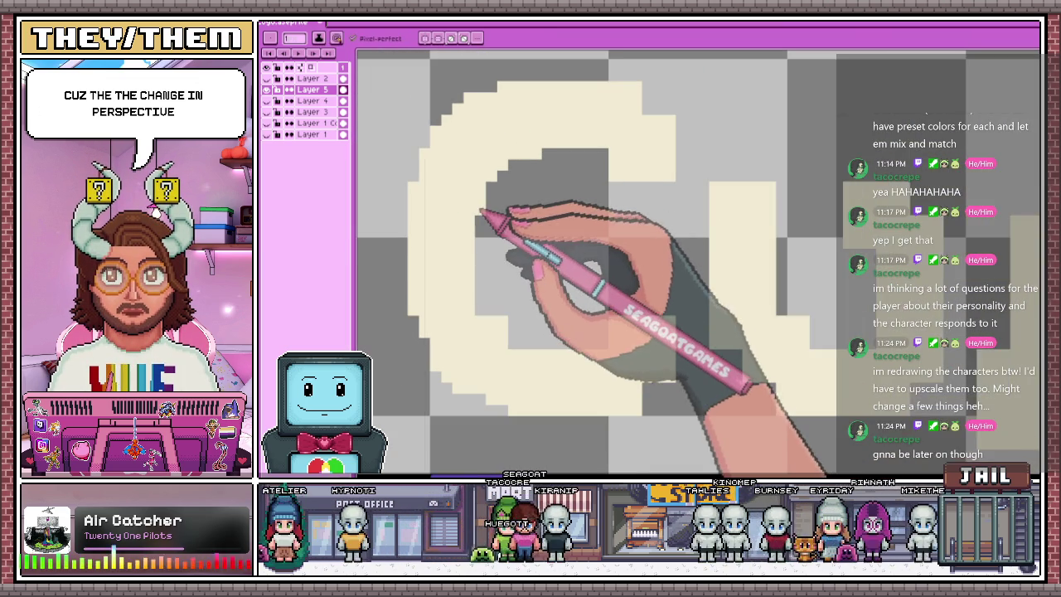
pyautogui.scroll(-2, 516, 191)
pyautogui.scroll(2, 517, 203)
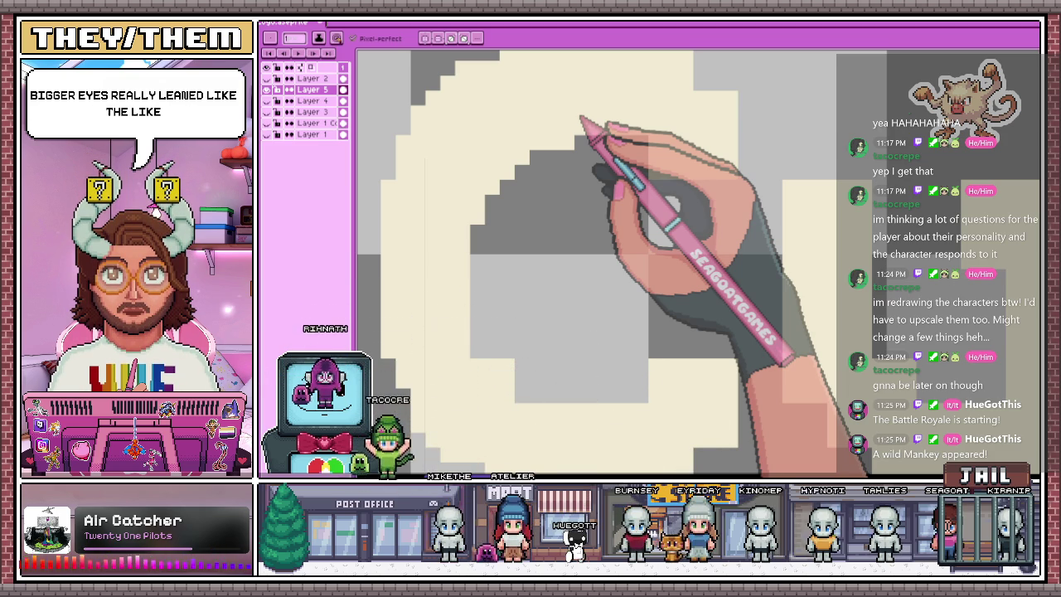
# Reshape the inner curve of the cream C and add a pixel to round its edge
pyautogui.moveTo(630, 153); pyautogui.dragTo(551, 173)
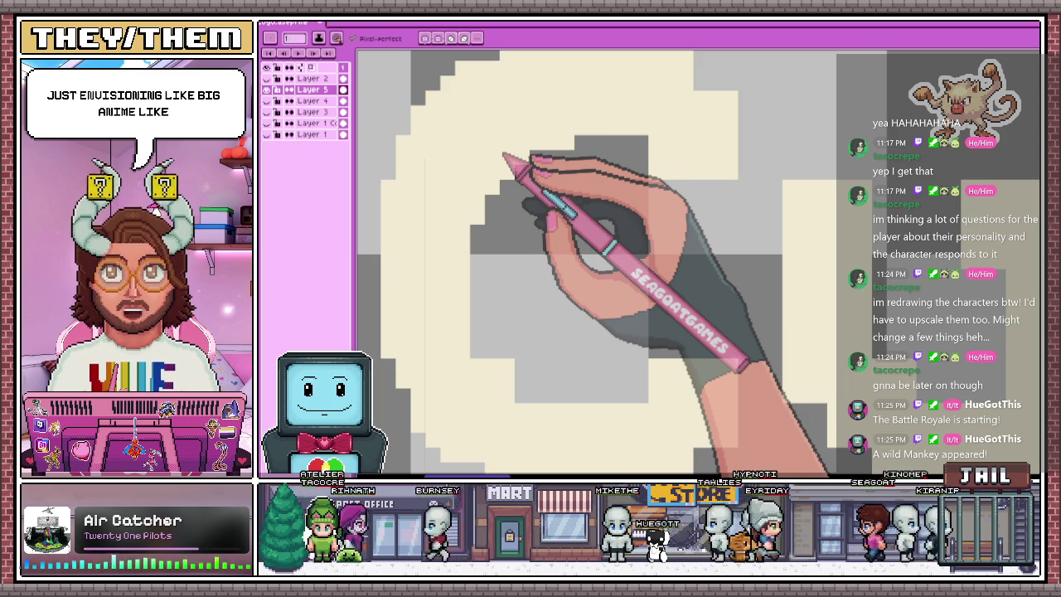
pyautogui.scroll(-1, 655, 382)
pyautogui.scroll(-2, 655, 381)
pyautogui.scroll(2, 655, 381)
pyautogui.scroll(1, 657, 424)
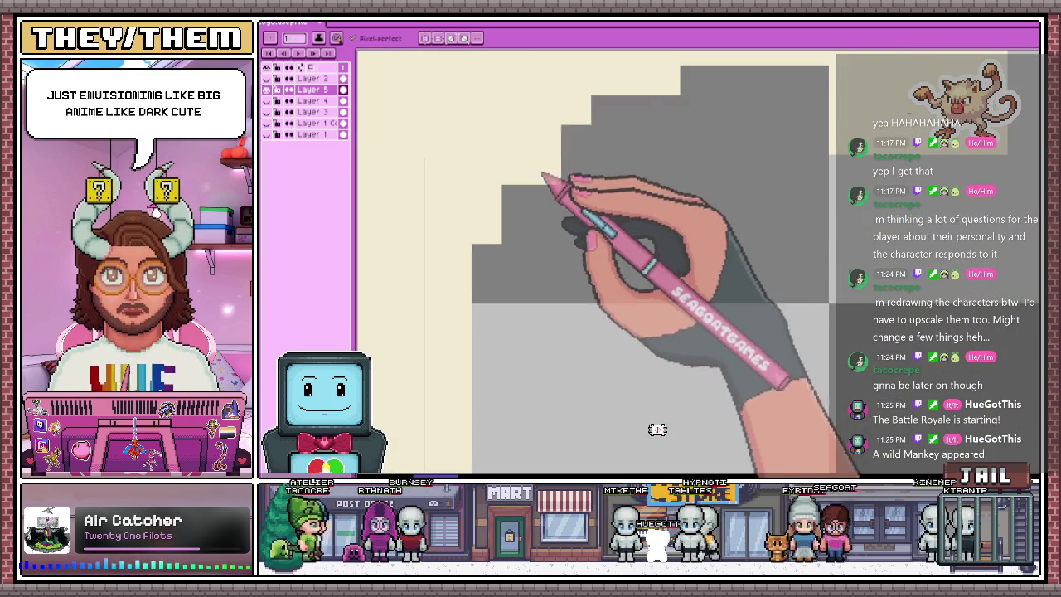
pyautogui.scroll(-1, 497, 186)
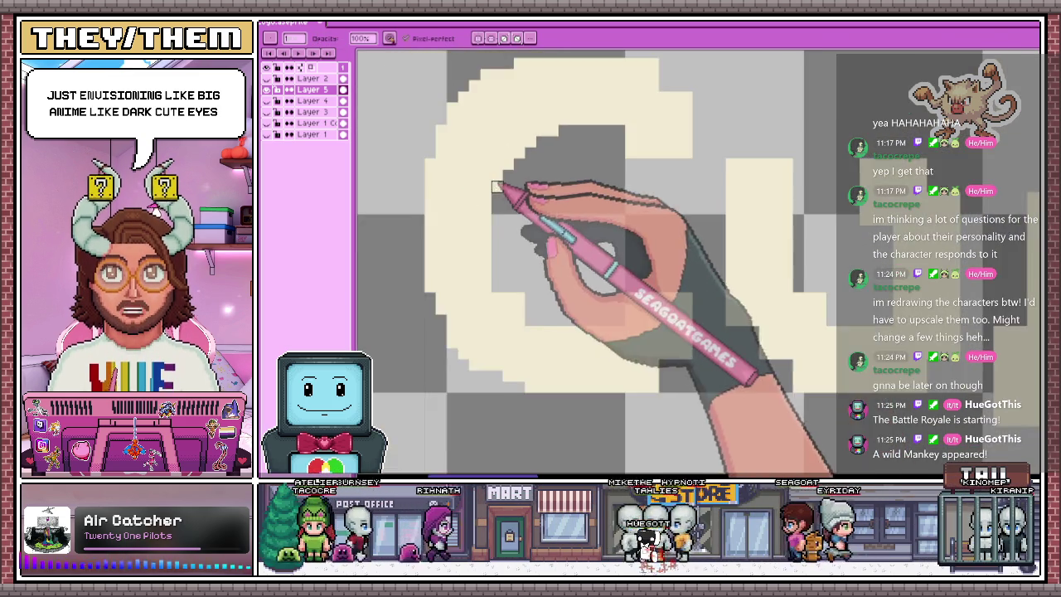
pyautogui.scroll(-1, 498, 186)
pyautogui.scroll(1, 505, 168)
pyautogui.scroll(2, 485, 182)
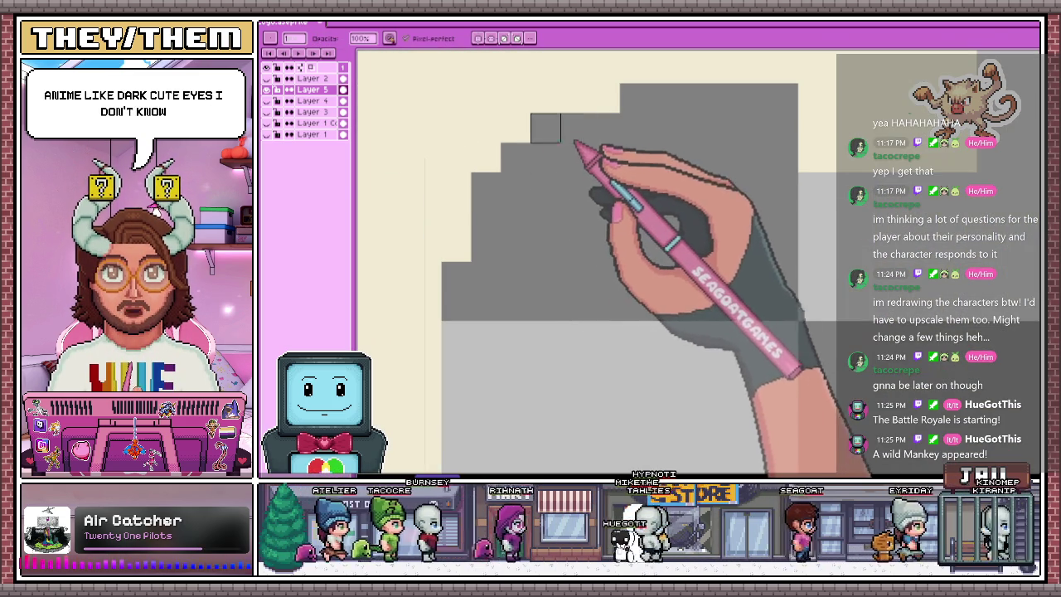
pyautogui.scroll(-1, 576, 132)
pyautogui.scroll(-1, 572, 199)
pyautogui.scroll(1, 604, 211)
pyautogui.scroll(1, 589, 183)
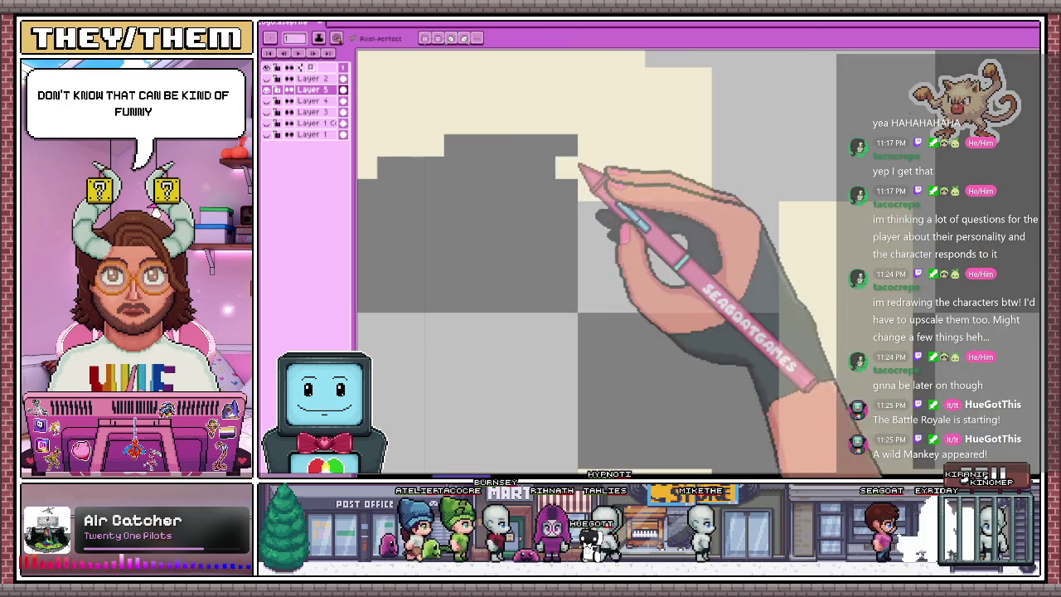
pyautogui.click(544, 146)
# Swap between the cream and old pink lettering, sample the pink C's magenta, then restore the cream letters
pyautogui.scroll(-1, 587, 150)
pyautogui.scroll(1, 627, 194)
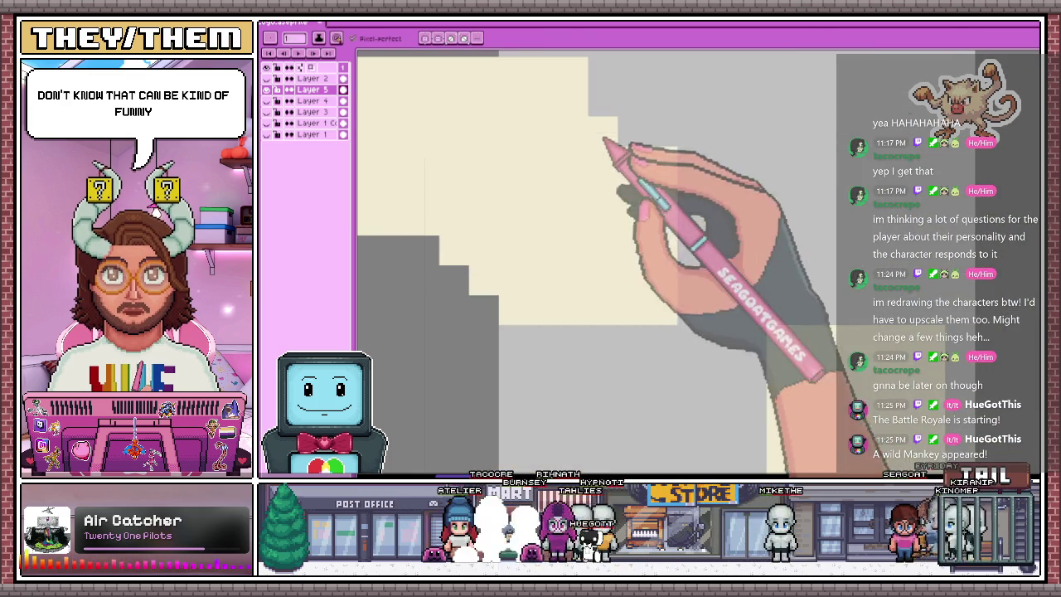
pyautogui.scroll(-1, 592, 110)
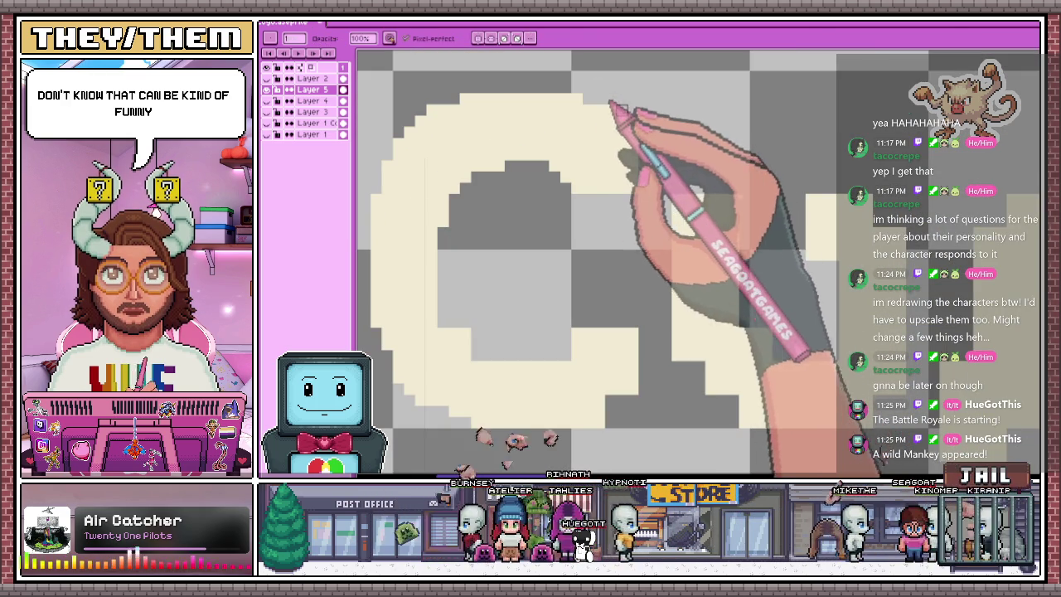
pyautogui.scroll(-1, 622, 155)
pyautogui.scroll(1, 617, 189)
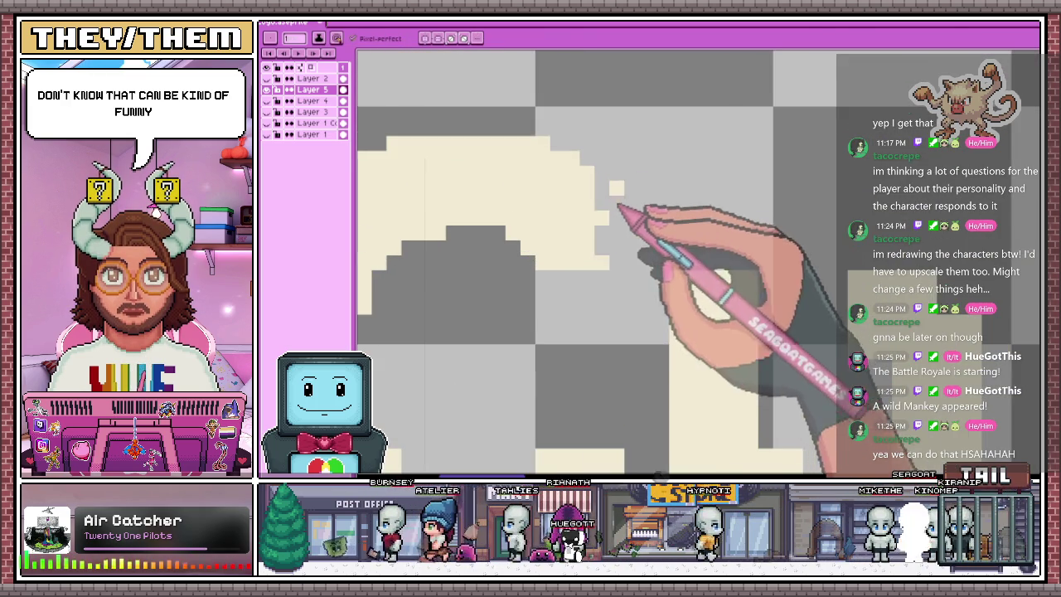
pyautogui.scroll(-1, 597, 249)
pyautogui.scroll(1, 605, 237)
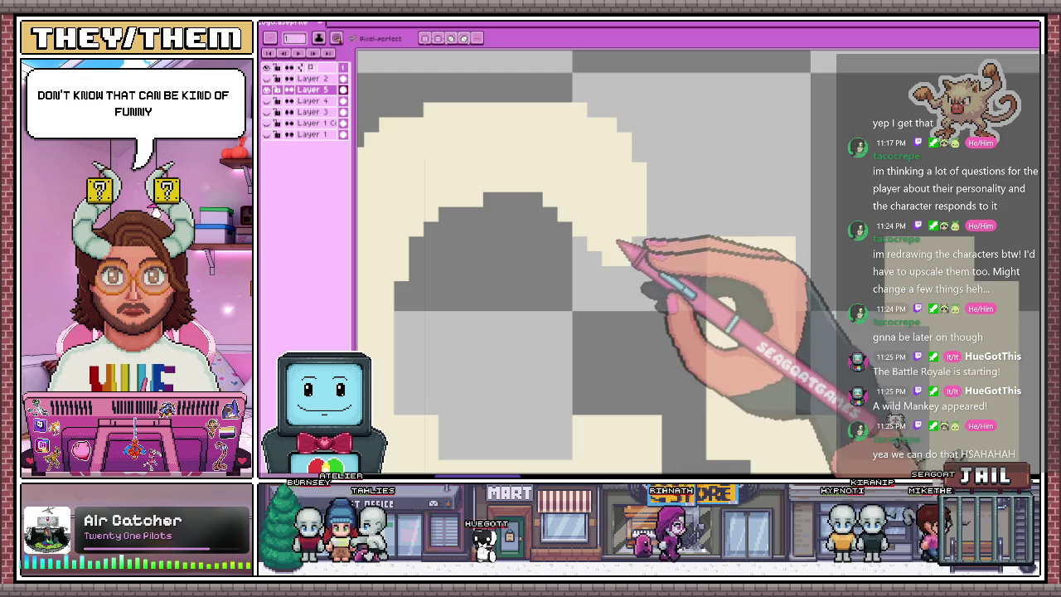
pyautogui.scroll(-1, 618, 243)
pyautogui.scroll(-1, 680, 204)
pyautogui.scroll(1, 670, 244)
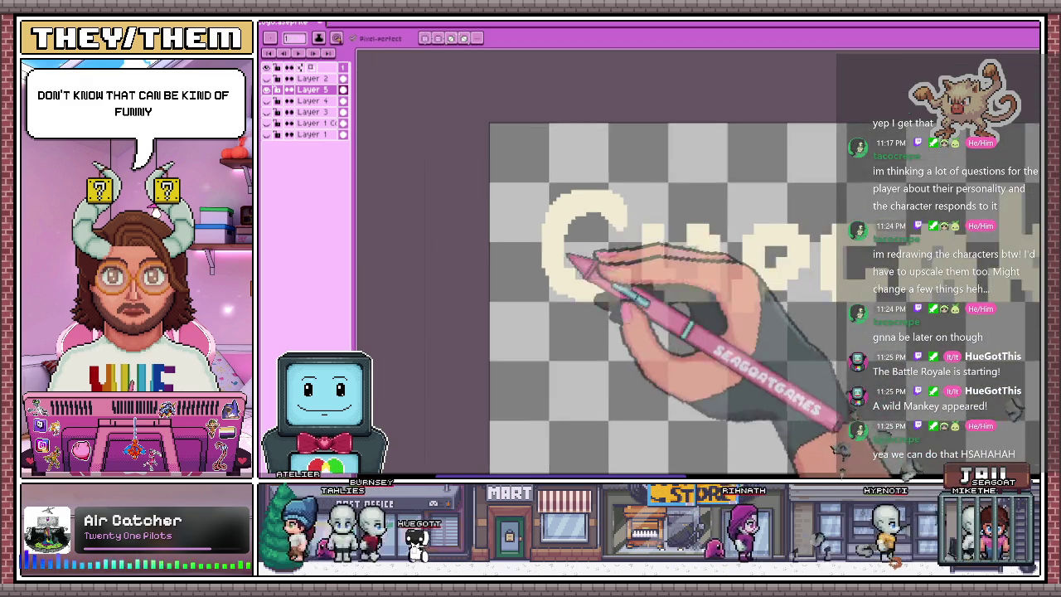
pyautogui.scroll(-1, 572, 261)
pyautogui.scroll(1, 597, 278)
pyautogui.scroll(1, 560, 237)
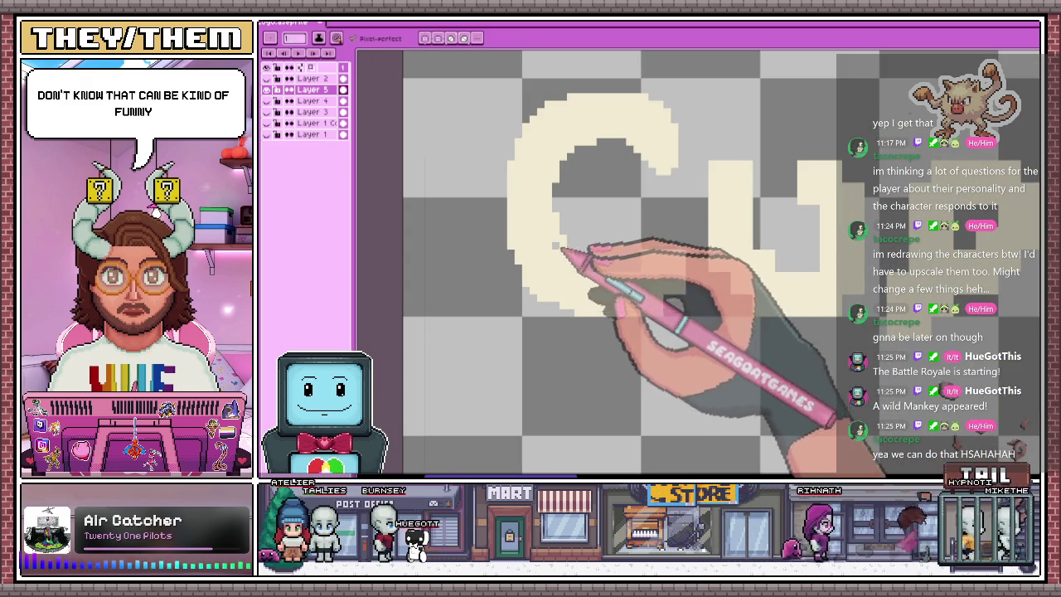
pyautogui.scroll(1, 597, 253)
pyautogui.scroll(1, 531, 261)
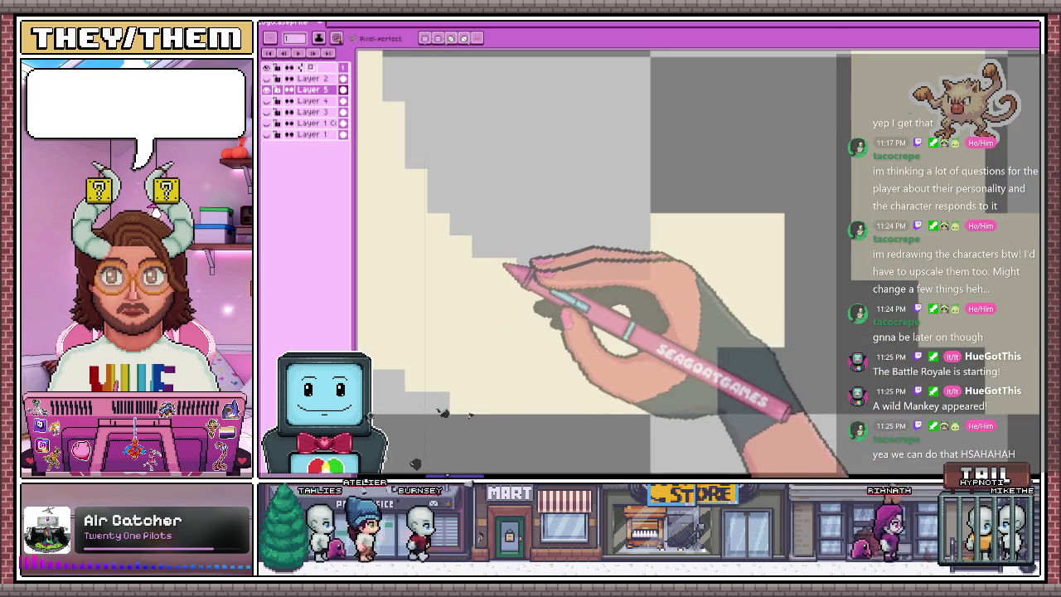
pyautogui.scroll(-2, 647, 273)
pyautogui.scroll(-1, 709, 357)
pyautogui.scroll(2, 705, 374)
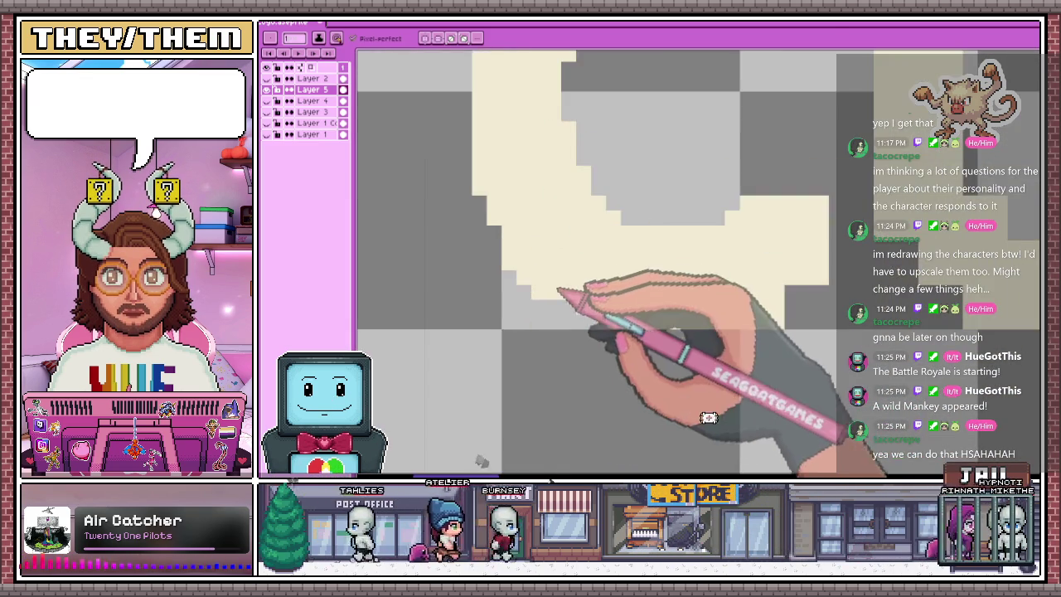
pyautogui.scroll(-2, 706, 417)
pyautogui.scroll(2, 647, 286)
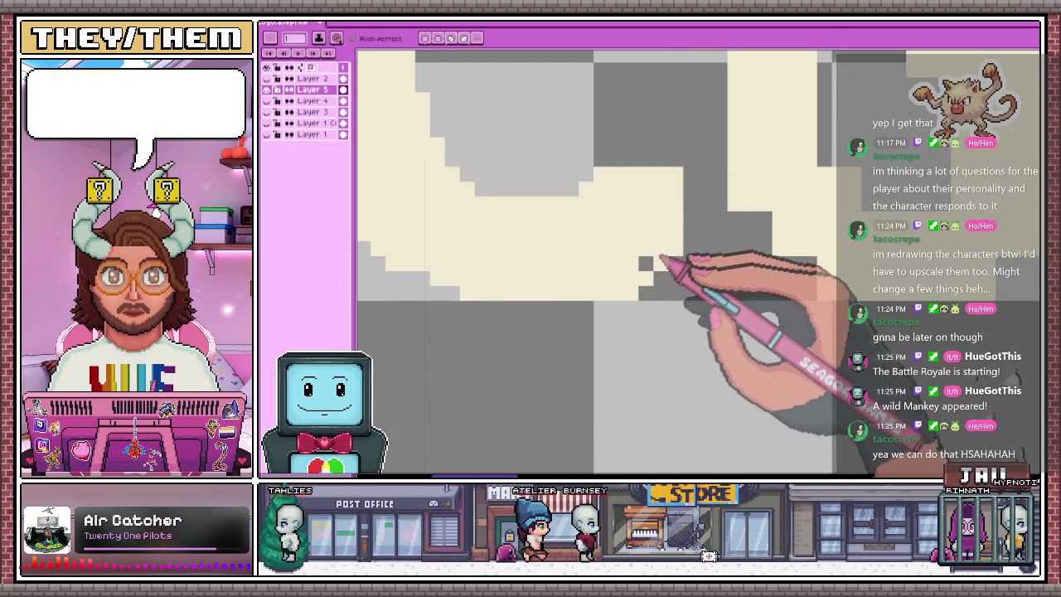
pyautogui.scroll(-2, 661, 249)
pyautogui.scroll(2, 651, 207)
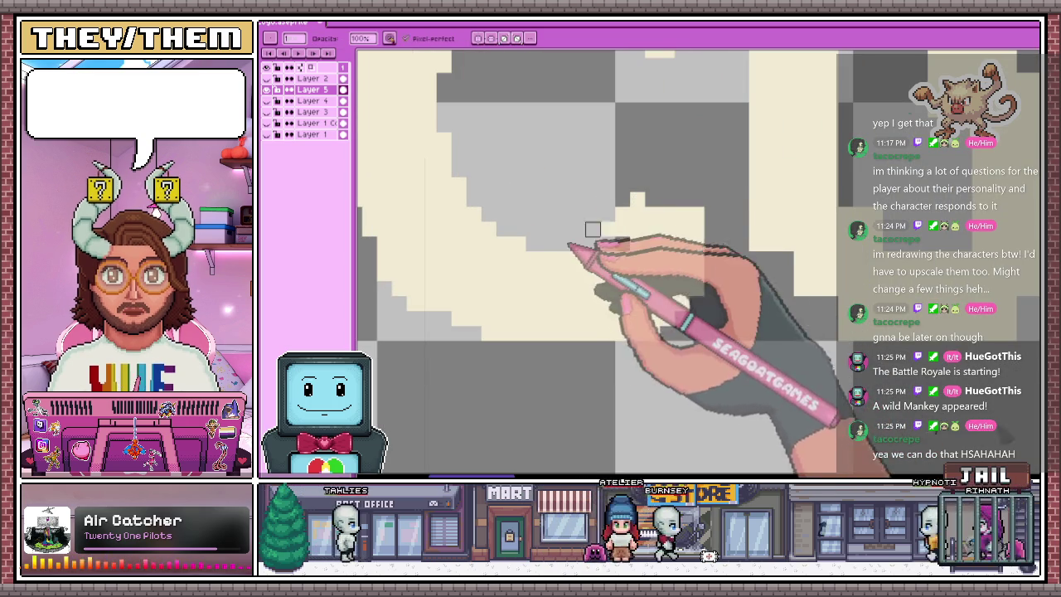
pyautogui.scroll(-2, 630, 207)
pyautogui.scroll(2, 587, 243)
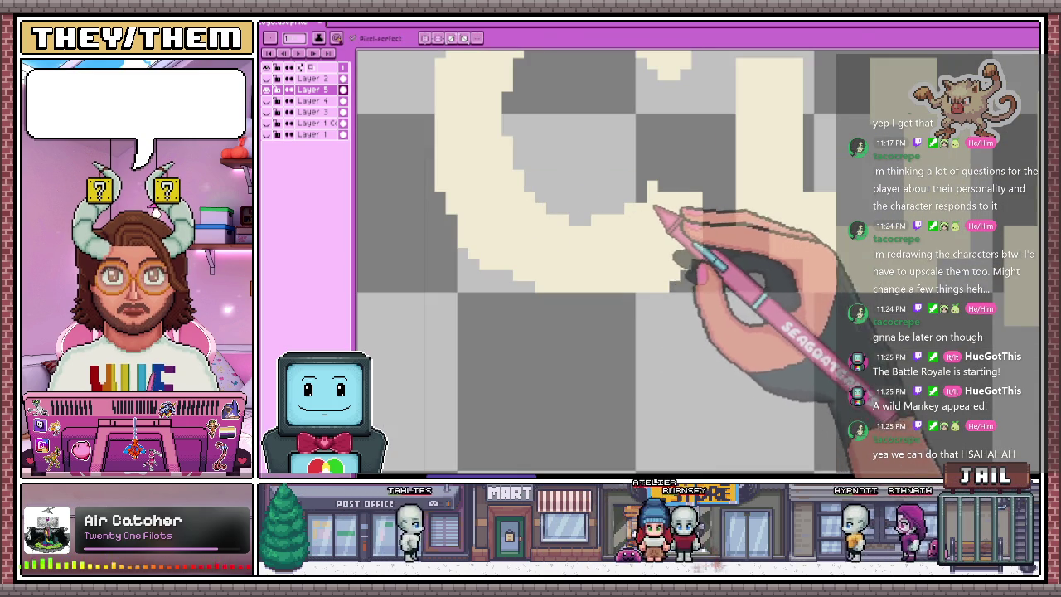
pyautogui.scroll(-2, 634, 211)
pyautogui.scroll(2, 622, 224)
pyautogui.scroll(-2, 626, 257)
pyautogui.scroll(2, 616, 232)
pyautogui.scroll(1, 618, 244)
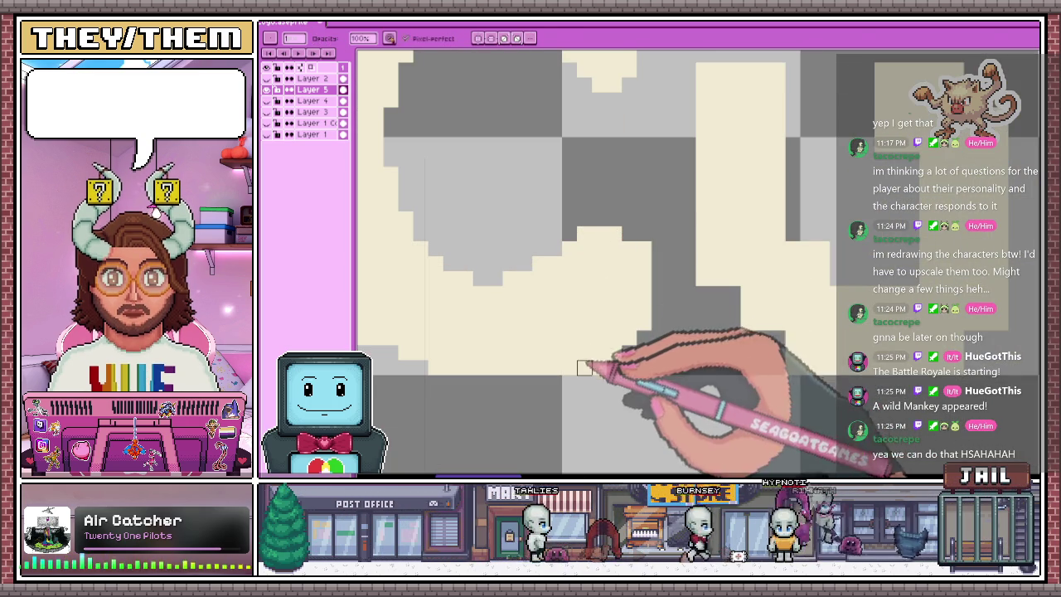
pyautogui.scroll(-2, 658, 282)
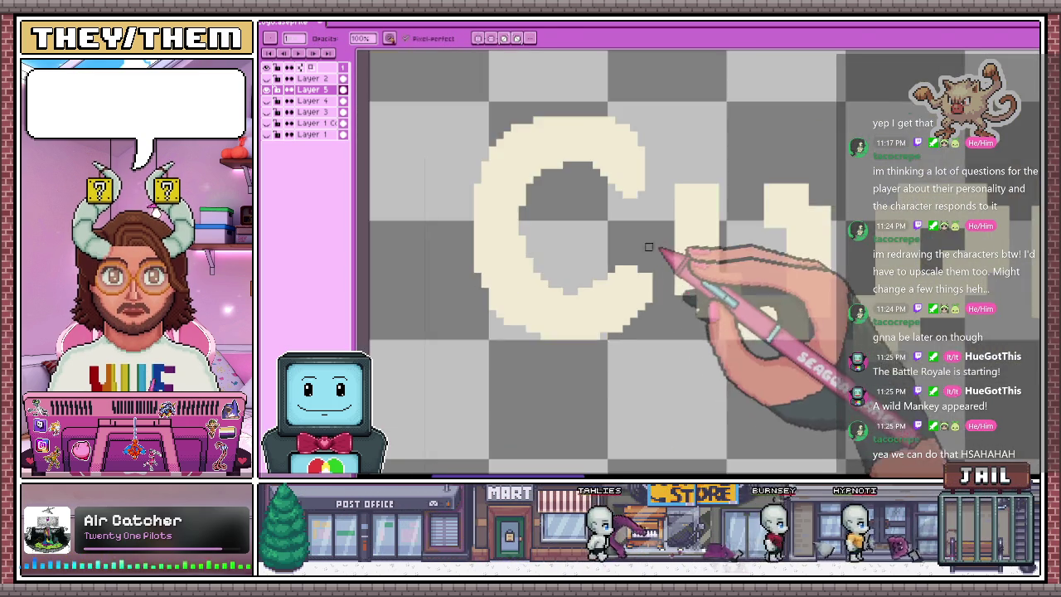
pyautogui.scroll(2, 651, 257)
pyautogui.scroll(-2, 630, 340)
pyautogui.scroll(-2, 655, 315)
pyautogui.scroll(-2, 630, 328)
pyautogui.scroll(1, 617, 320)
pyautogui.scroll(2, 614, 307)
pyautogui.scroll(2, 581, 273)
pyautogui.scroll(1, 589, 253)
pyautogui.scroll(1, 605, 261)
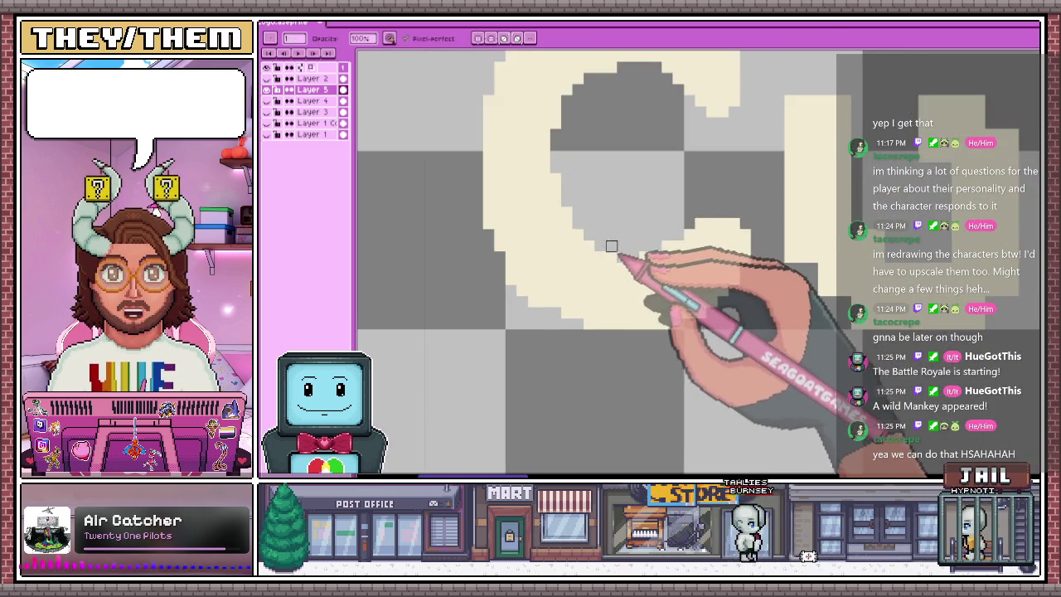
pyautogui.scroll(-2, 609, 253)
pyautogui.scroll(2, 580, 240)
pyautogui.scroll(-2, 543, 261)
pyautogui.scroll(3, 547, 248)
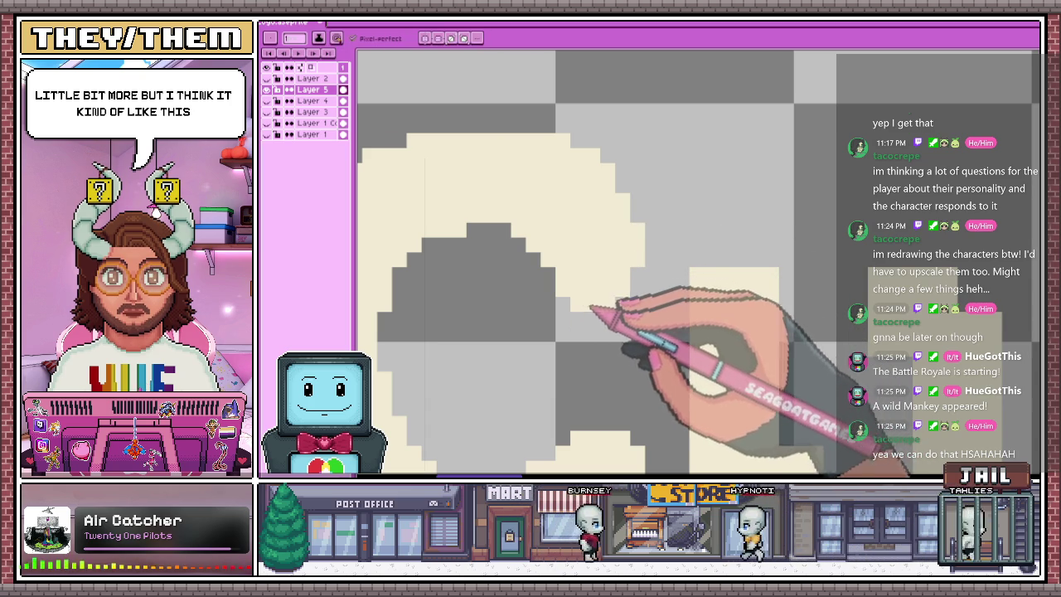
pyautogui.scroll(-2, 624, 305)
pyautogui.scroll(-2, 644, 224)
pyautogui.scroll(-2, 622, 293)
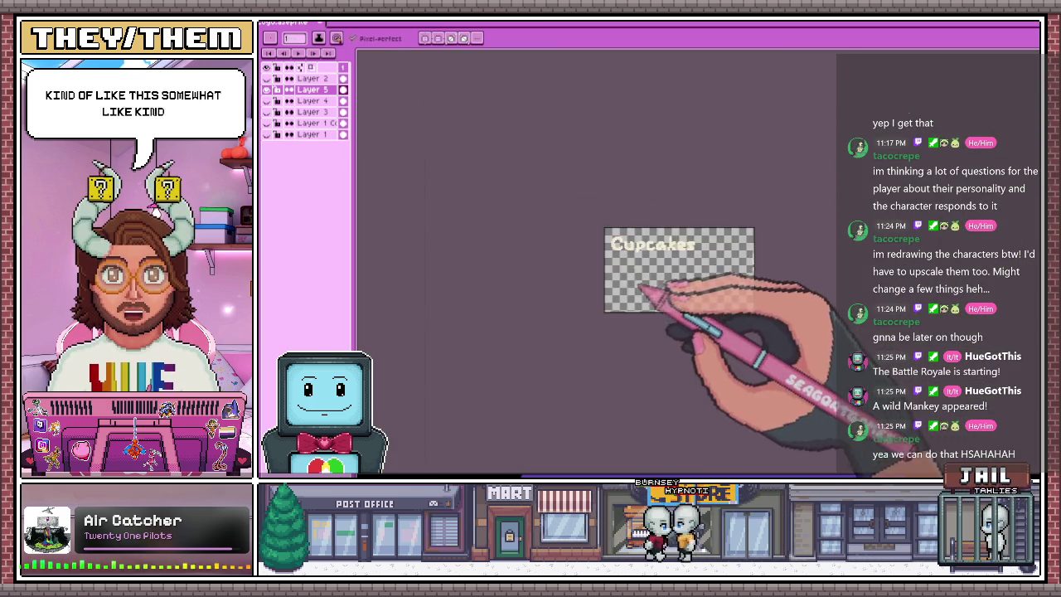
pyautogui.scroll(1, 615, 282)
pyautogui.scroll(1, 630, 241)
pyautogui.scroll(1, 613, 248)
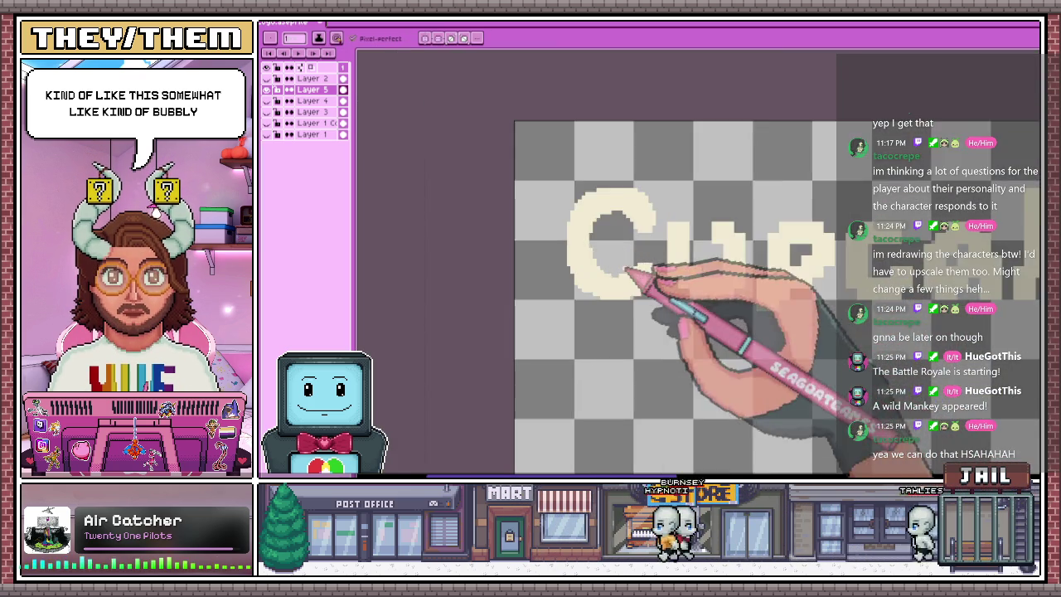
pyautogui.scroll(1, 574, 232)
pyautogui.scroll(2, 574, 232)
pyautogui.scroll(1, 549, 284)
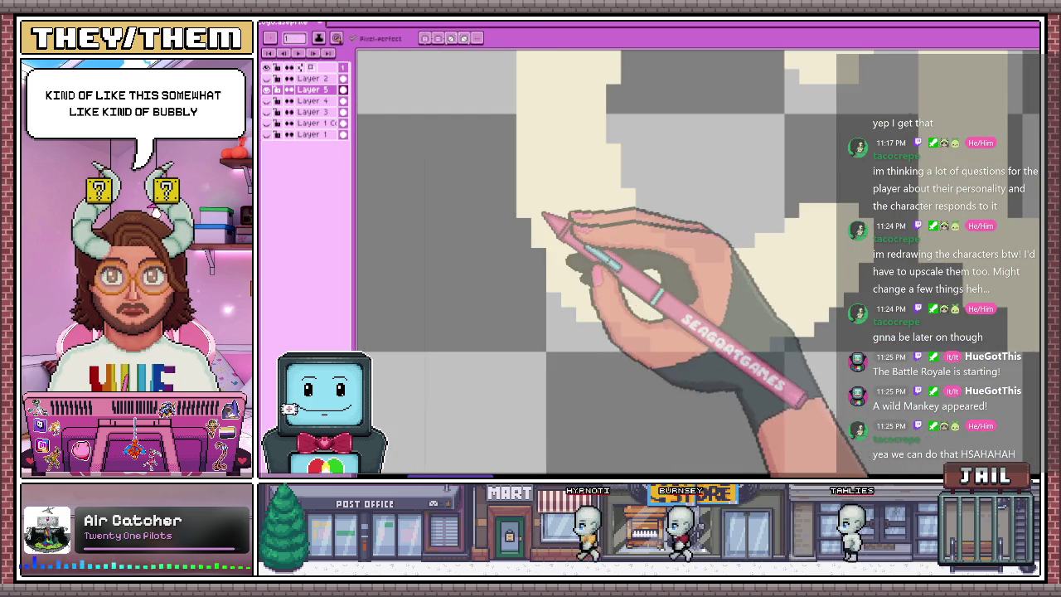
pyautogui.scroll(-2, 543, 259)
pyautogui.scroll(2, 592, 303)
pyautogui.scroll(-2, 604, 285)
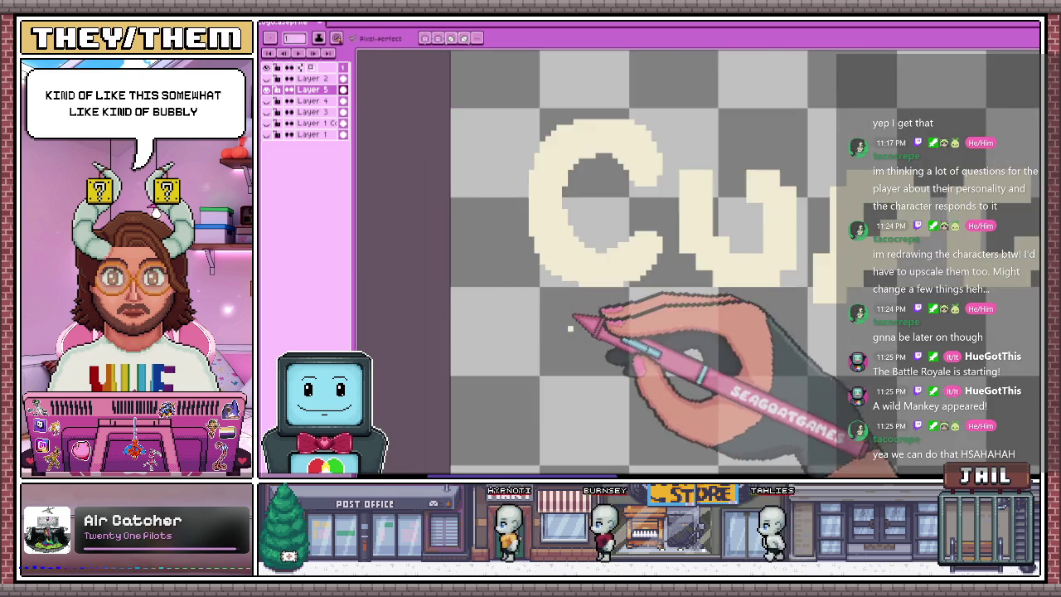
pyautogui.scroll(-2, 600, 315)
pyautogui.scroll(2, 585, 336)
pyautogui.scroll(2, 580, 265)
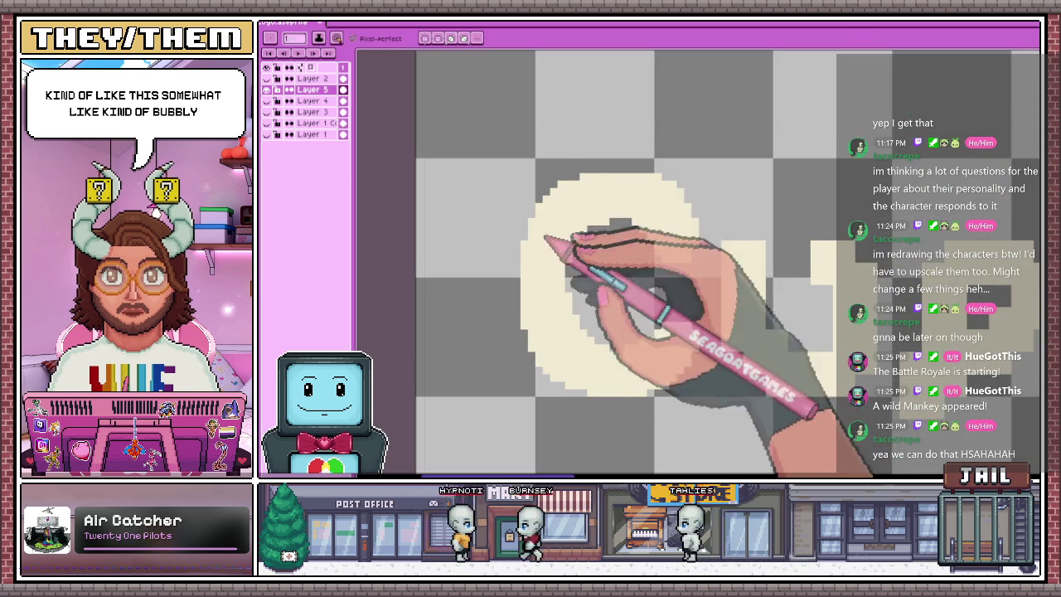
pyautogui.scroll(-1, 557, 183)
pyautogui.scroll(-1, 560, 241)
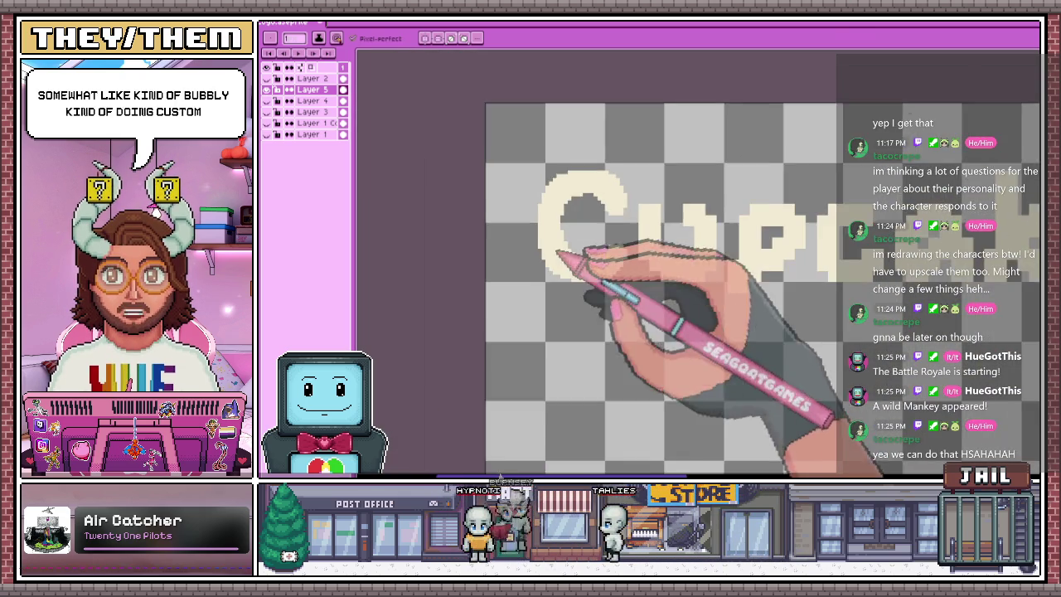
pyautogui.scroll(-1, 563, 294)
pyautogui.scroll(1, 593, 290)
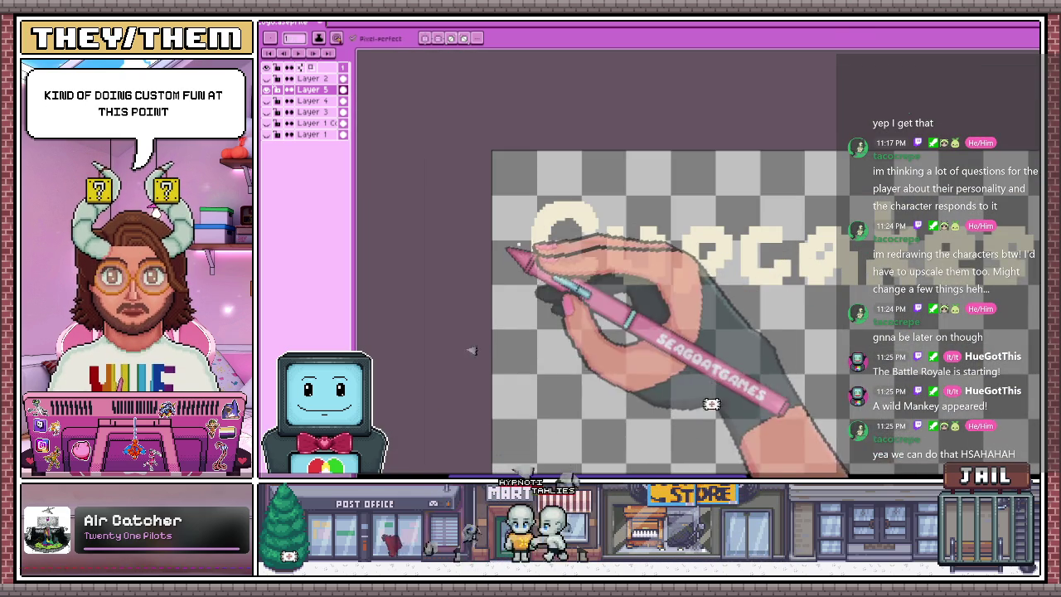
pyautogui.scroll(1, 531, 247)
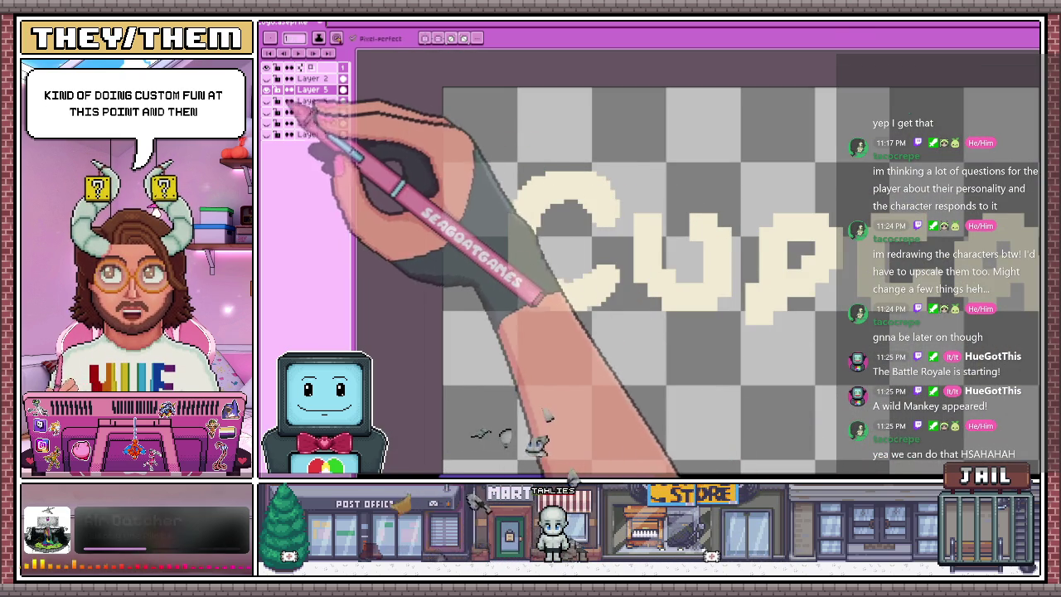
pyautogui.hotkey('ctrl', 'z')
pyautogui.hotkey('ctrl', 'y')
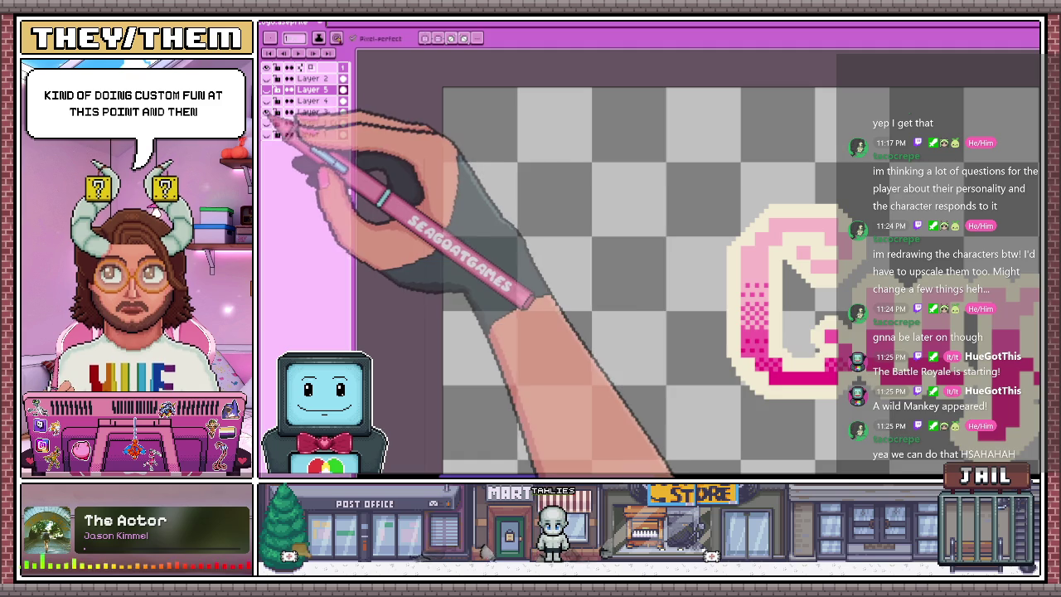
pyautogui.press('alt')
pyautogui.scroll(-2, 365, 125)
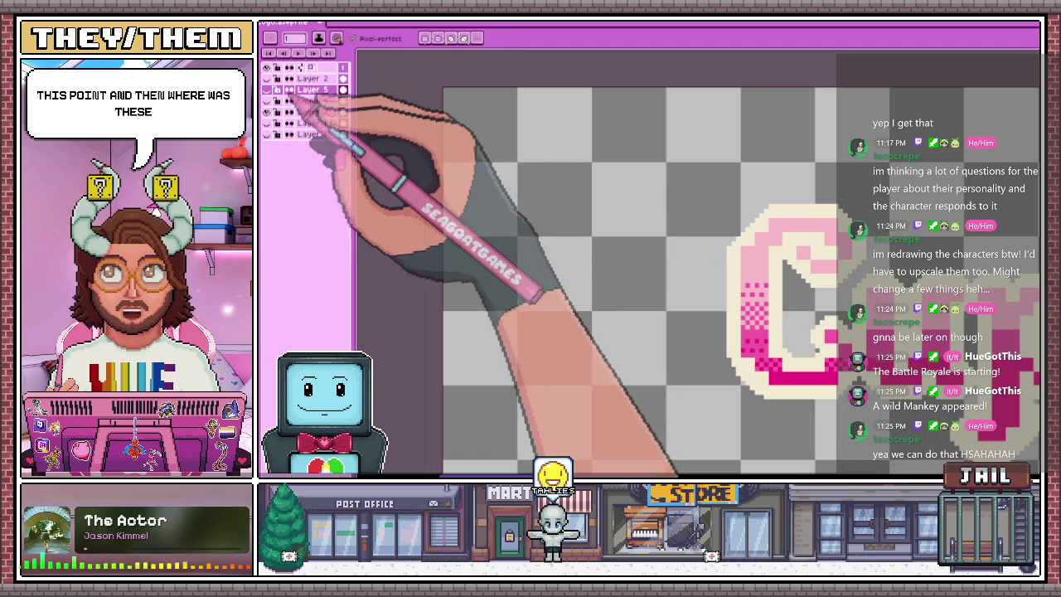
pyautogui.click(343, 79)
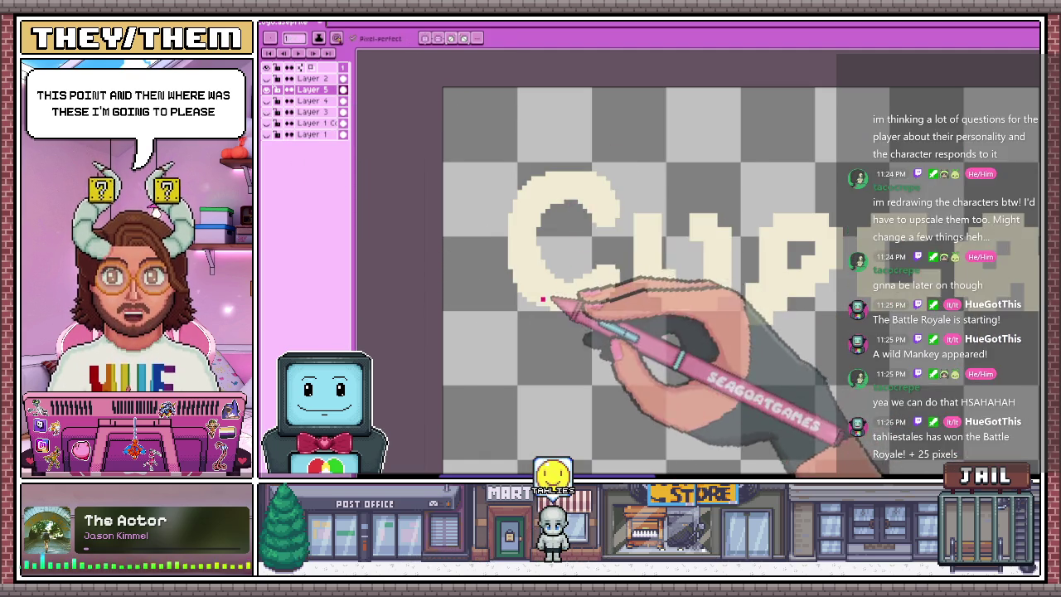
pyautogui.scroll(2, 531, 228)
pyautogui.scroll(1, 512, 246)
pyautogui.scroll(1, 467, 204)
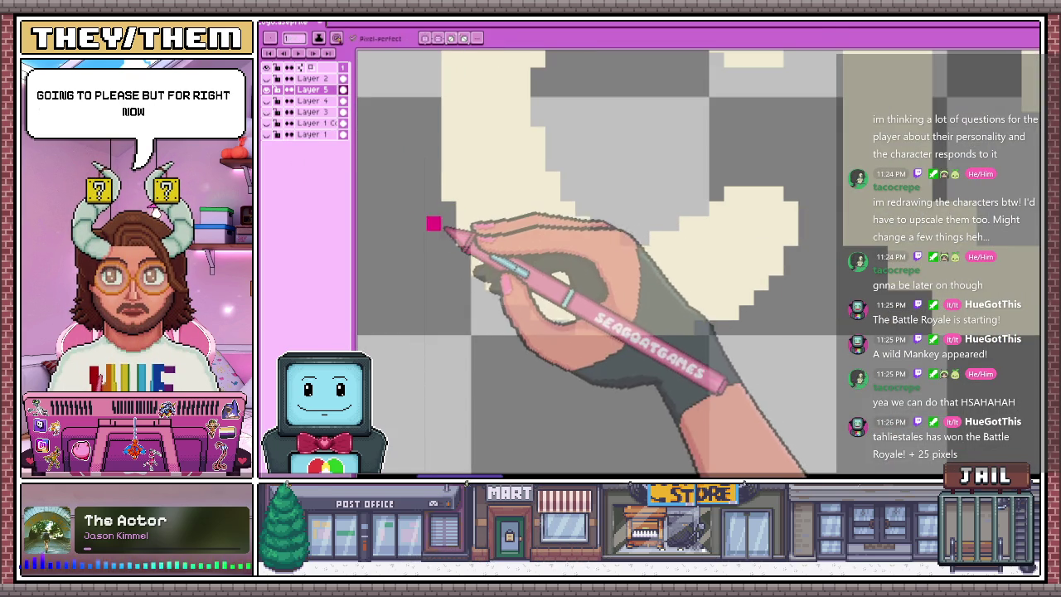
# Draw a magenta band across the lower C and bucket-fill the letters' bottoms with magenta
pyautogui.moveTo(499, 247)
pyautogui.mouseDown()
pyautogui.moveTo(597, 244)
pyautogui.moveTo(621, 256)
pyautogui.moveTo(502, 237)
pyautogui.moveTo(493, 282)
pyautogui.mouseUp()
pyautogui.moveTo(593, 249)
pyautogui.mouseDown()
pyautogui.moveTo(627, 267)
pyautogui.moveTo(581, 248)
pyautogui.mouseUp()
pyautogui.scroll(-2, 580, 248)
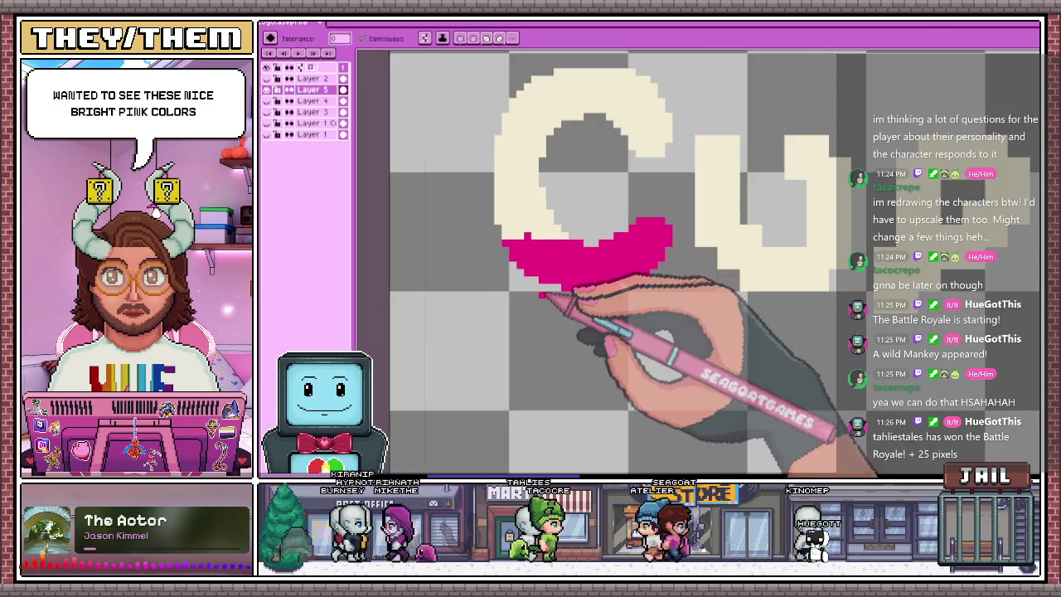
pyautogui.scroll(2, 549, 238)
pyautogui.press('g')
pyautogui.click(519, 245)
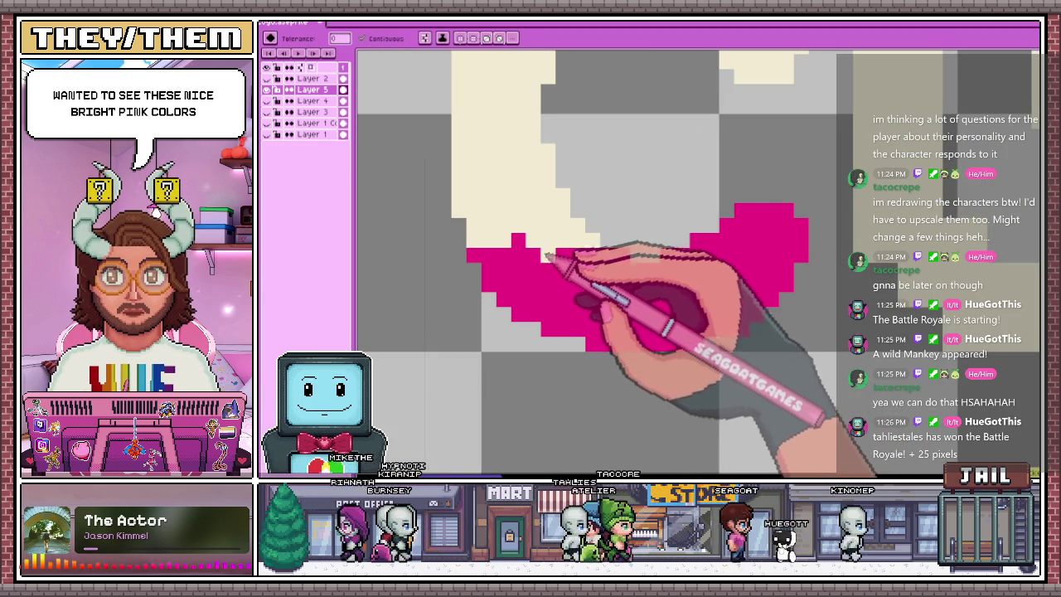
pyautogui.press('b')
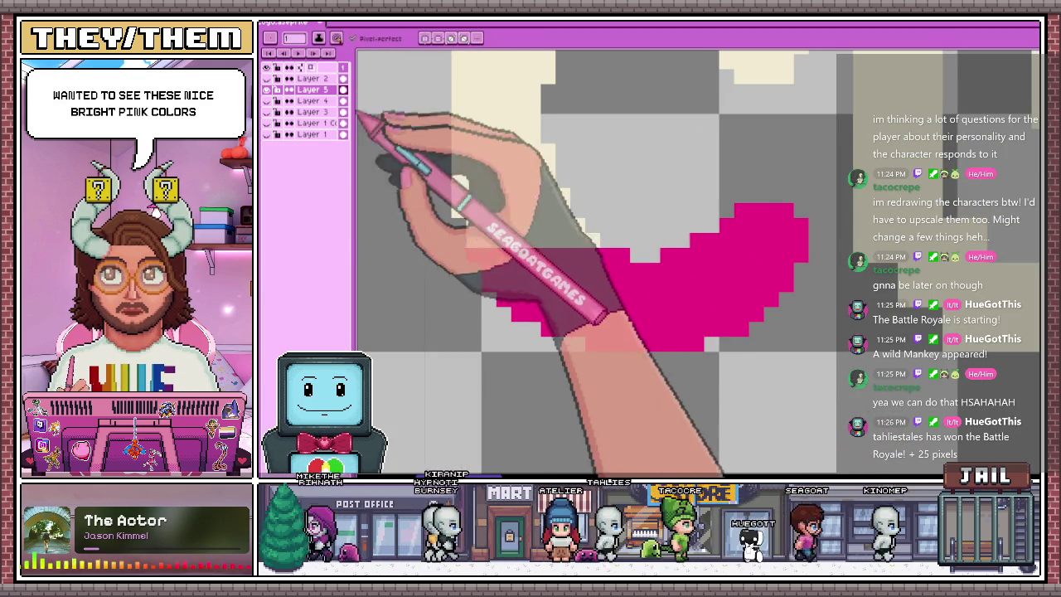
# Sample a pink shade from the reference lettering, then hide the reference and show the cream Cupcakes layer
pyautogui.click(267, 112)
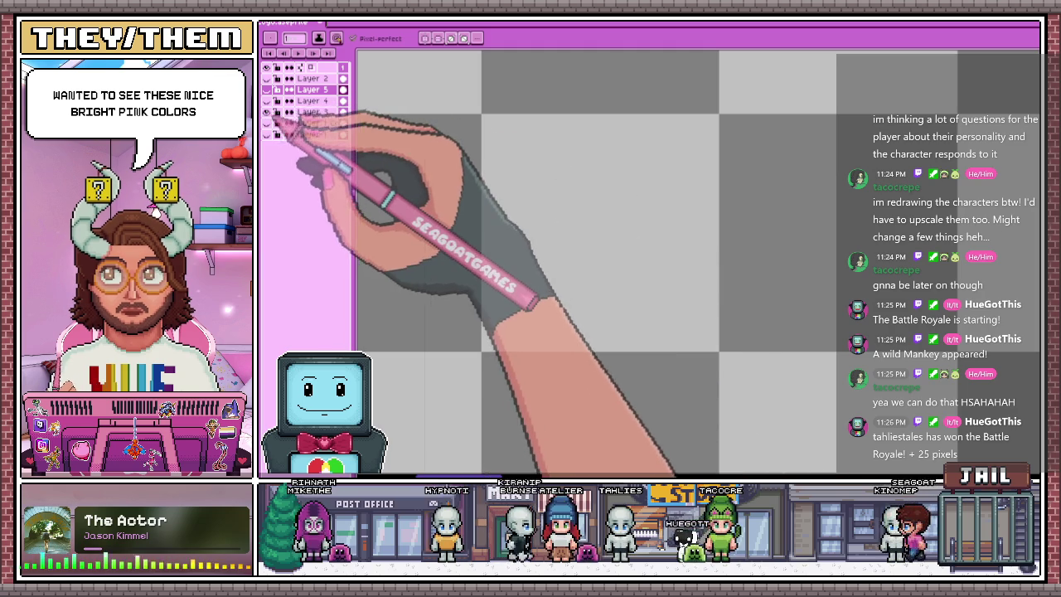
pyautogui.scroll(-1, 365, 149)
pyautogui.scroll(-1, 576, 233)
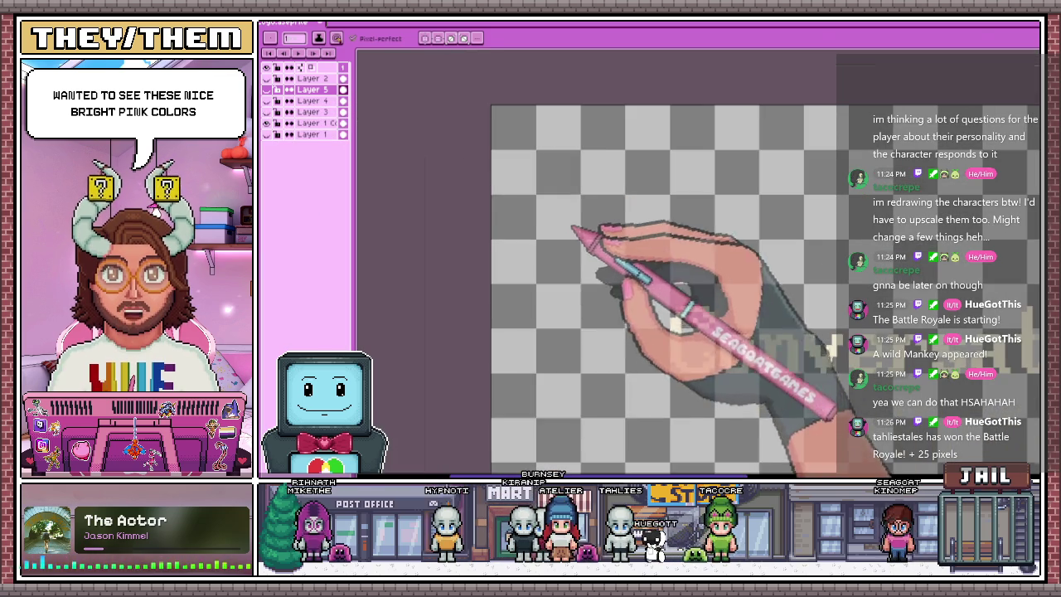
pyautogui.click(267, 123)
pyautogui.click(267, 112)
pyautogui.scroll(2, 672, 290)
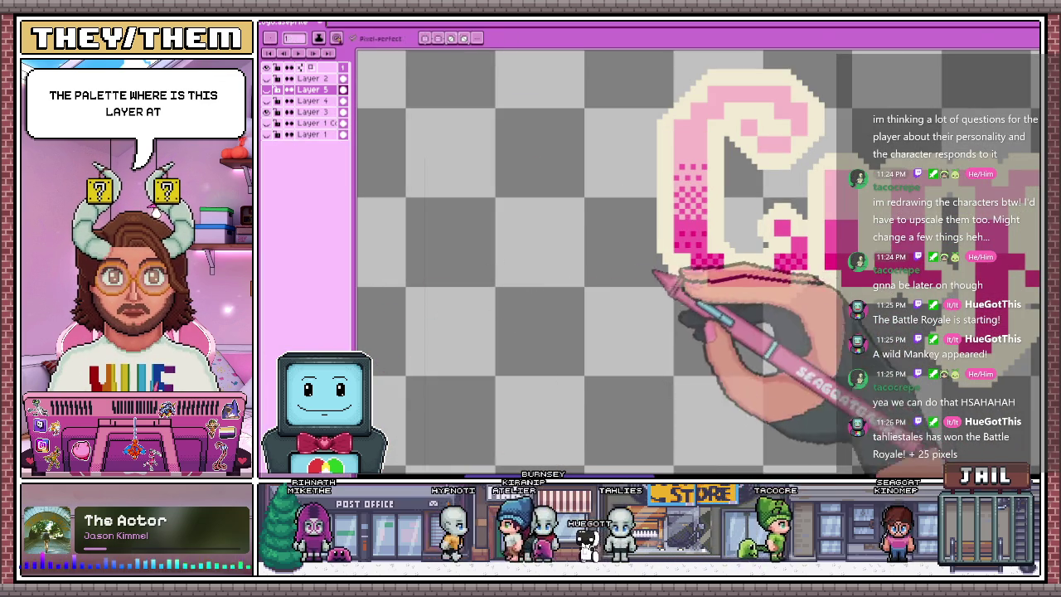
pyautogui.press('i')
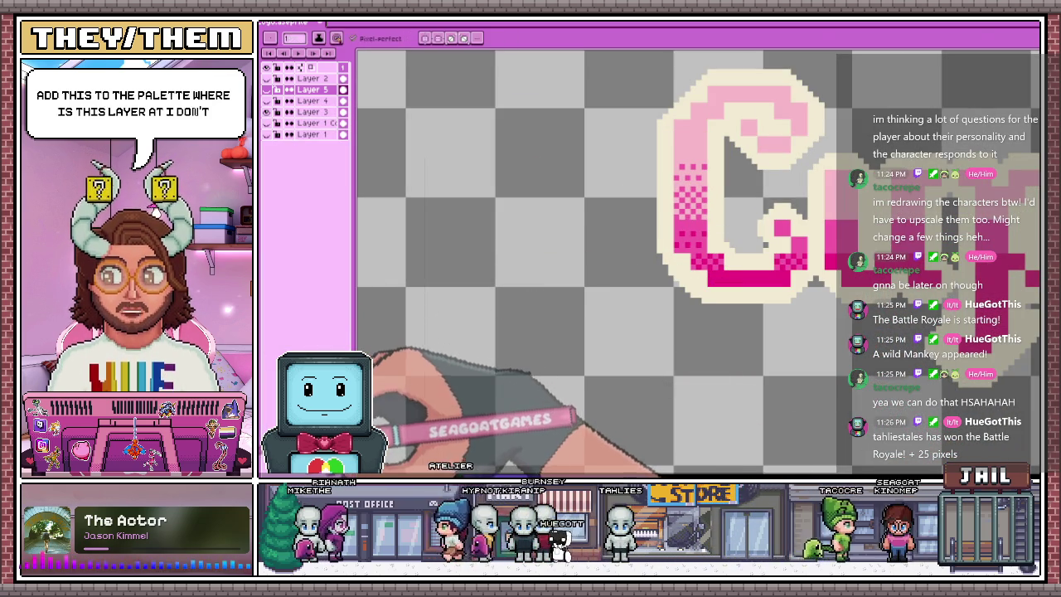
pyautogui.scroll(2, 684, 220)
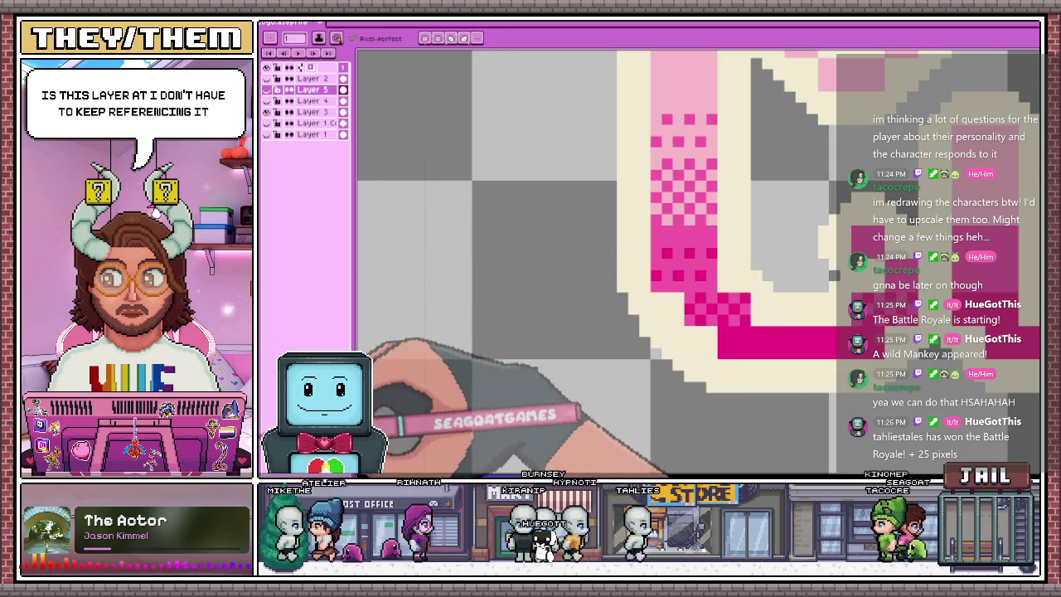
pyautogui.press('i')
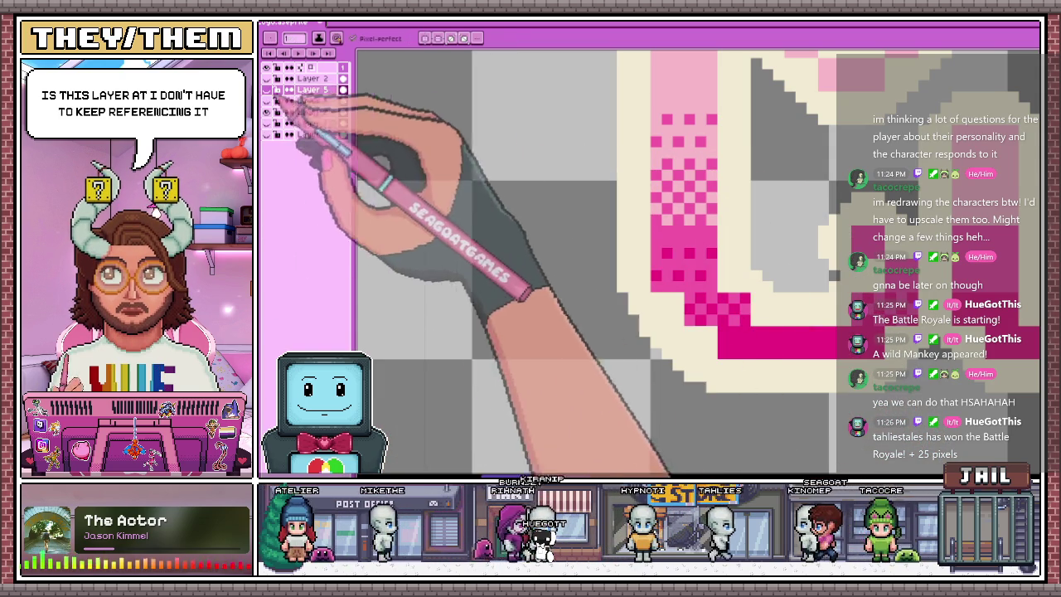
pyautogui.press('-')
pyautogui.press('-')
pyautogui.press('+')
pyautogui.press('+')
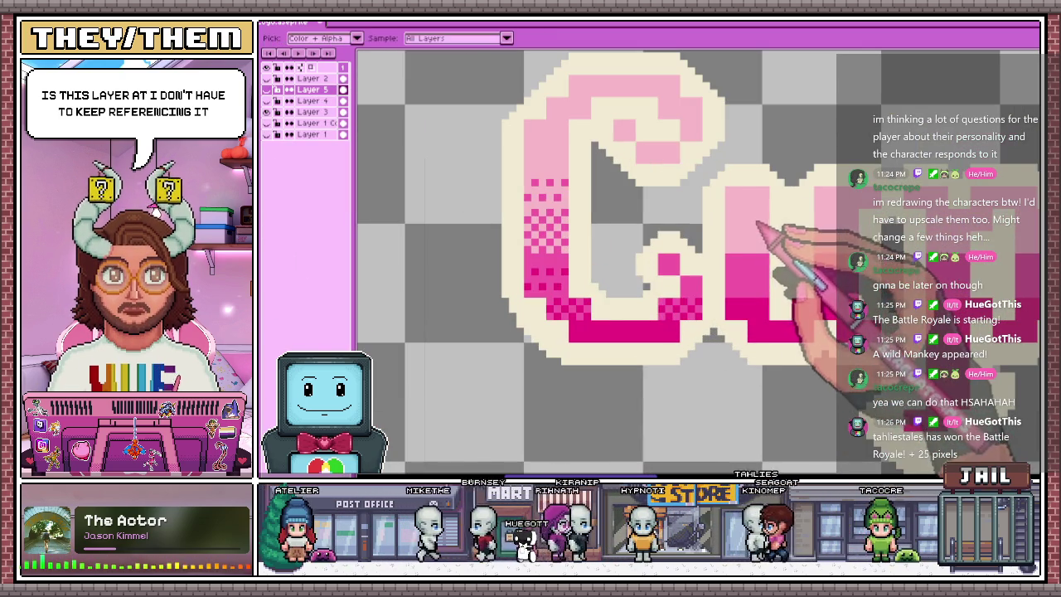
pyautogui.press('+')
pyautogui.press('i')
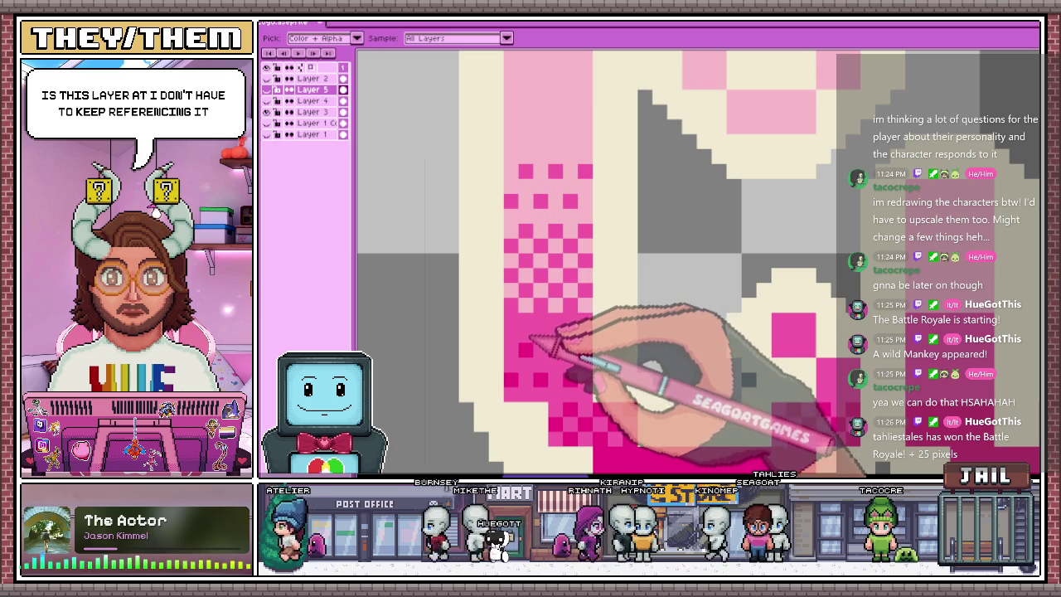
pyautogui.click(279, 123)
pyautogui.press('b')
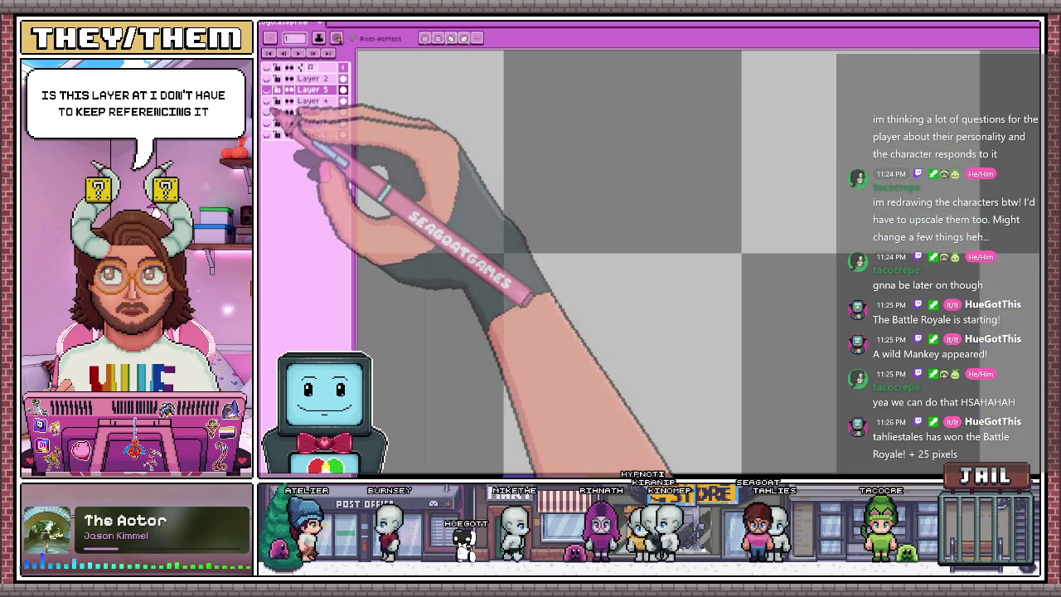
pyautogui.press('-')
pyautogui.press('-')
pyautogui.press('-')
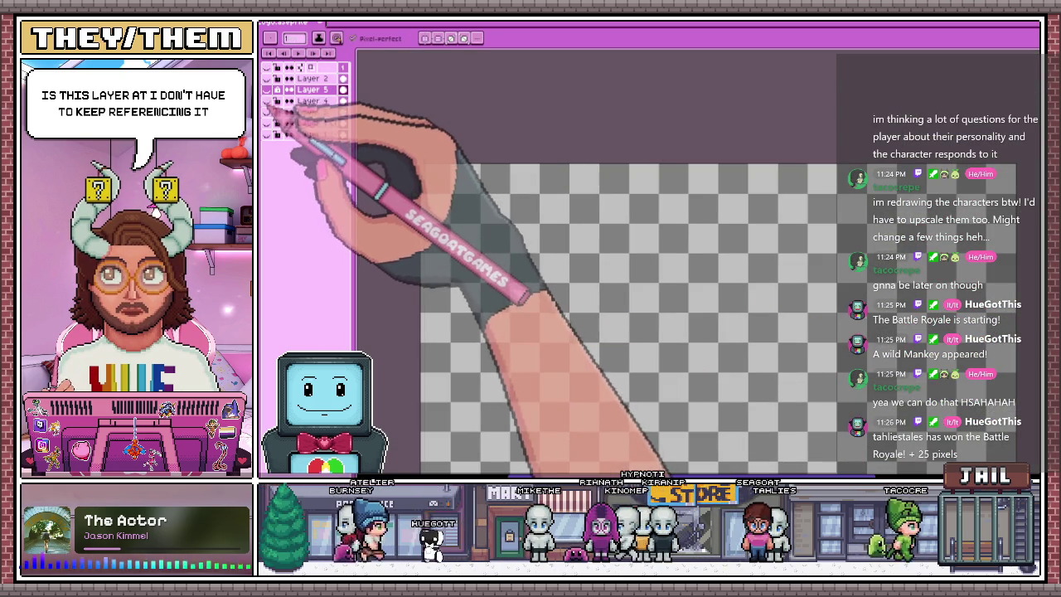
pyautogui.click(278, 112)
# Paint and shape the magenta band along the C's base, then outline the next pink band
pyautogui.press('+')
pyautogui.moveTo(464, 253); pyautogui.dragTo(533, 249)
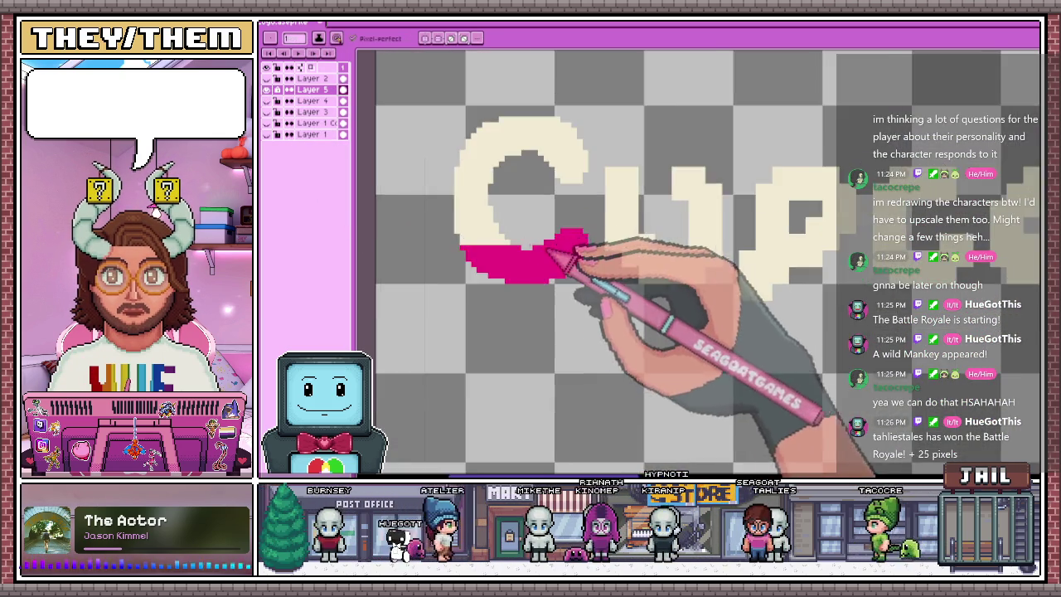
pyautogui.press('+')
pyautogui.press('+')
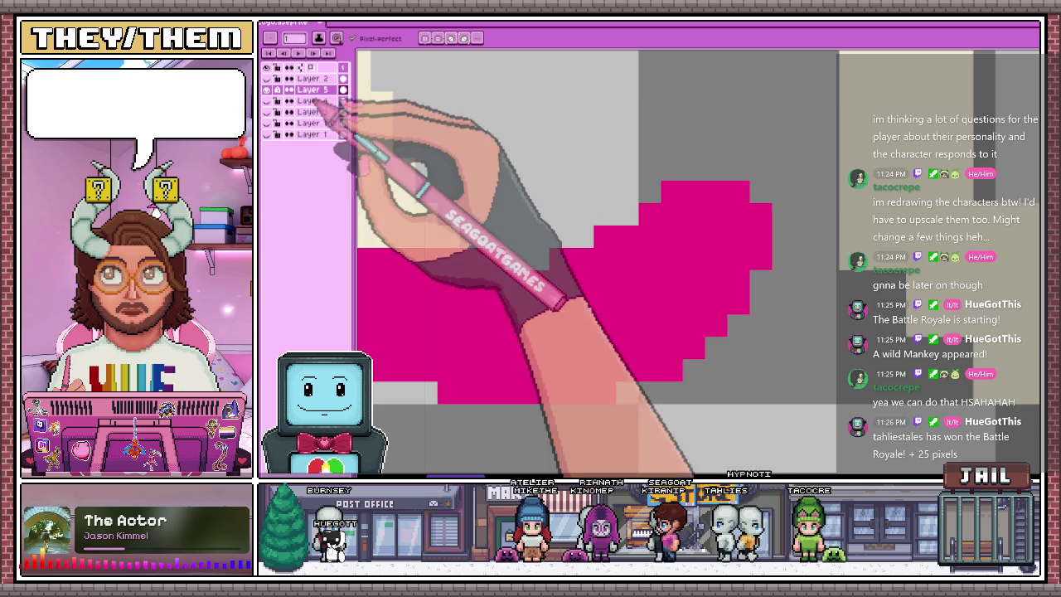
pyautogui.moveTo(614, 246)
pyautogui.mouseDown()
pyautogui.moveTo(763, 260)
pyautogui.moveTo(711, 244)
pyautogui.moveTo(770, 224)
pyautogui.moveTo(655, 207)
pyautogui.moveTo(711, 265)
pyautogui.moveTo(763, 277)
pyautogui.mouseUp()
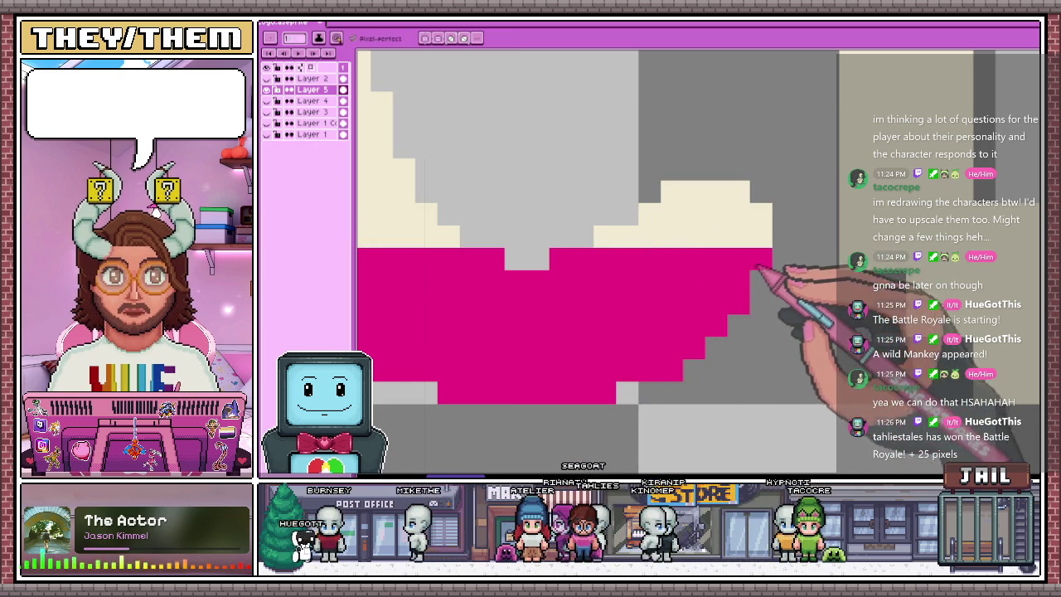
pyautogui.scroll(-2, 524, 224)
pyautogui.scroll(2, 524, 223)
pyautogui.scroll(1, 603, 249)
pyautogui.scroll(1, 686, 284)
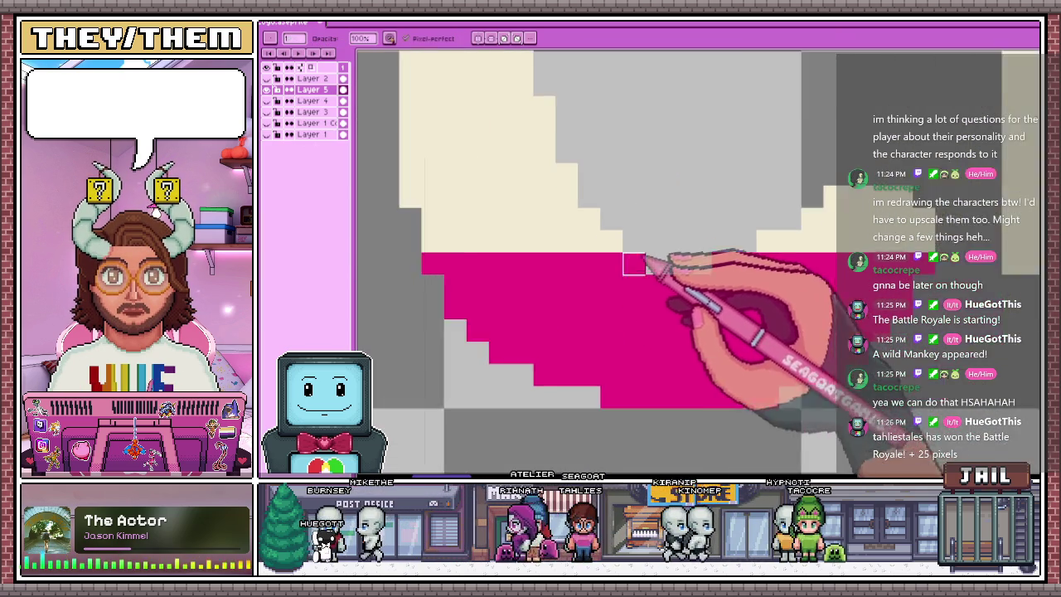
pyautogui.scroll(1, 651, 266)
pyautogui.scroll(-1, 676, 258)
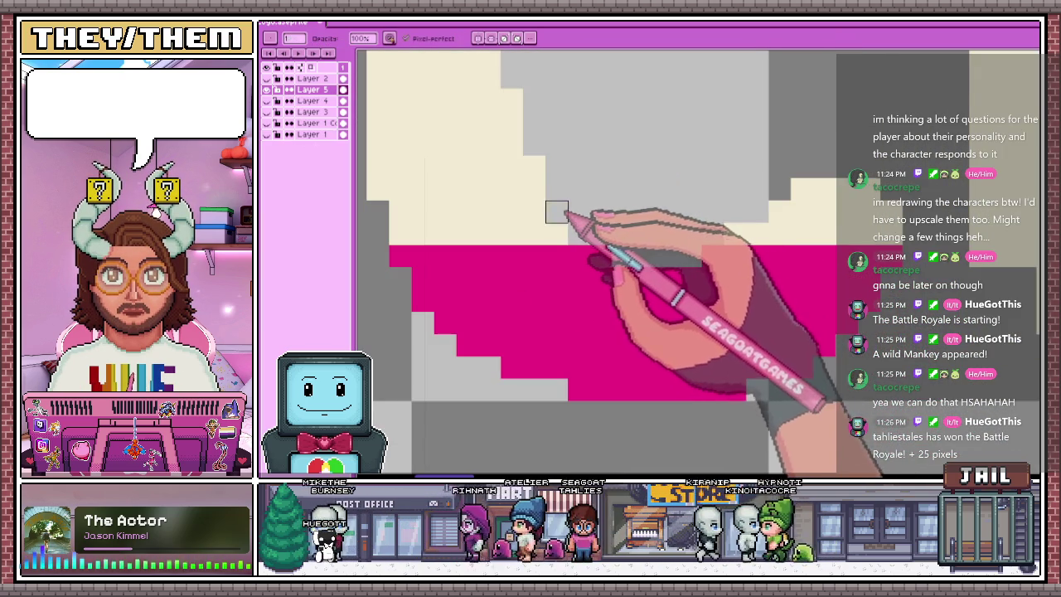
pyautogui.scroll(-2, 581, 253)
pyautogui.scroll(2, 567, 241)
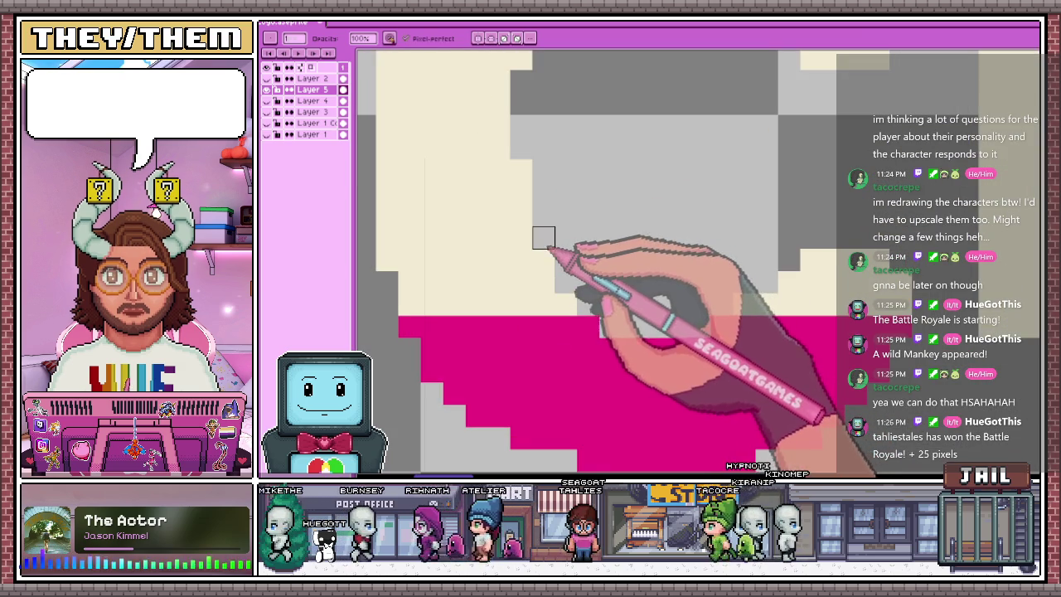
pyautogui.scroll(-1, 521, 170)
pyautogui.scroll(-1, 539, 223)
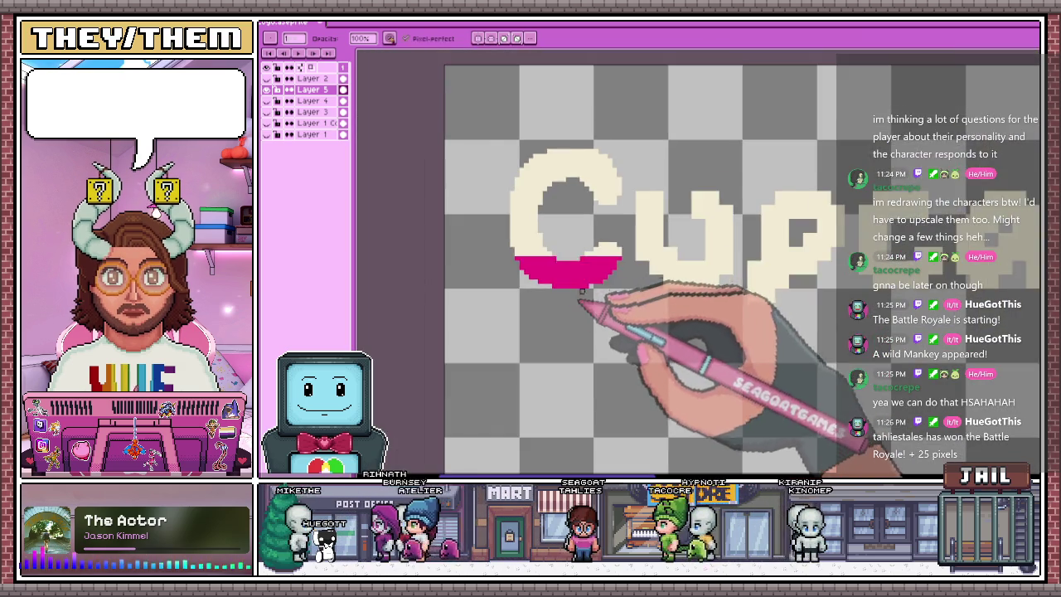
pyautogui.scroll(1, 507, 235)
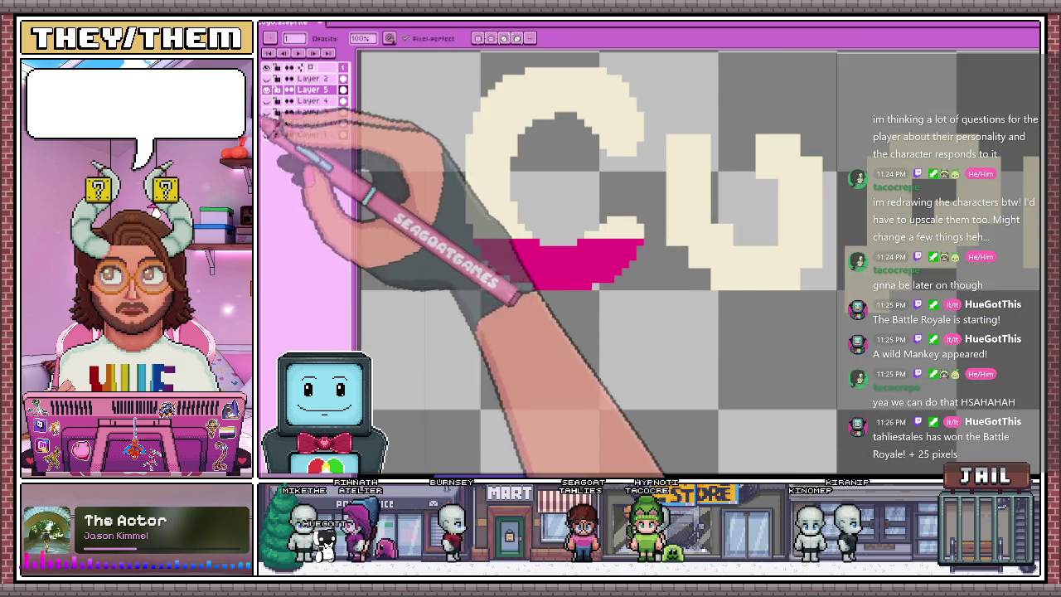
pyautogui.scroll(1, 481, 218)
pyautogui.moveTo(469, 145); pyautogui.dragTo(449, 222)
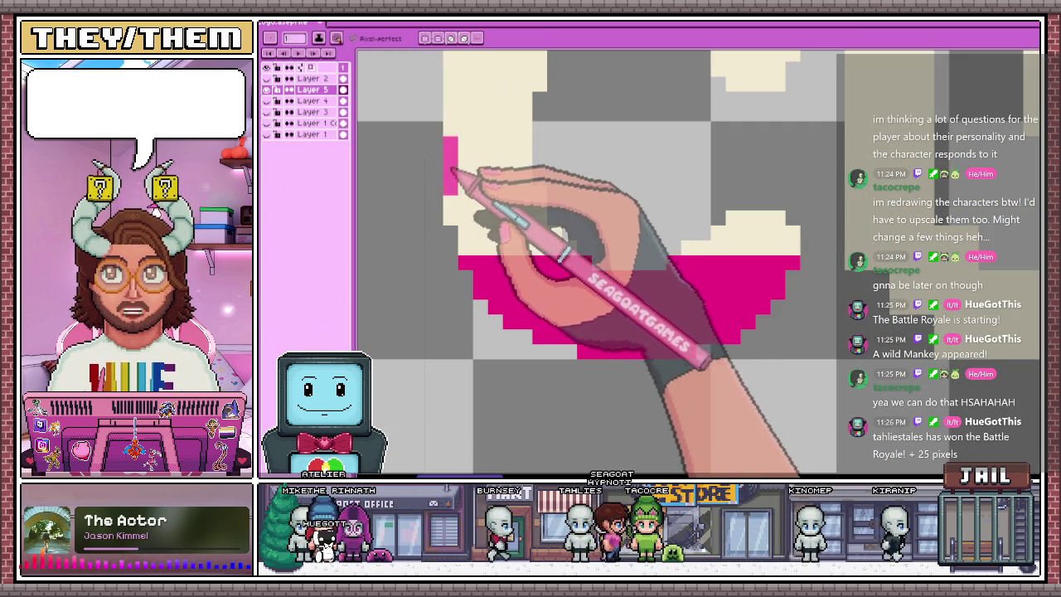
# Extend the pink pencil outline across the C to close off its middle band
pyautogui.moveTo(469, 145); pyautogui.dragTo(527, 162)
pyautogui.moveTo(683, 249)
pyautogui.mouseDown()
pyautogui.moveTo(766, 250)
pyautogui.moveTo(783, 239)
pyautogui.moveTo(735, 217)
pyautogui.moveTo(780, 232)
pyautogui.mouseUp()
pyautogui.click(771, 217)
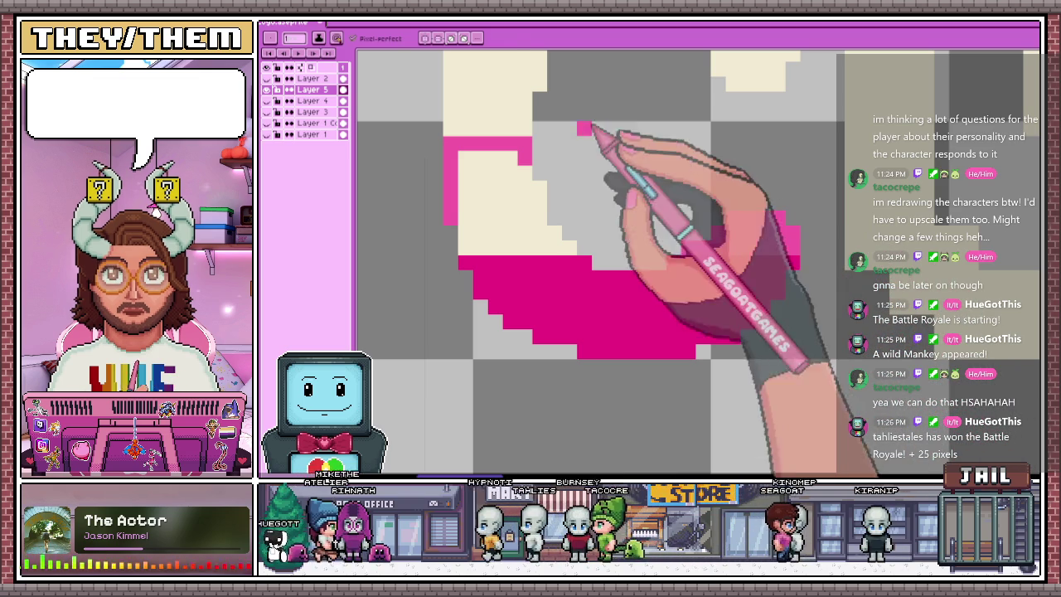
# Paint Bucket-fill the C's enclosed bands with pink
pyautogui.press('g')
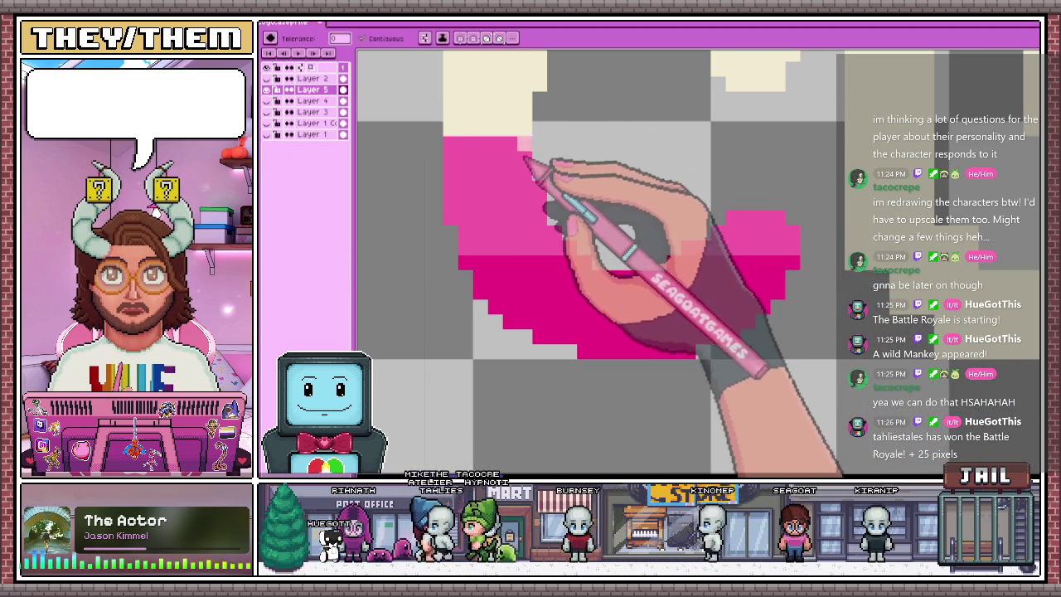
pyautogui.scroll(-1, 514, 216)
pyautogui.scroll(-1, 528, 264)
pyautogui.scroll(-1, 539, 267)
pyautogui.scroll(-1, 505, 239)
pyautogui.scroll(2, 505, 192)
pyautogui.scroll(1, 541, 245)
pyautogui.scroll(2, 539, 242)
pyautogui.scroll(-1, 540, 237)
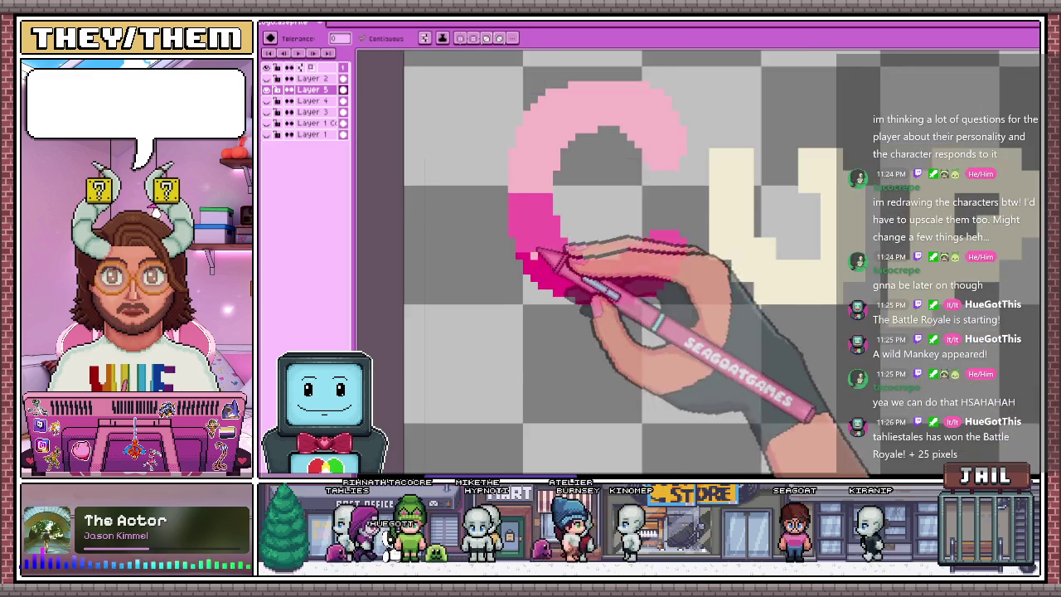
pyautogui.scroll(-2, 539, 242)
pyautogui.scroll(-1, 547, 274)
pyautogui.scroll(3, 543, 275)
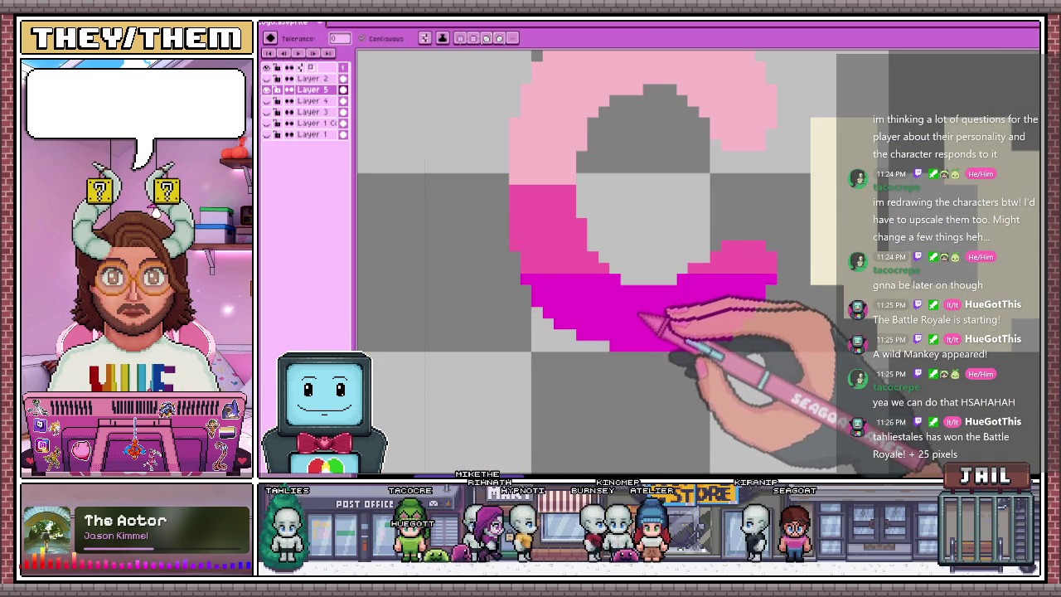
pyautogui.scroll(-2, 636, 318)
pyautogui.scroll(1, 637, 322)
pyautogui.scroll(1, 622, 314)
# Sample a pink shade from the C and fill the remaining bands with it
pyautogui.press('i')
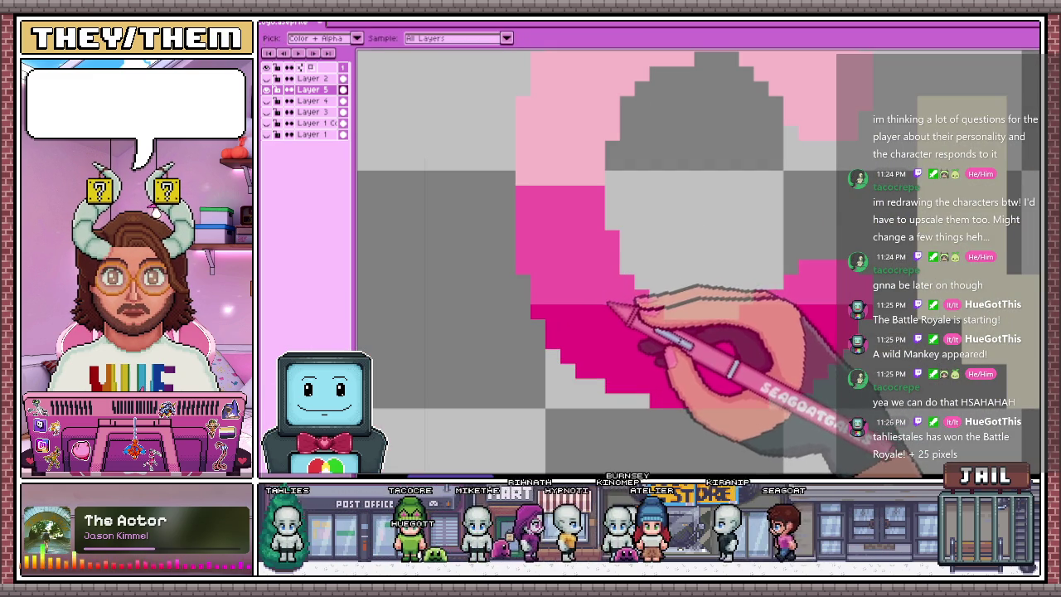
pyautogui.press('i')
pyautogui.press('g')
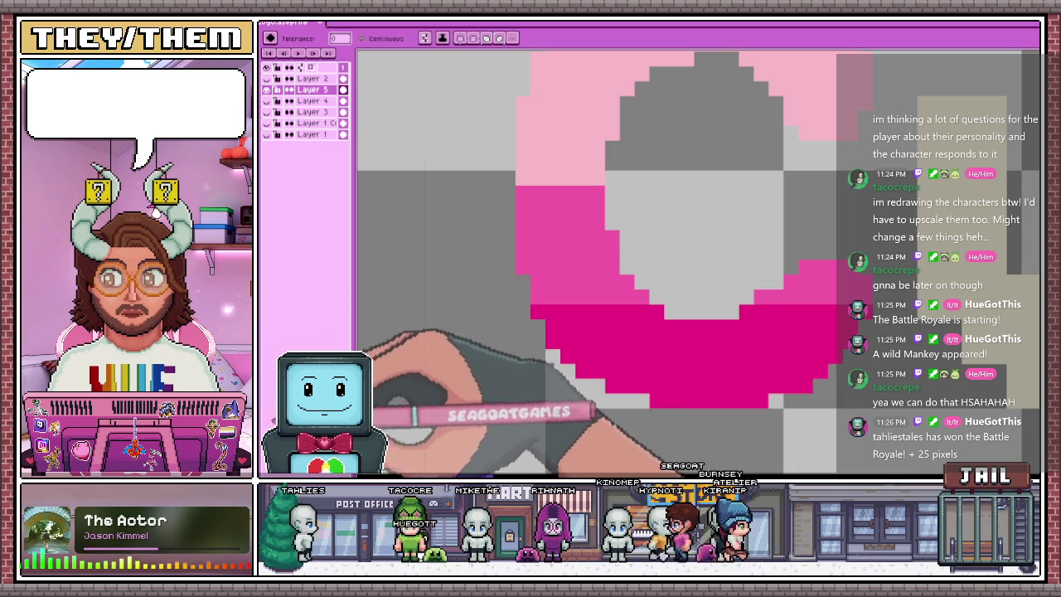
pyautogui.scroll(-2, 680, 332)
pyautogui.scroll(-2, 680, 331)
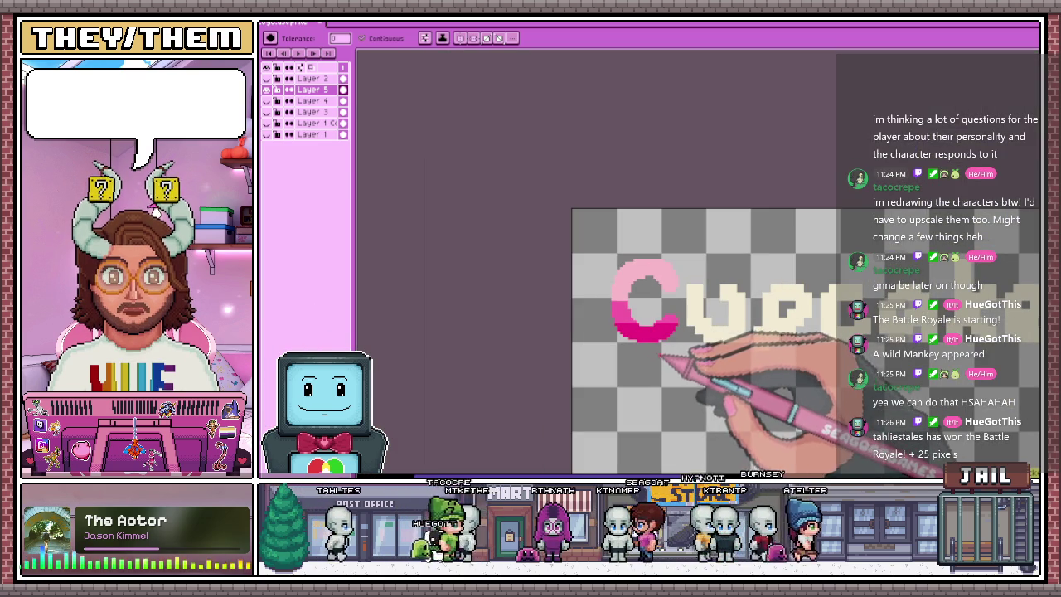
# Zoom in and out on the C to review the checkerboard dithering along its band boundaries
pyautogui.scroll(2, 646, 307)
pyautogui.scroll(2, 646, 307)
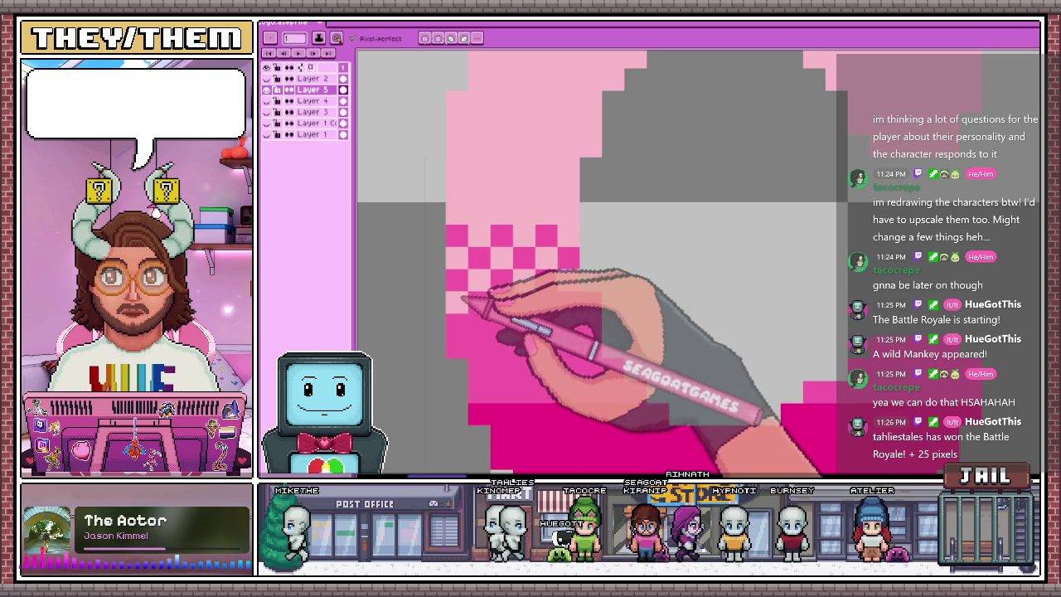
pyautogui.scroll(-3, 483, 313)
pyautogui.scroll(3, 490, 287)
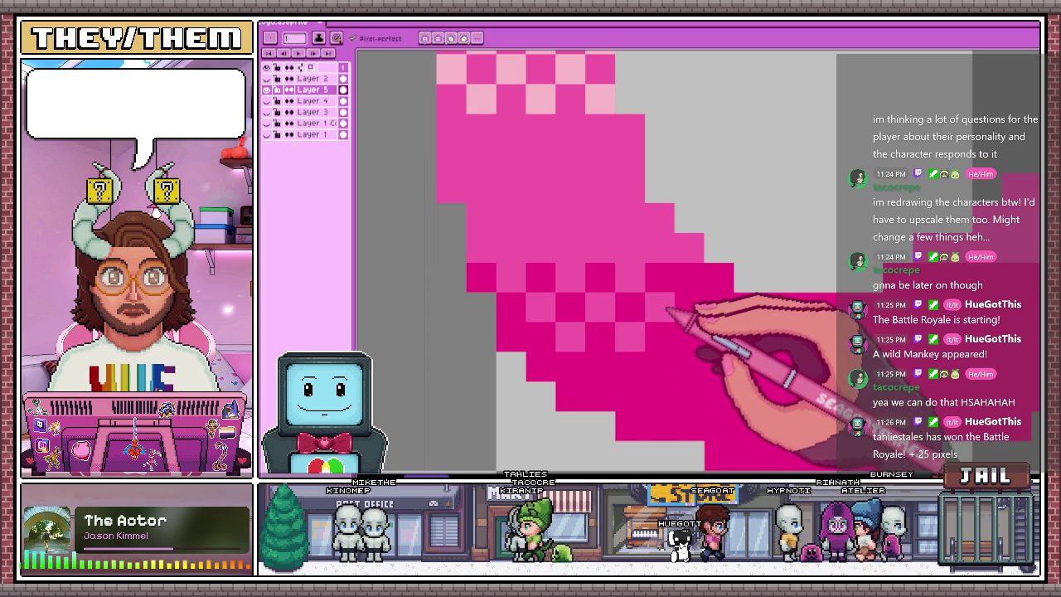
pyautogui.scroll(-2, 730, 317)
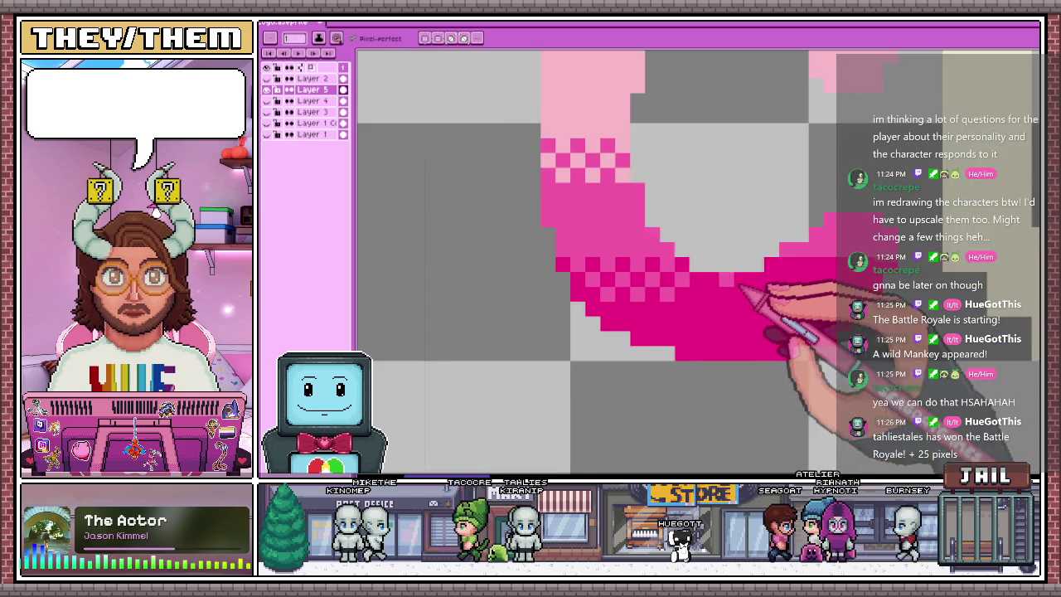
pyautogui.scroll(2, 665, 305)
pyautogui.scroll(-3, 740, 282)
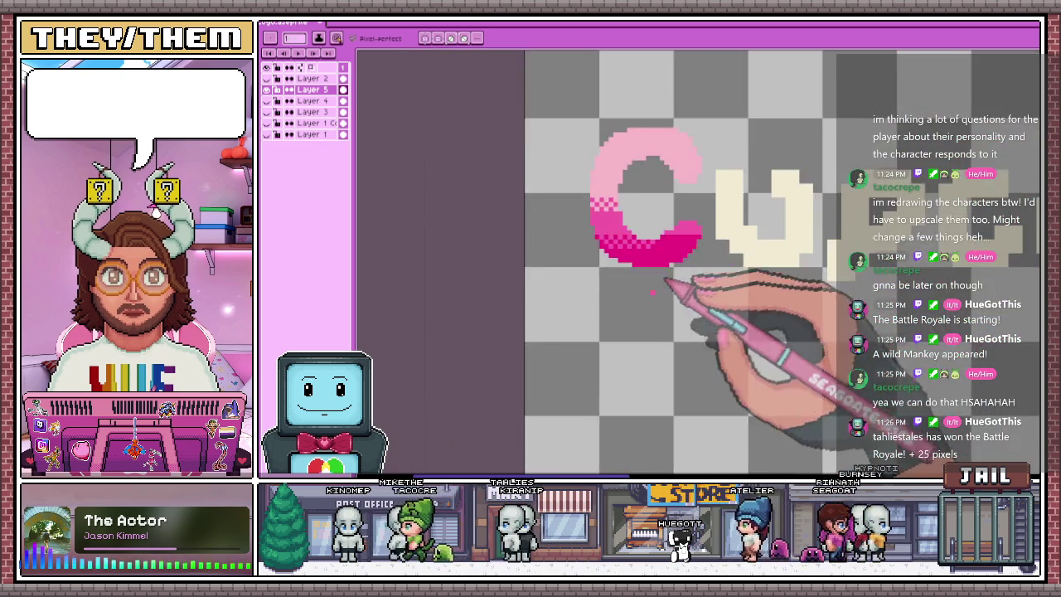
pyautogui.scroll(-2, 670, 354)
pyautogui.scroll(1, 644, 351)
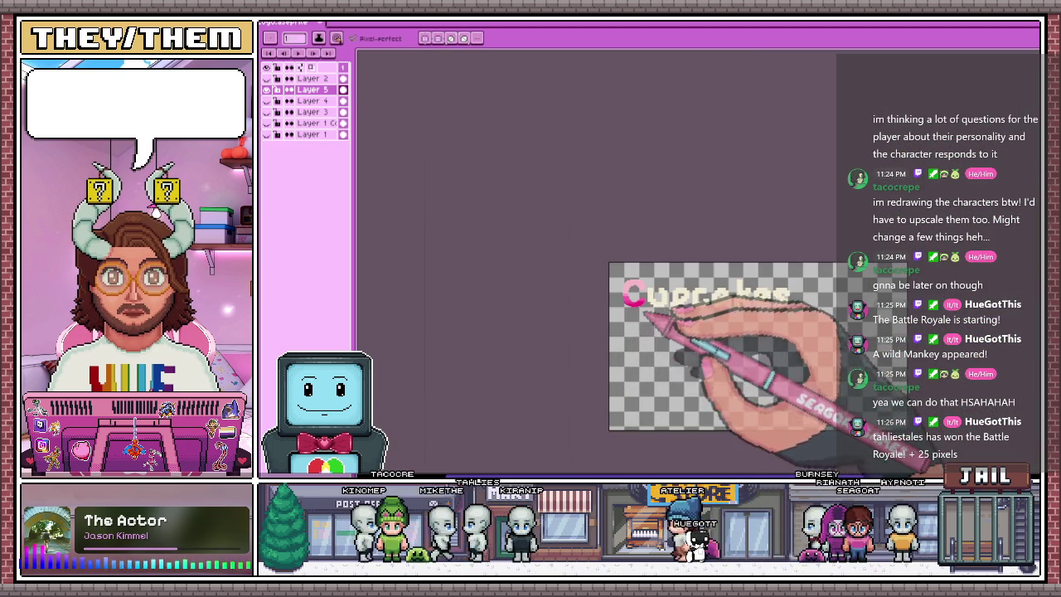
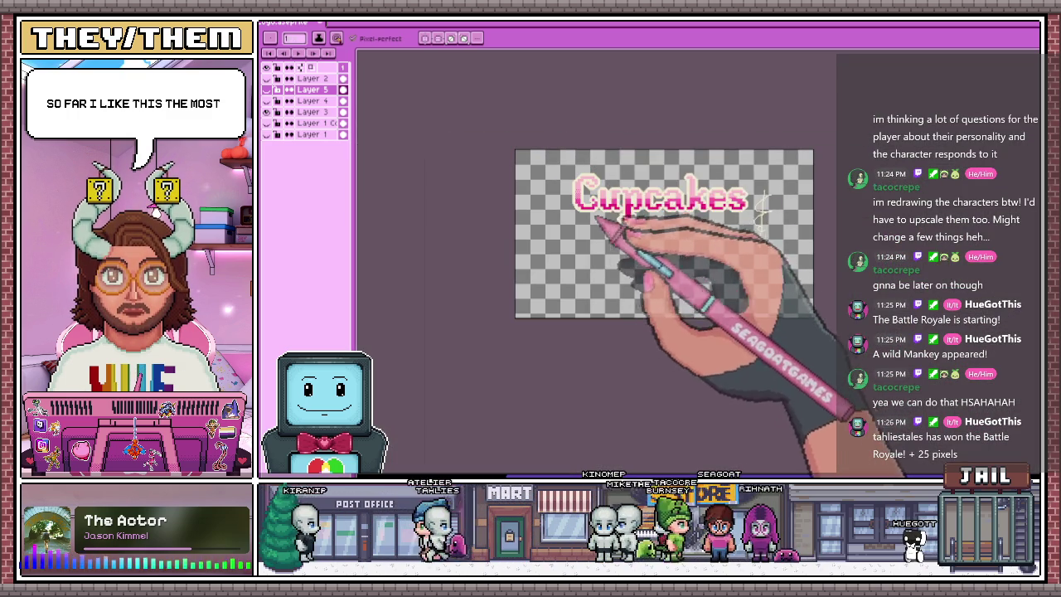
# Make Layer 3 with the chosen Cupcakes lettering the active layer
pyautogui.scroll(2, 590, 222)
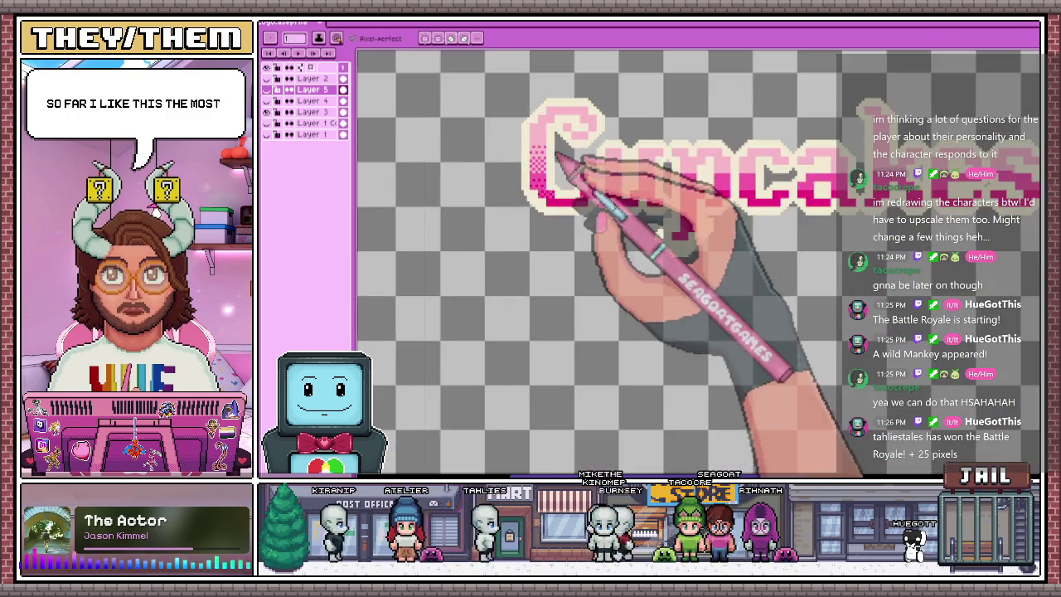
pyautogui.scroll(-3, 522, 194)
pyautogui.scroll(1, 549, 177)
pyautogui.scroll(1, 505, 232)
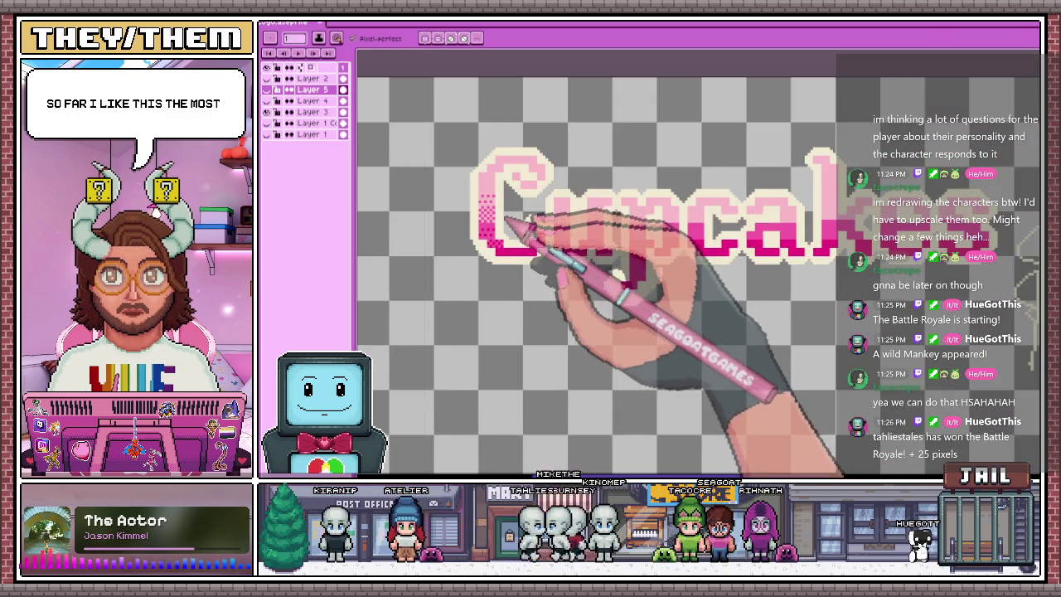
pyautogui.scroll(-2, 539, 171)
pyautogui.scroll(2, 507, 245)
pyautogui.scroll(-1, 508, 245)
pyautogui.scroll(-2, 531, 282)
pyautogui.scroll(1, 581, 255)
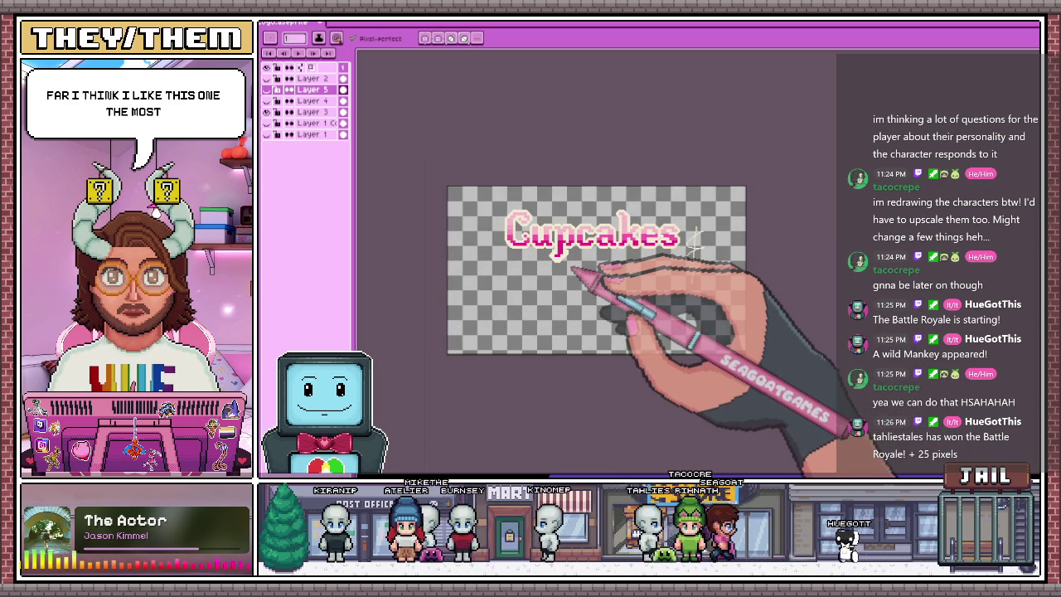
pyautogui.scroll(1, 526, 218)
pyautogui.scroll(2, 456, 228)
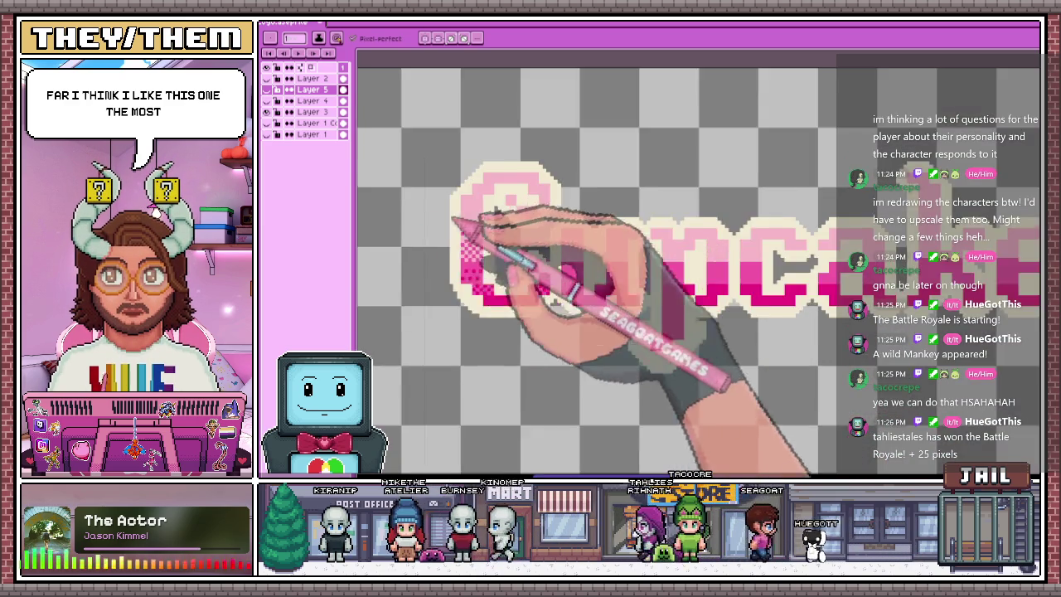
pyautogui.scroll(1, 550, 118)
pyautogui.scroll(1, 473, 195)
pyautogui.click(308, 112)
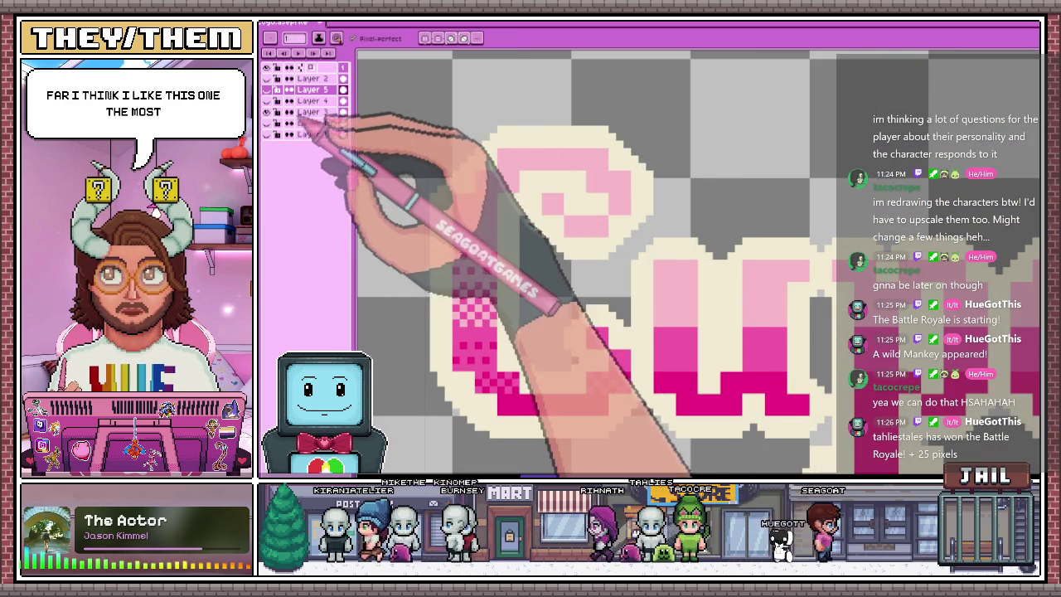
pyautogui.press('alt')
# Remove Layers 2, 5, 4, Layer 1 C and Layer 1, leaving only Layer 3
pyautogui.scroll(-2, 500, 176)
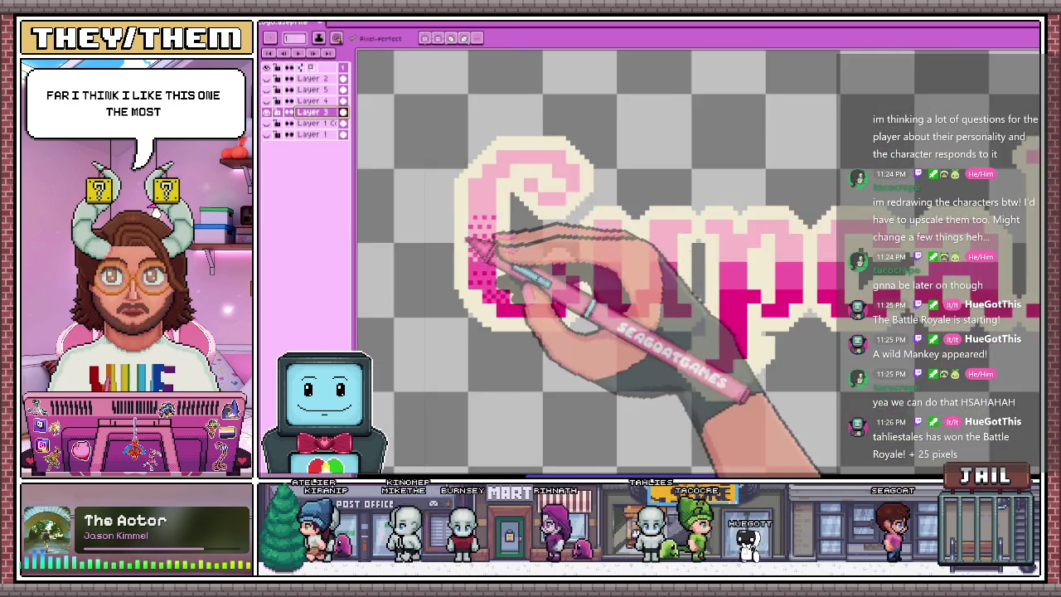
pyautogui.scroll(-2, 486, 230)
pyautogui.scroll(3, 498, 259)
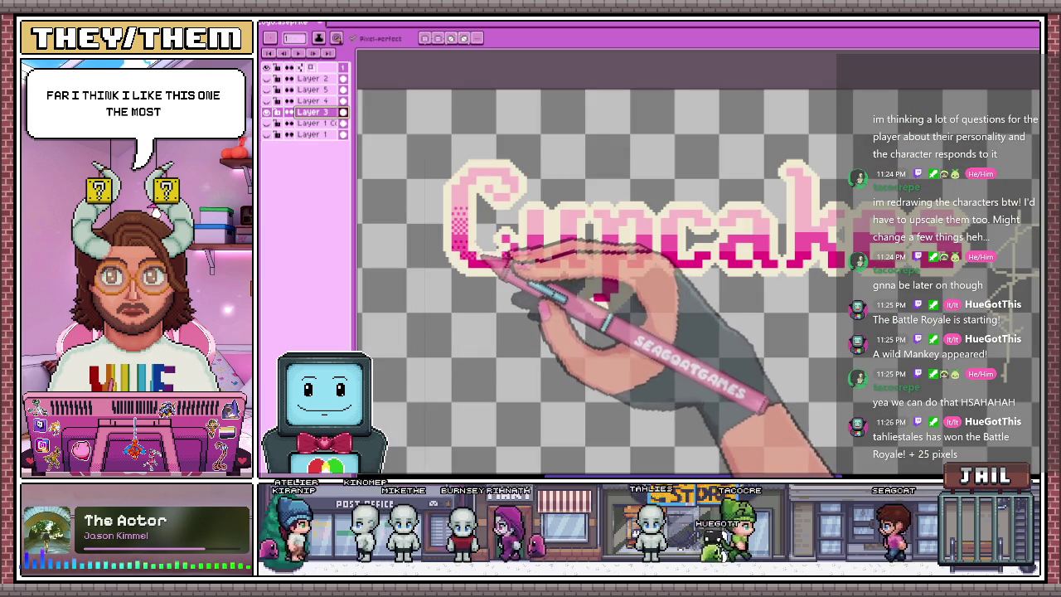
pyautogui.click(312, 78)
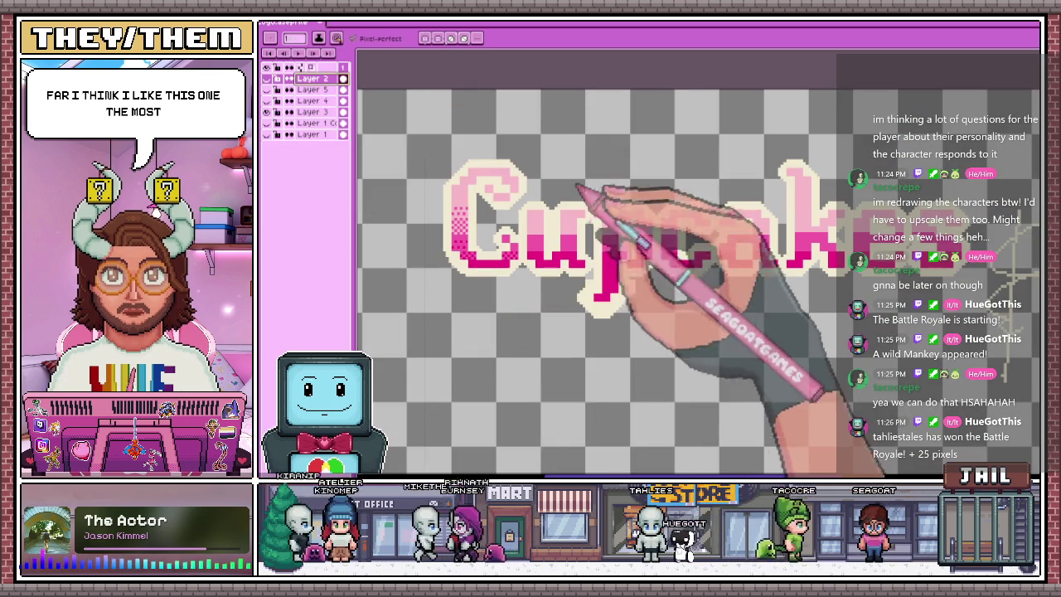
pyautogui.hotkey('ctrl', 'e')
pyautogui.hotkey('ctrl', 'e')
pyautogui.hotkey('ctrl', 'e')
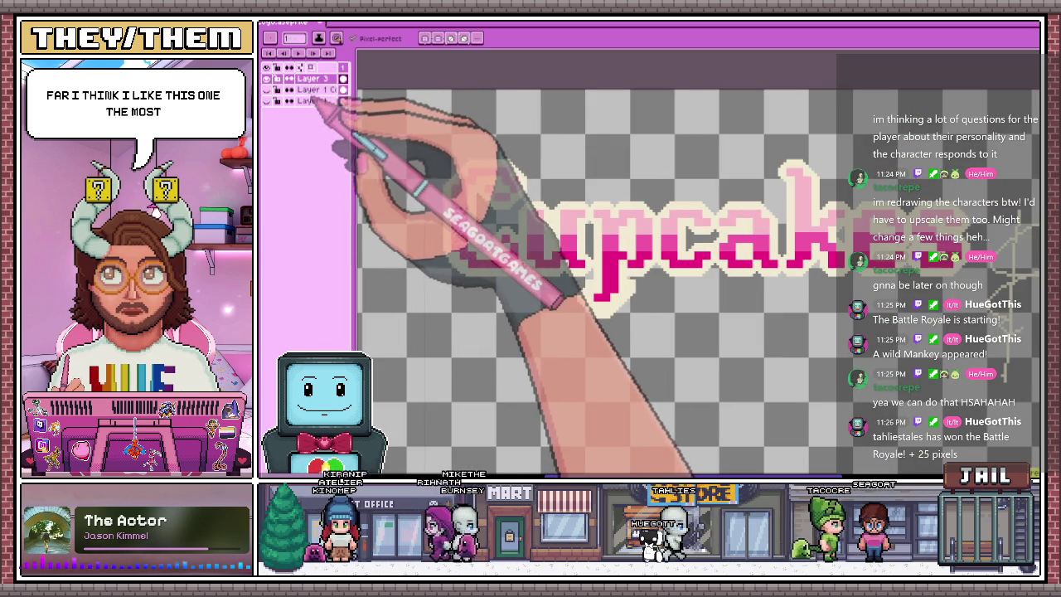
pyautogui.click(314, 90)
pyautogui.hotkey('ctrl', 'e')
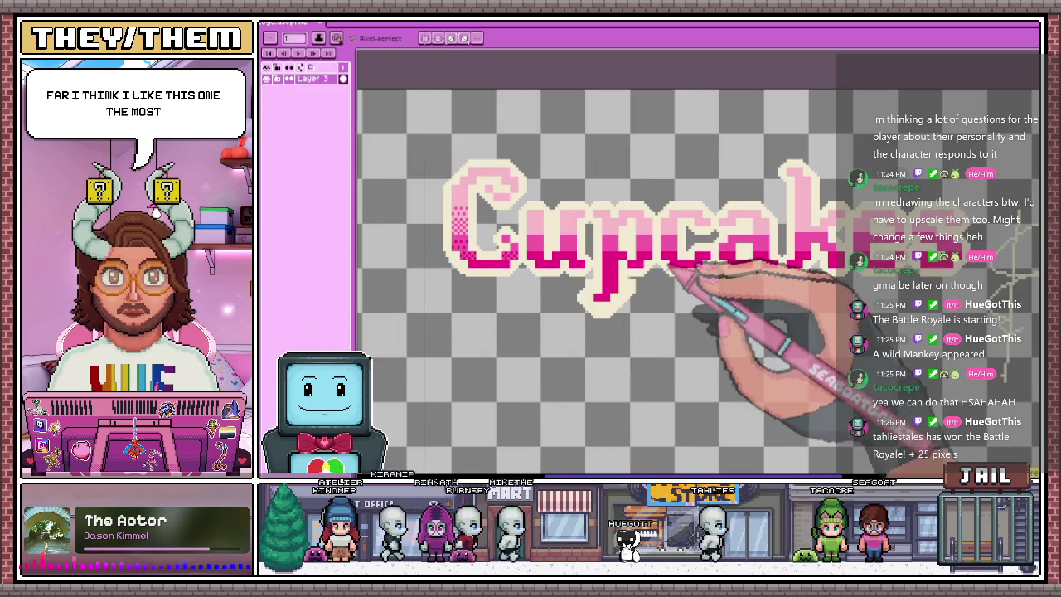
pyautogui.scroll(-1, 584, 236)
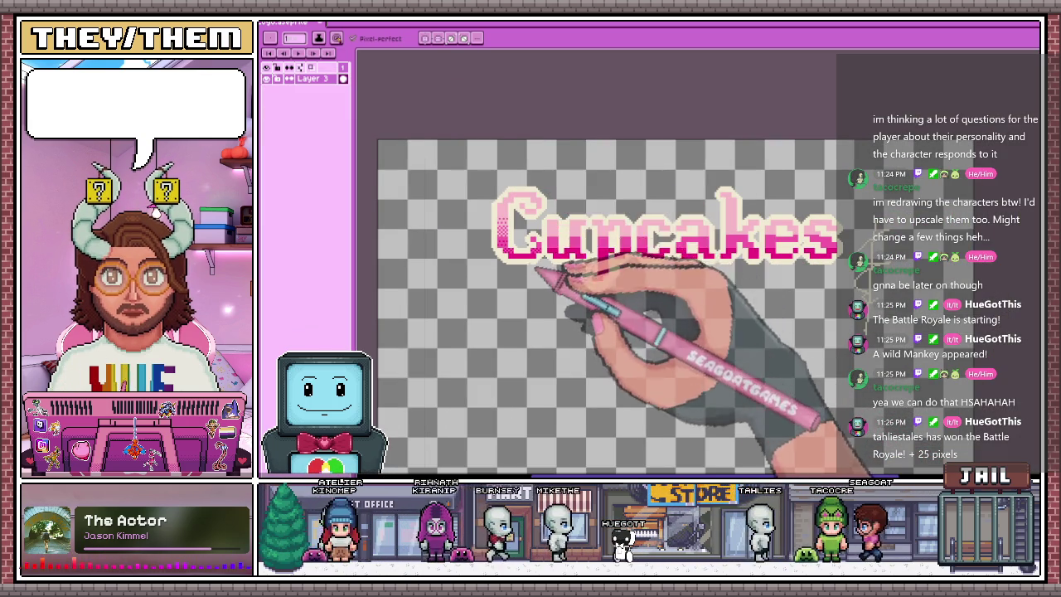
pyautogui.scroll(2, 540, 267)
pyautogui.scroll(2, 508, 217)
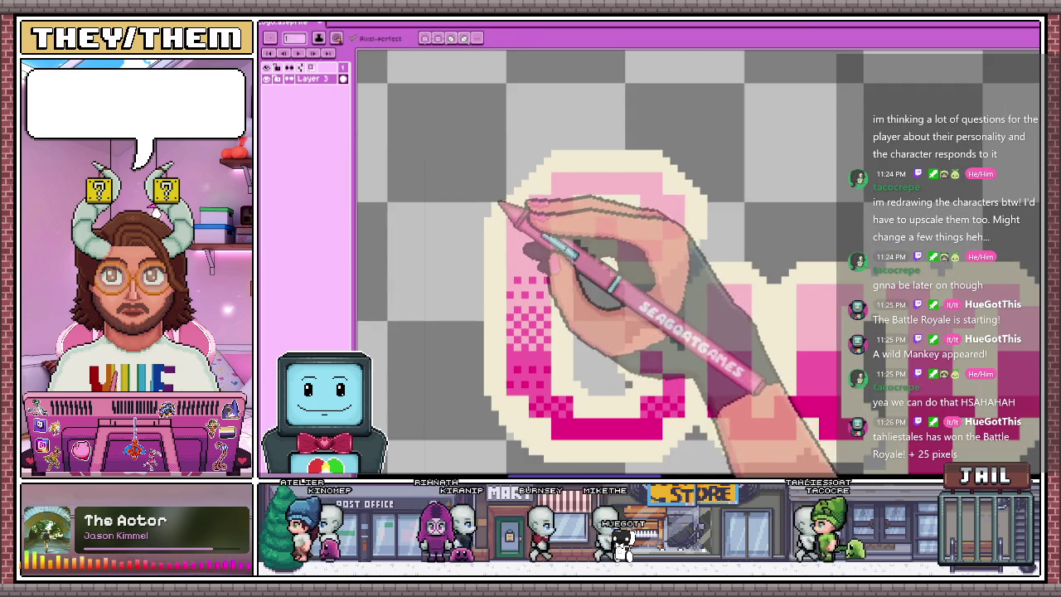
pyautogui.scroll(2, 496, 202)
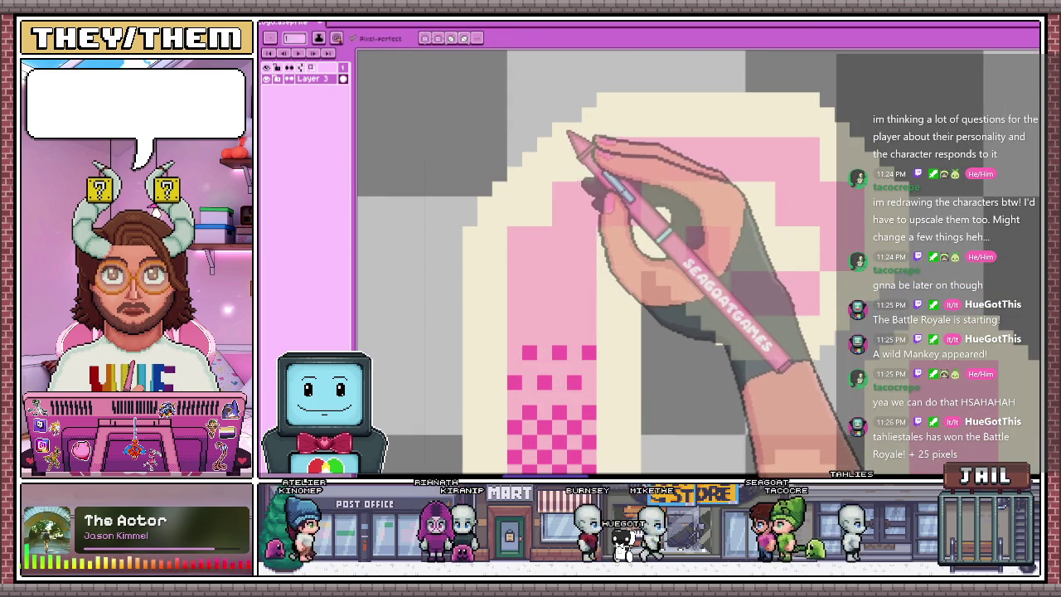
pyautogui.scroll(1, 533, 155)
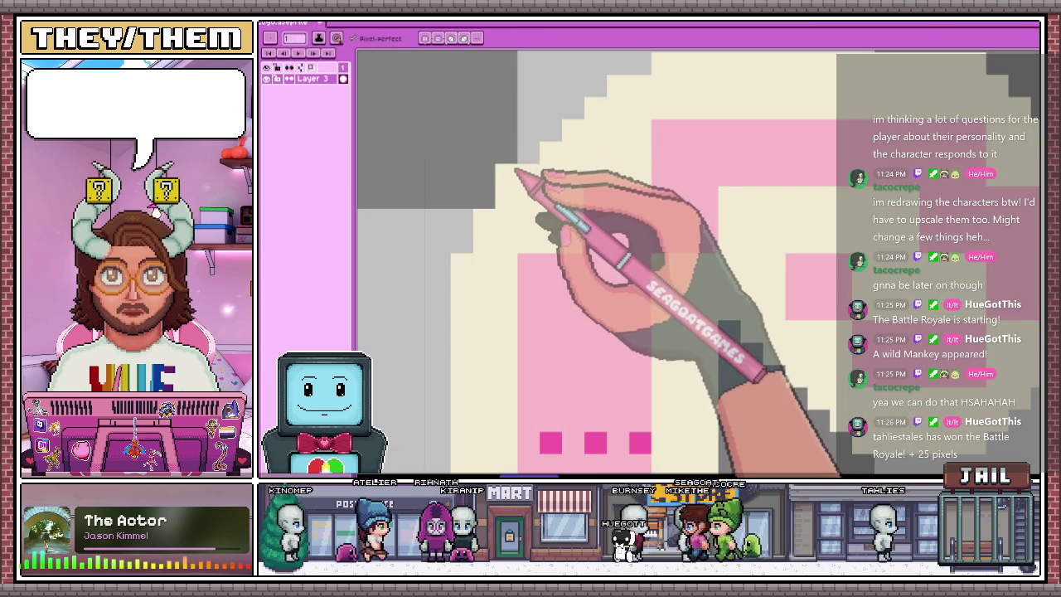
pyautogui.scroll(-2, 587, 123)
pyautogui.scroll(-2, 540, 185)
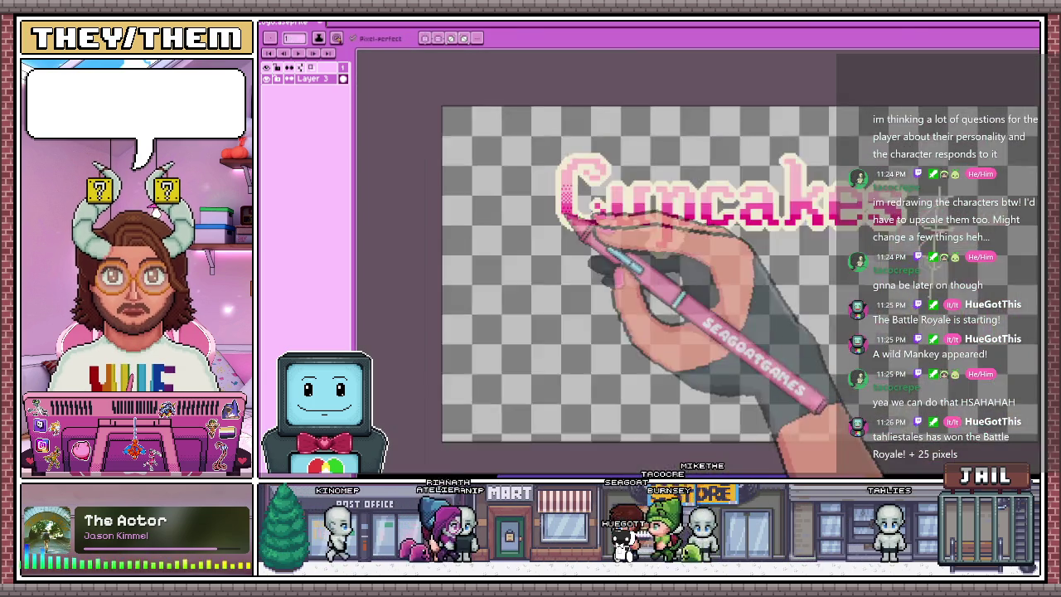
pyautogui.scroll(-2, 611, 238)
pyautogui.scroll(1, 564, 218)
pyautogui.scroll(2, 549, 331)
pyautogui.scroll(2, 550, 240)
pyautogui.scroll(-2, 572, 222)
pyautogui.scroll(-2, 568, 236)
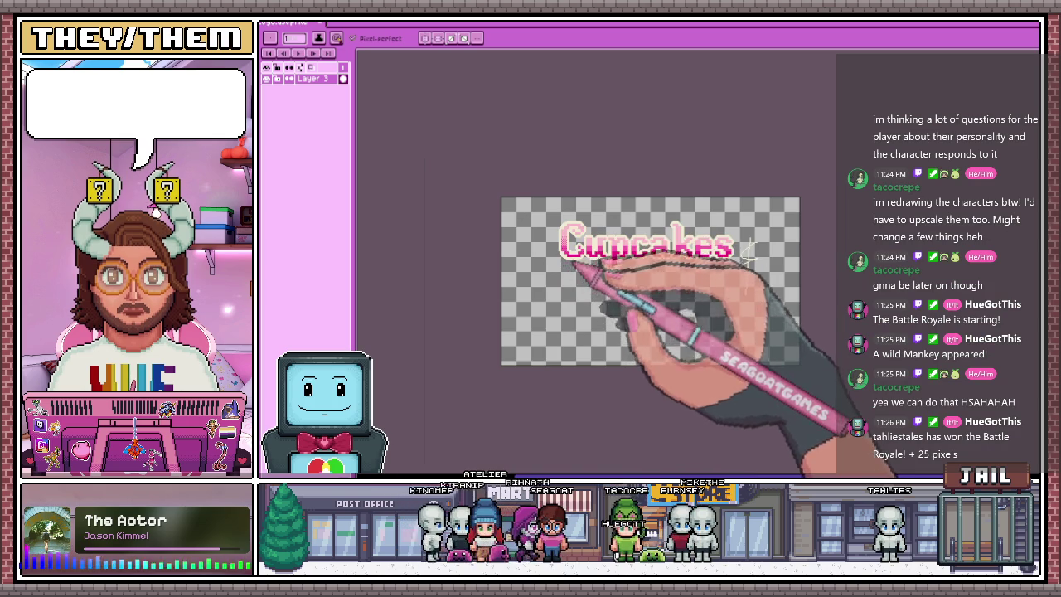
pyautogui.scroll(2, 750, 246)
pyautogui.scroll(-1, 699, 272)
pyautogui.scroll(1, 687, 213)
pyautogui.scroll(1, 710, 232)
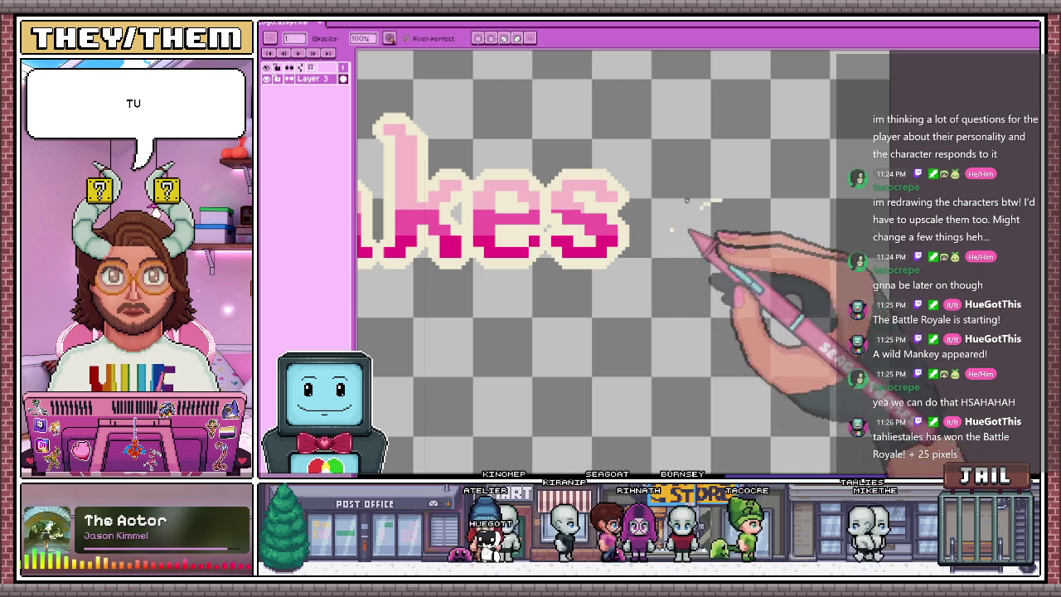
pyautogui.scroll(-4, 719, 202)
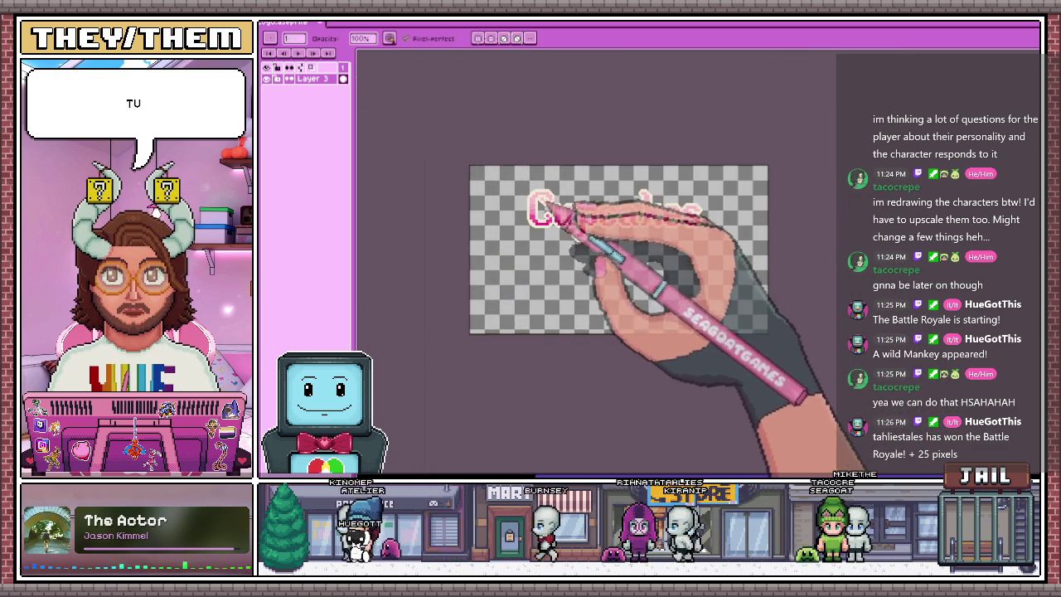
pyautogui.scroll(1, 510, 244)
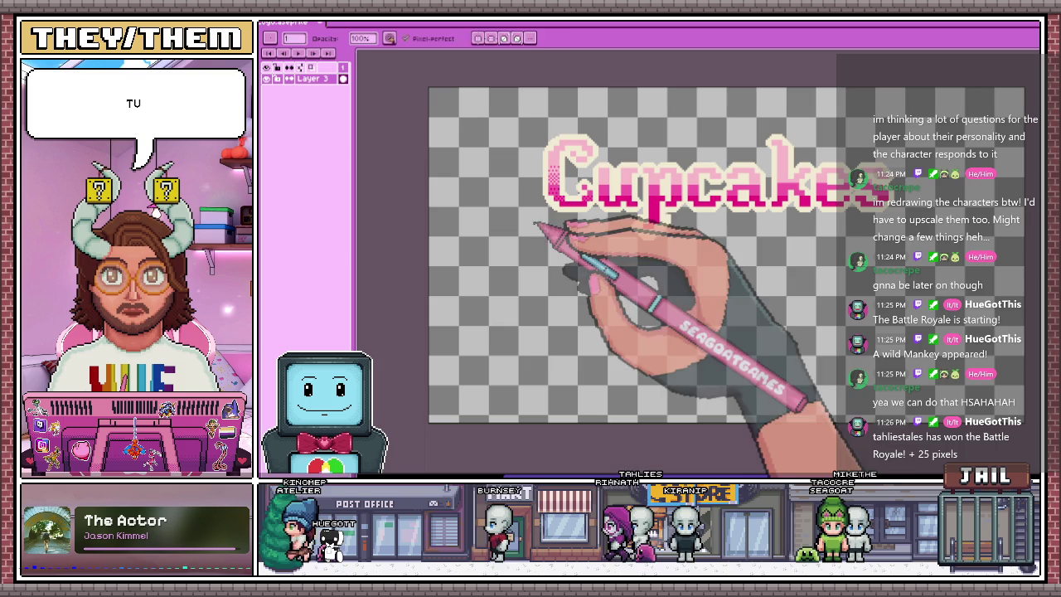
pyautogui.press('w')
pyautogui.click(544, 166)
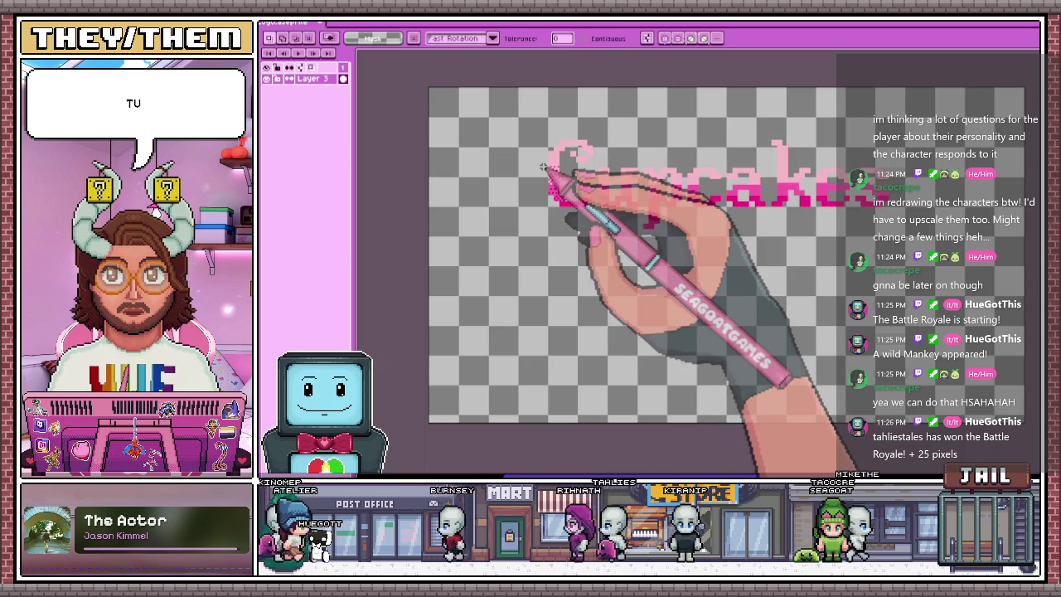
# Erase the stray dark pink dither squares inside the C of the title
pyautogui.scroll(2, 544, 165)
pyautogui.scroll(2, 580, 154)
pyautogui.press('i')
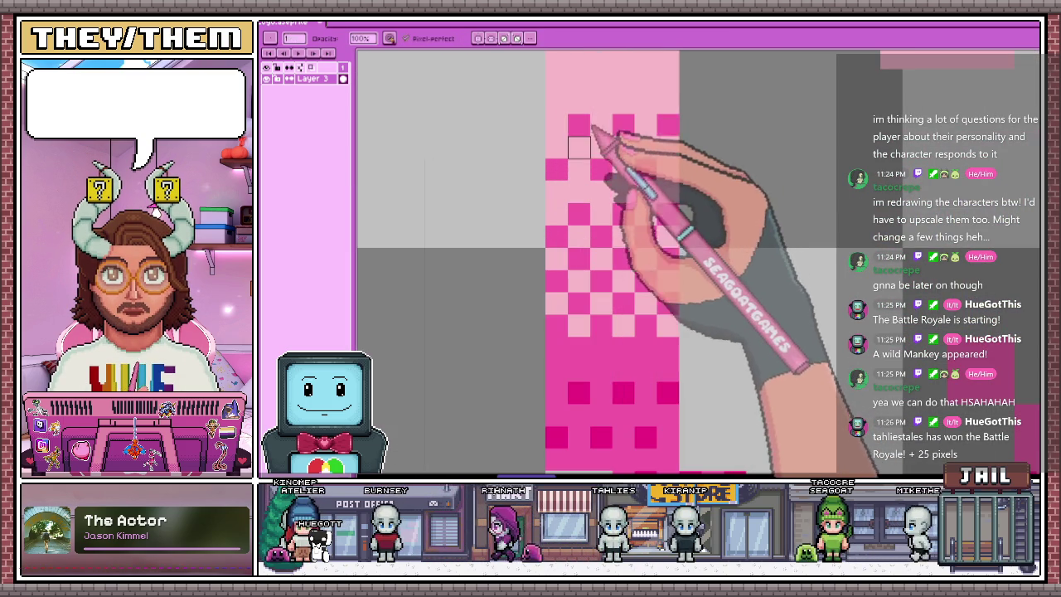
pyautogui.press('b')
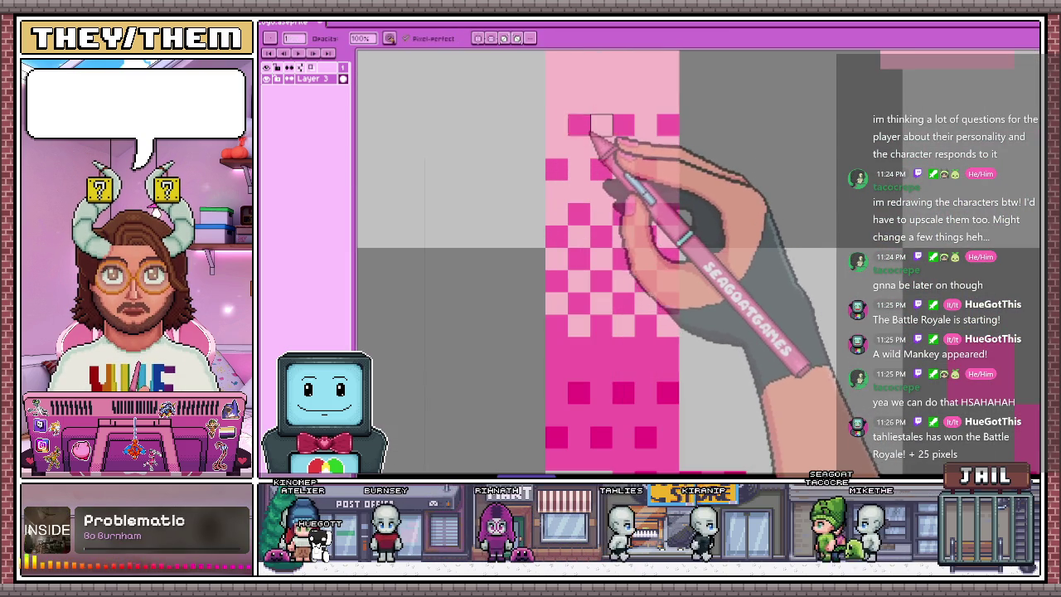
pyautogui.press('e')
pyautogui.moveTo(579, 125); pyautogui.dragTo(556, 169)
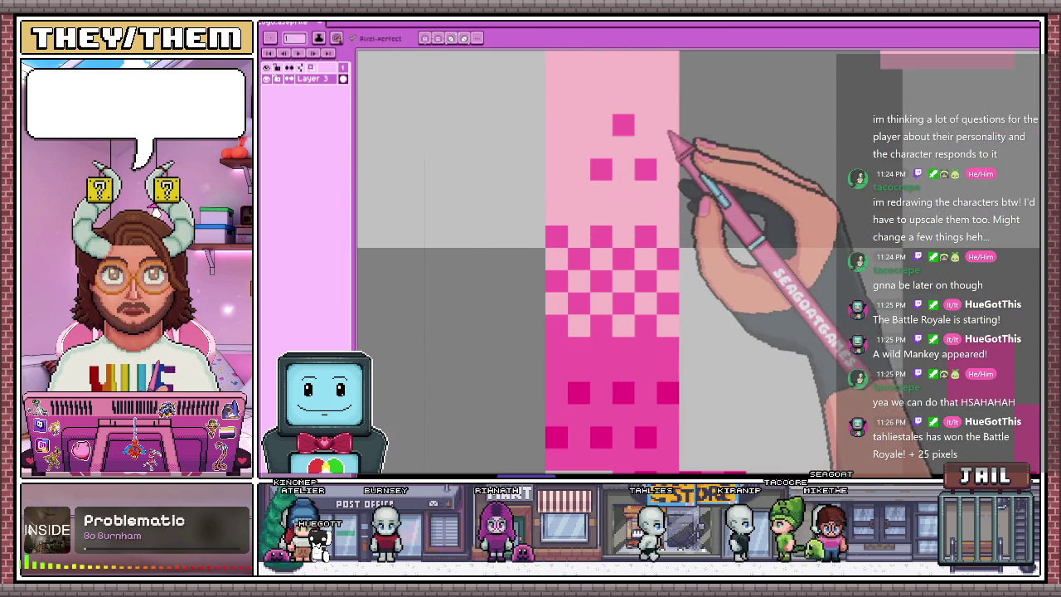
pyautogui.moveTo(669, 124); pyautogui.dragTo(623, 124)
pyautogui.moveTo(646, 169); pyautogui.dragTo(601, 169)
pyautogui.click(556, 236)
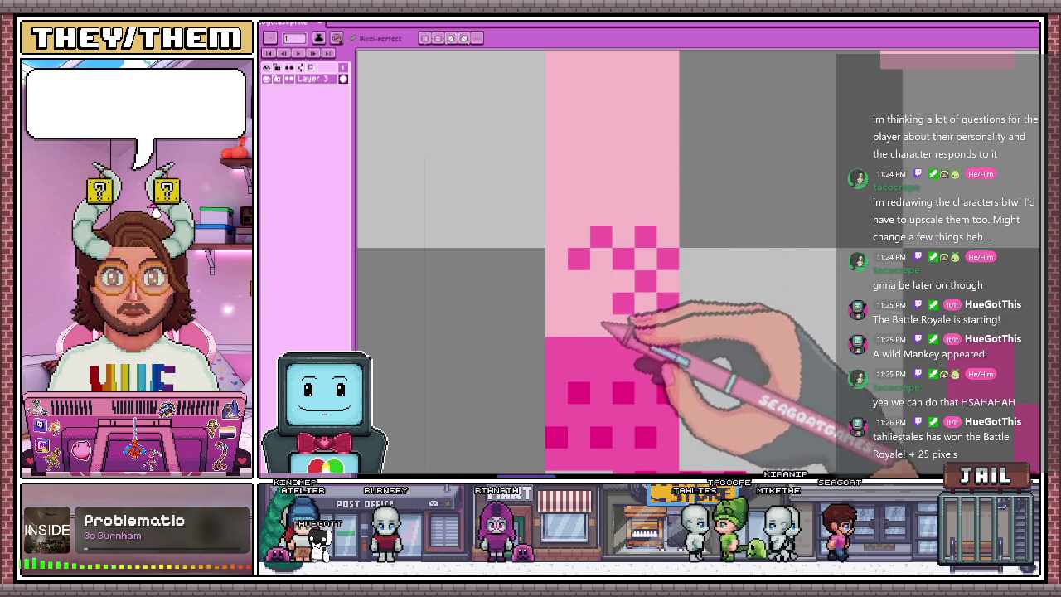
# Sample the lettering's dark pink and add a pixel to the C's lower magenta shading
pyautogui.scroll(-2, 618, 187)
pyautogui.scroll(-1, 547, 249)
pyautogui.scroll(2, 580, 282)
pyautogui.scroll(1, 572, 264)
pyautogui.scroll(1, 572, 274)
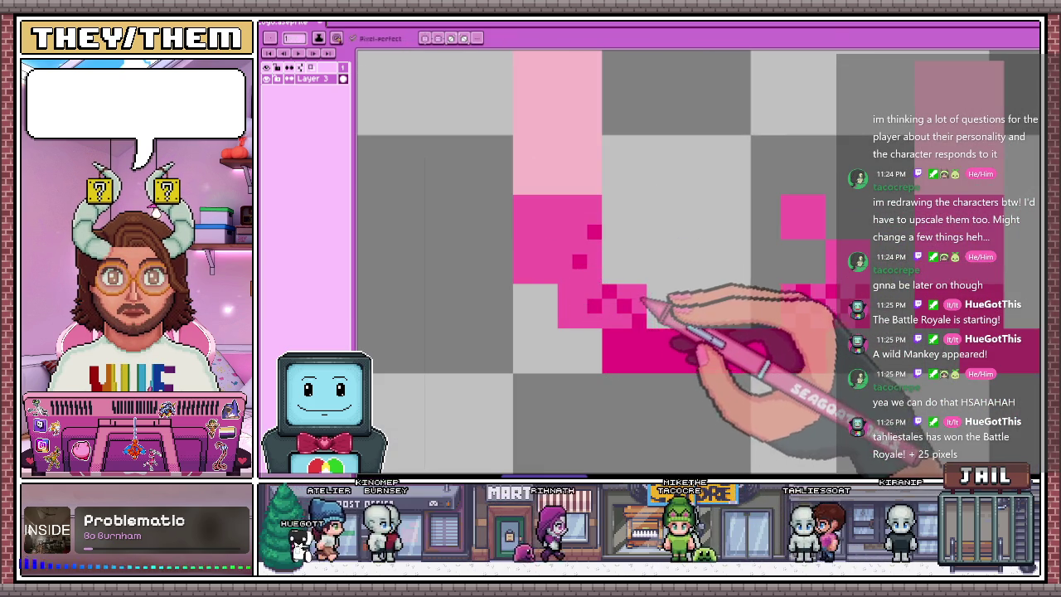
pyautogui.press('b')
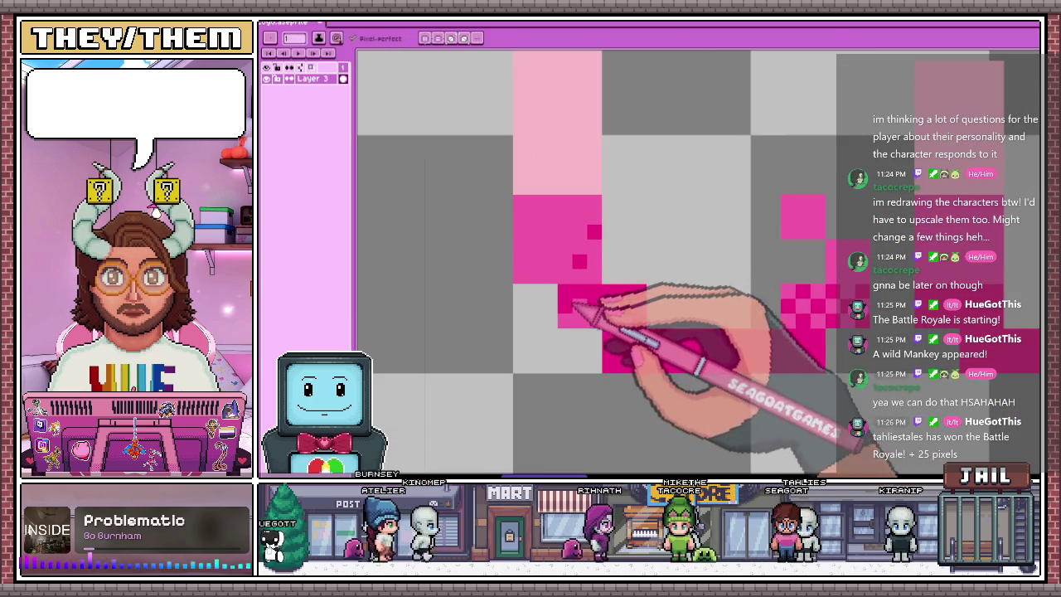
pyautogui.scroll(-1, 647, 317)
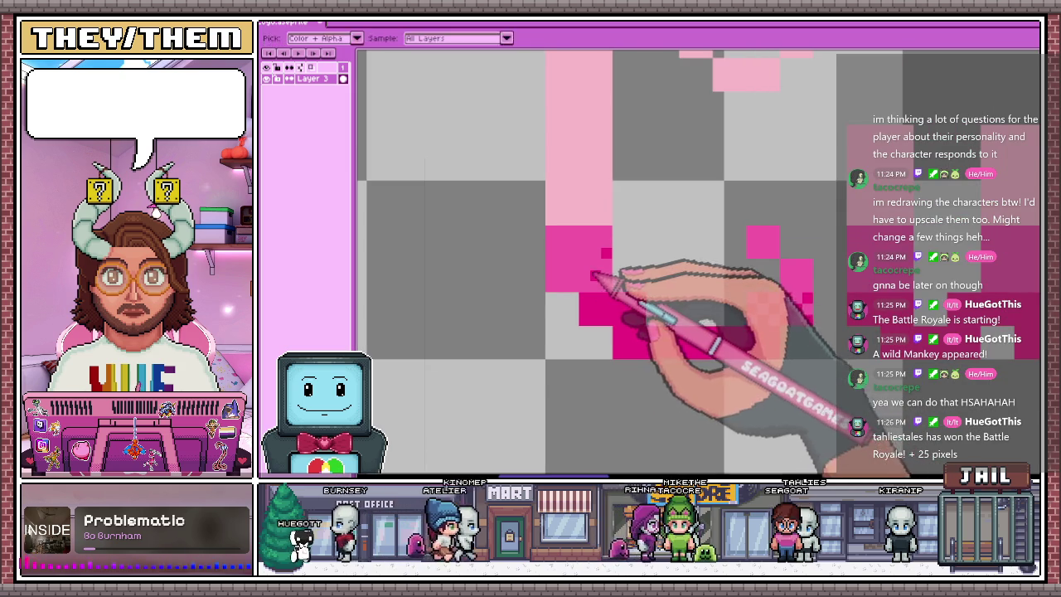
pyautogui.scroll(-2, 613, 249)
pyautogui.scroll(1, 696, 286)
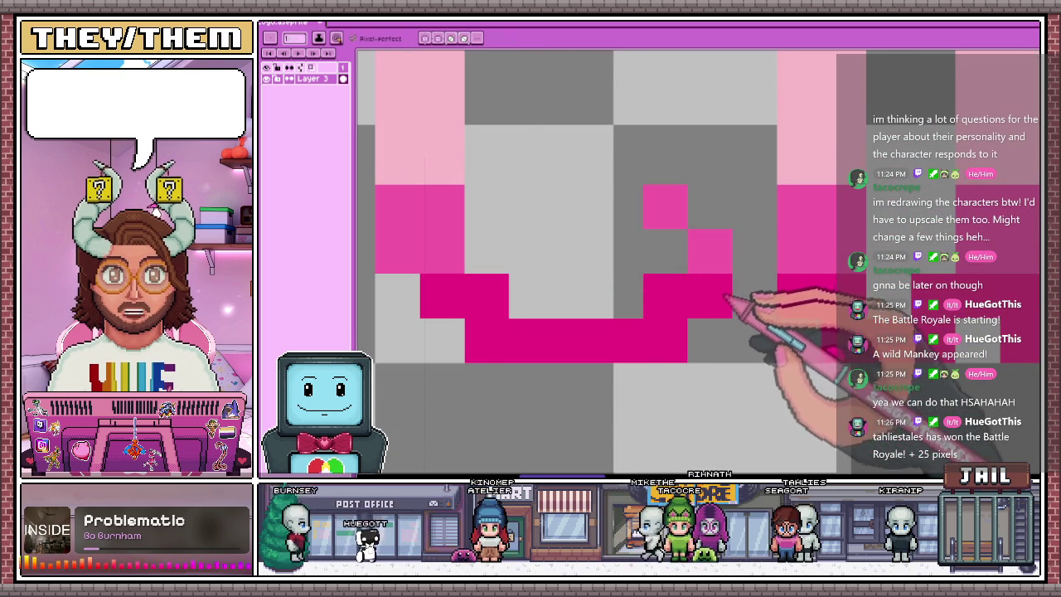
pyautogui.scroll(-2, 715, 294)
pyautogui.scroll(-2, 639, 355)
pyautogui.scroll(2, 609, 264)
pyautogui.scroll(2, 608, 263)
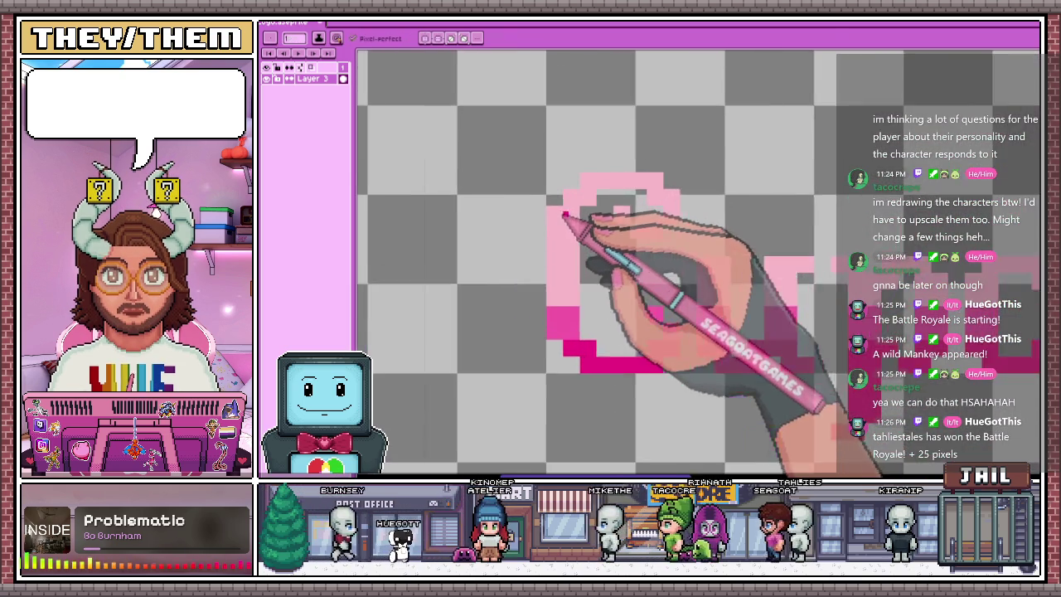
pyautogui.scroll(2, 561, 218)
pyautogui.scroll(1, 536, 157)
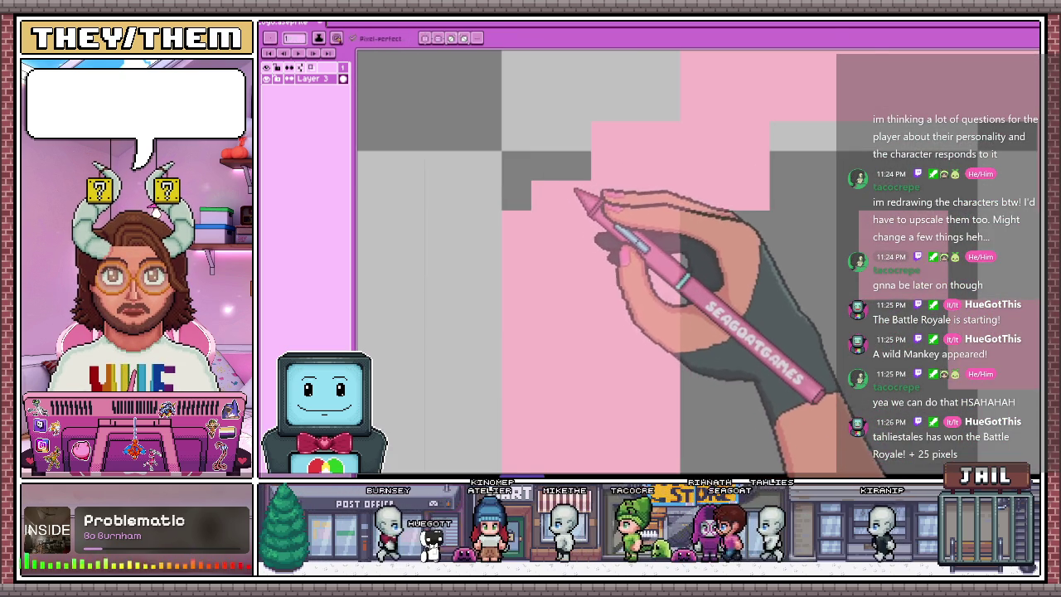
pyautogui.scroll(-1, 569, 178)
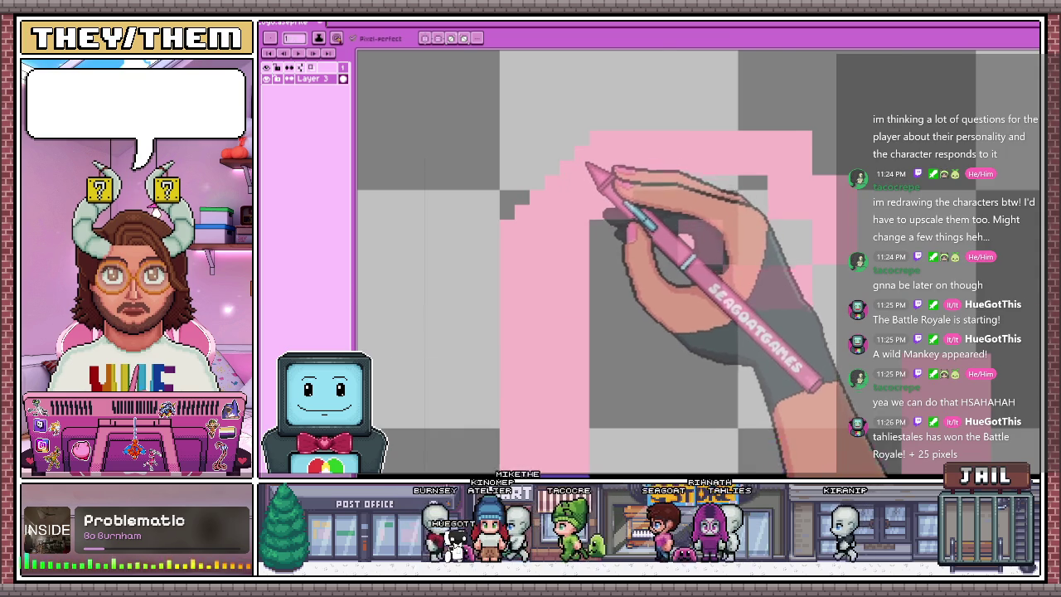
pyautogui.scroll(2, 693, 192)
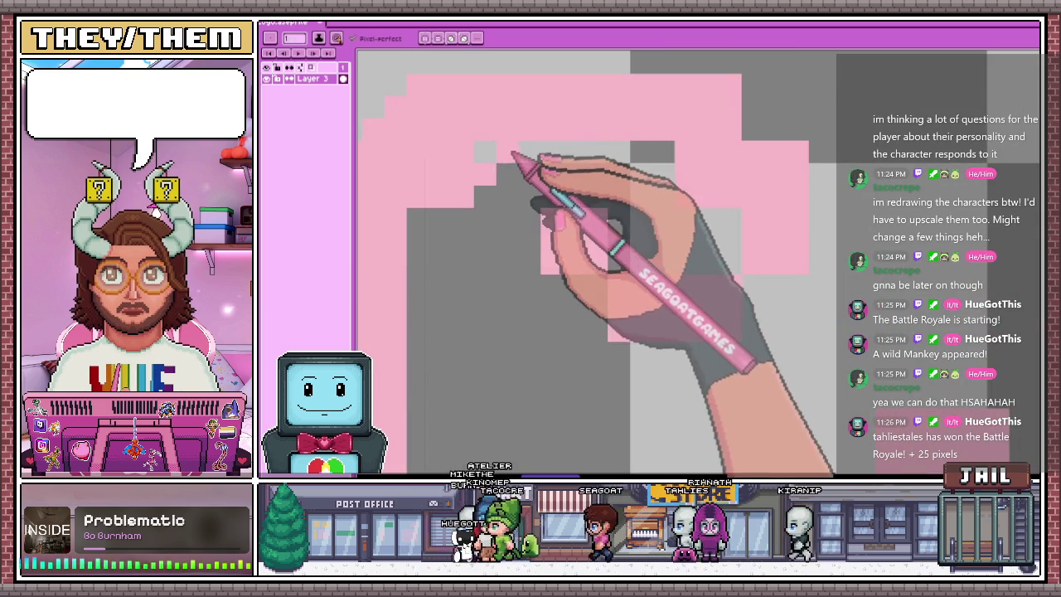
pyautogui.scroll(-1, 469, 195)
pyautogui.scroll(-1, 547, 228)
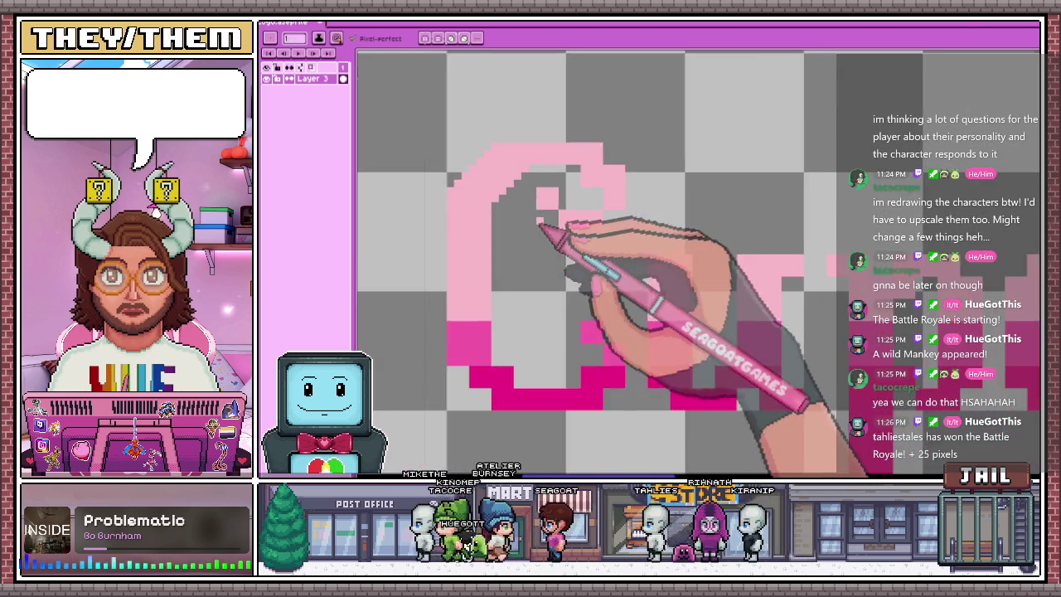
pyautogui.scroll(2, 548, 199)
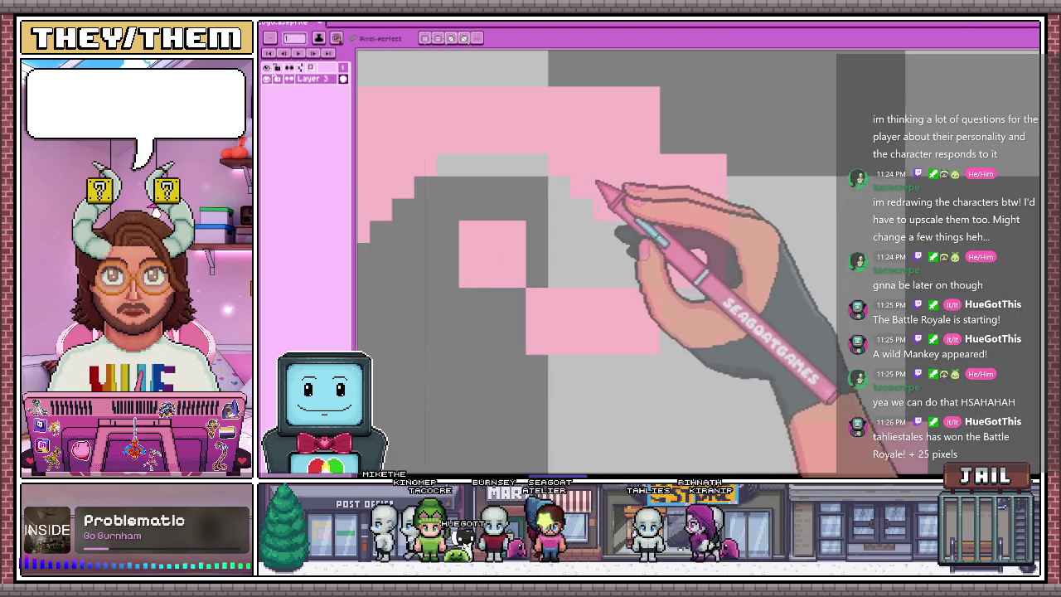
pyautogui.scroll(-2, 656, 232)
pyautogui.scroll(2, 672, 216)
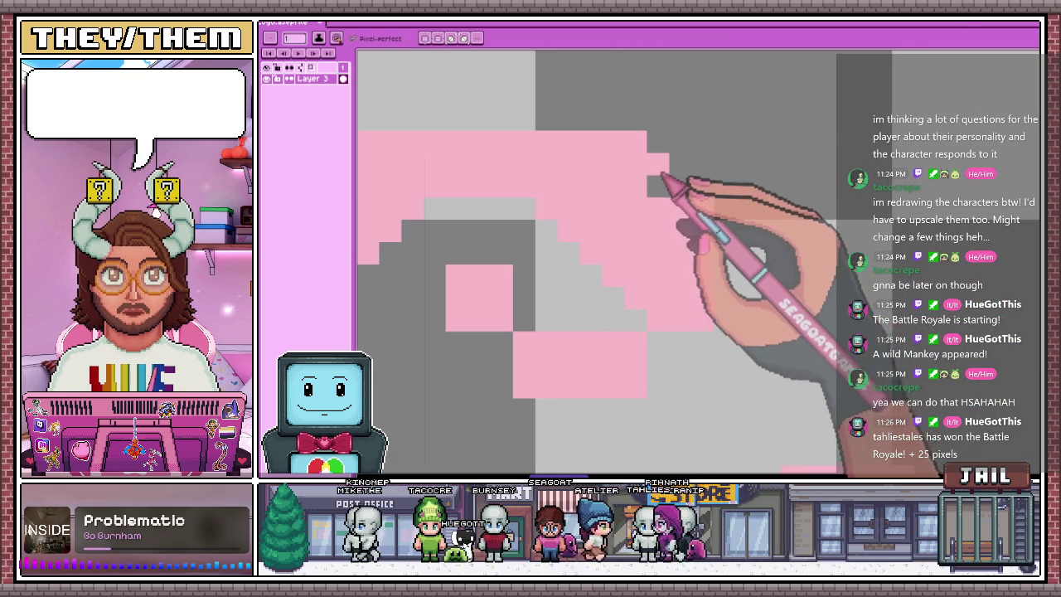
pyautogui.scroll(-2, 655, 190)
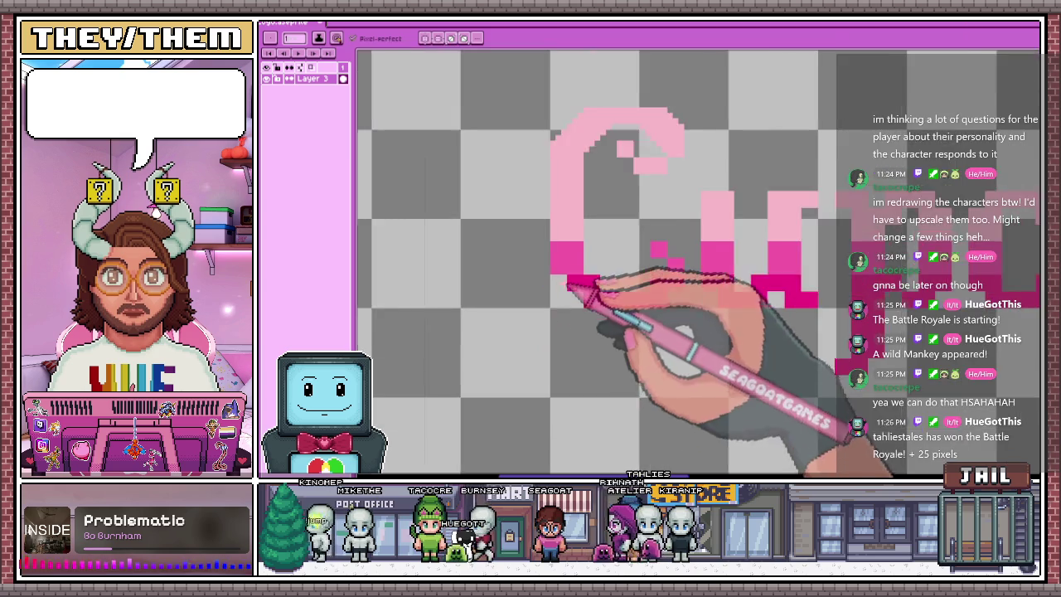
pyautogui.scroll(2, 559, 267)
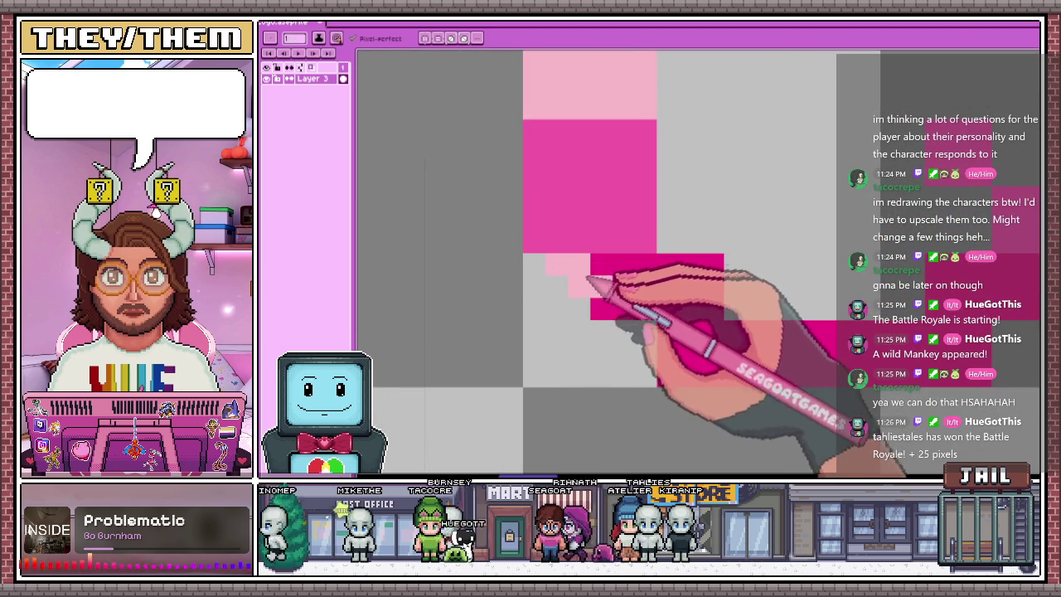
pyautogui.scroll(-1, 643, 329)
pyautogui.press('alt')
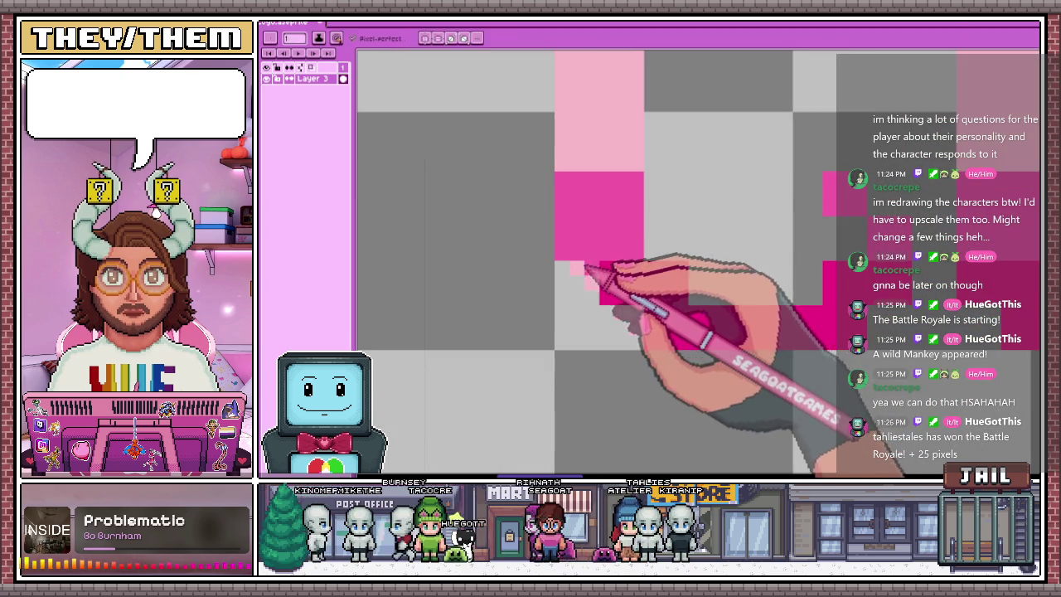
pyautogui.scroll(-2, 635, 320)
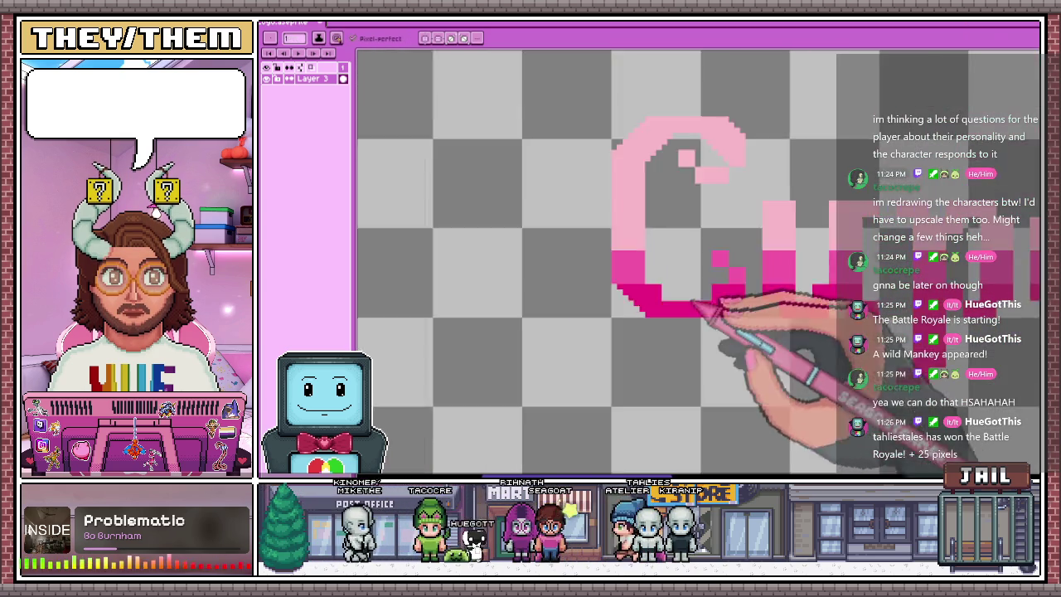
pyautogui.scroll(2, 729, 315)
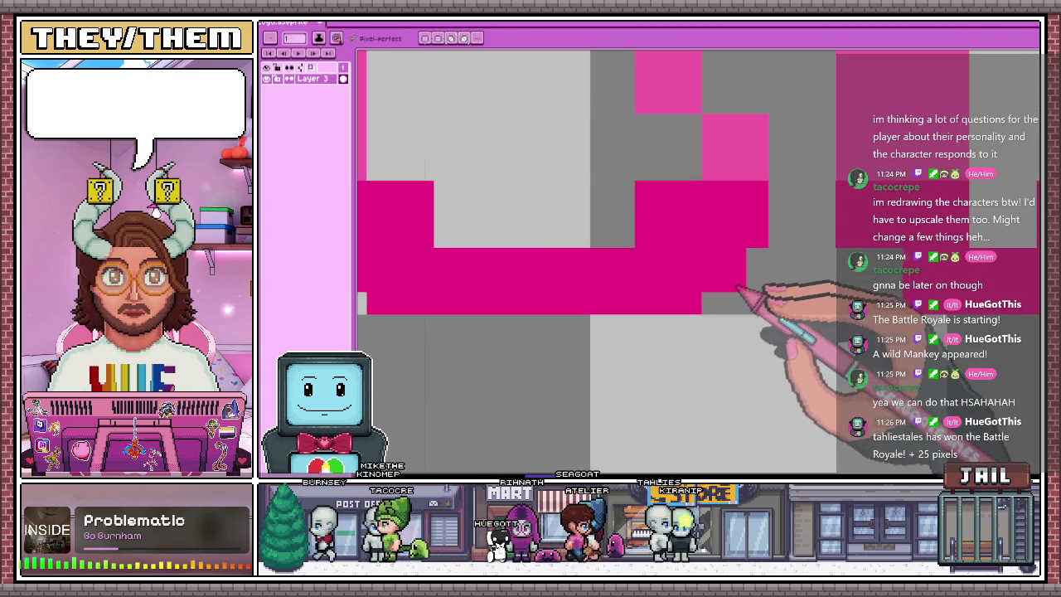
pyautogui.scroll(-1, 713, 291)
pyautogui.scroll(-1, 676, 265)
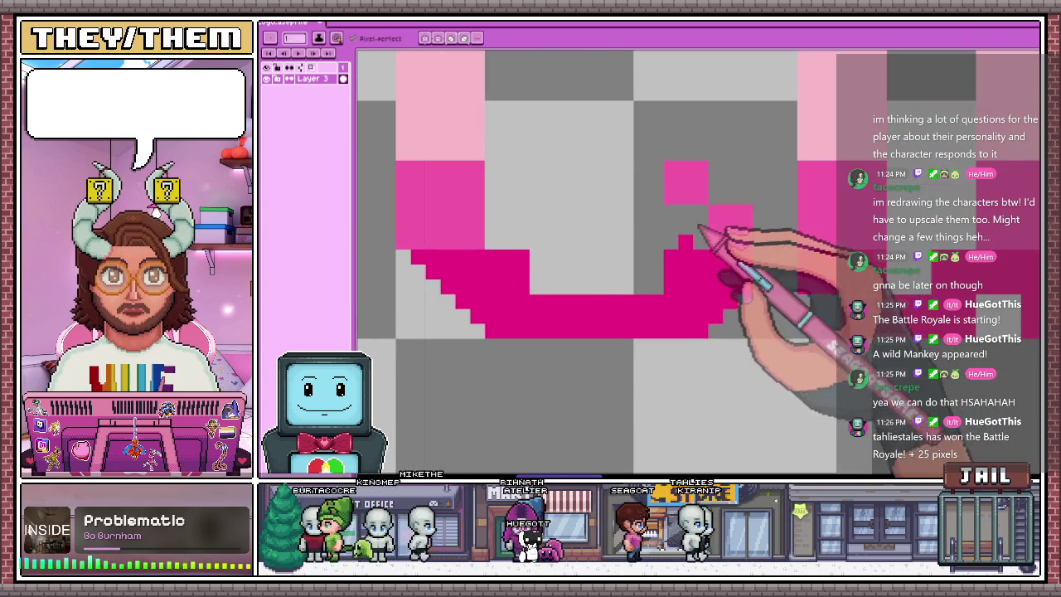
pyautogui.scroll(2, 696, 237)
pyautogui.click(597, 321)
pyautogui.scroll(-1, 639, 311)
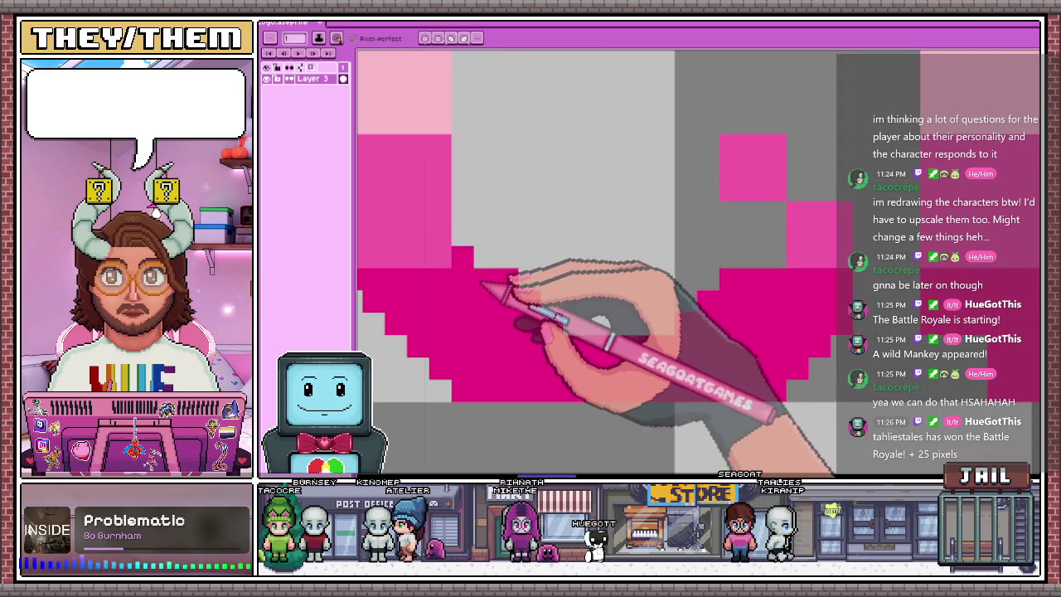
pyautogui.scroll(-2, 580, 323)
pyautogui.scroll(-2, 564, 340)
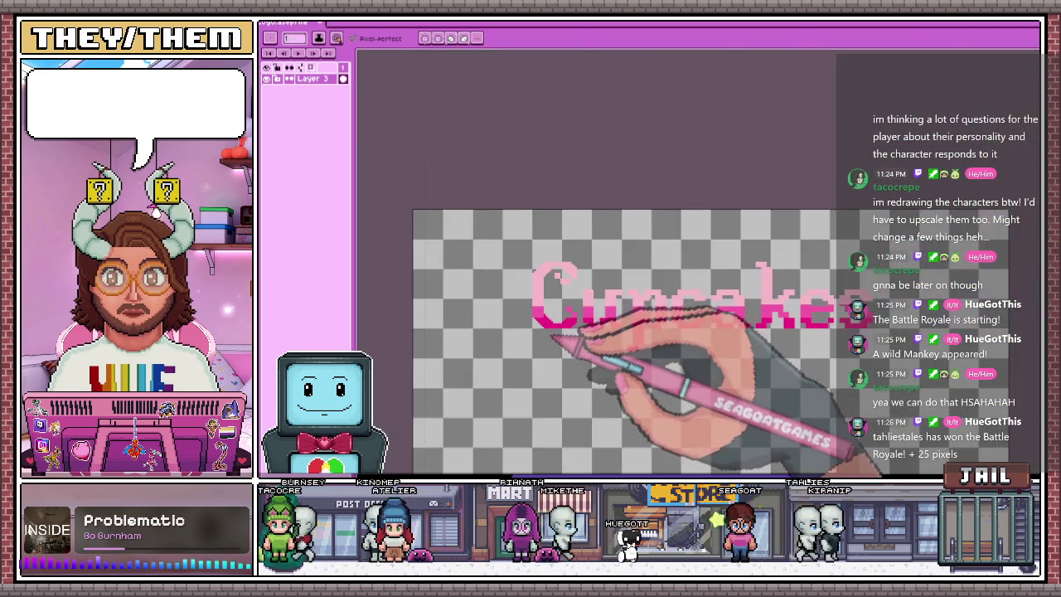
pyautogui.scroll(1, 543, 365)
pyautogui.scroll(2, 572, 282)
pyautogui.scroll(-3, 572, 249)
pyautogui.scroll(2, 573, 277)
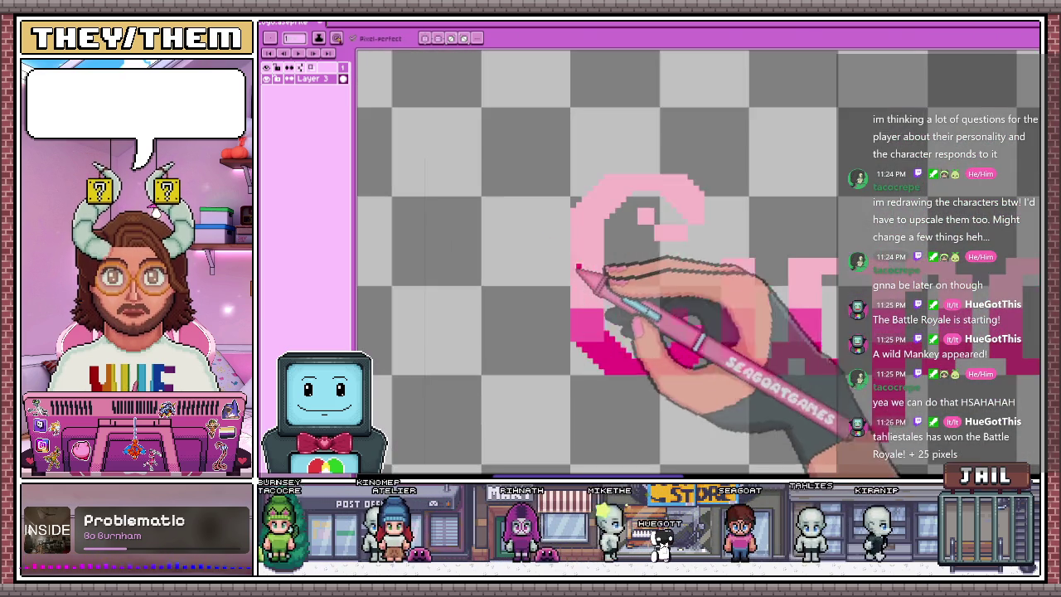
pyautogui.scroll(2, 543, 289)
pyautogui.scroll(-2, 547, 290)
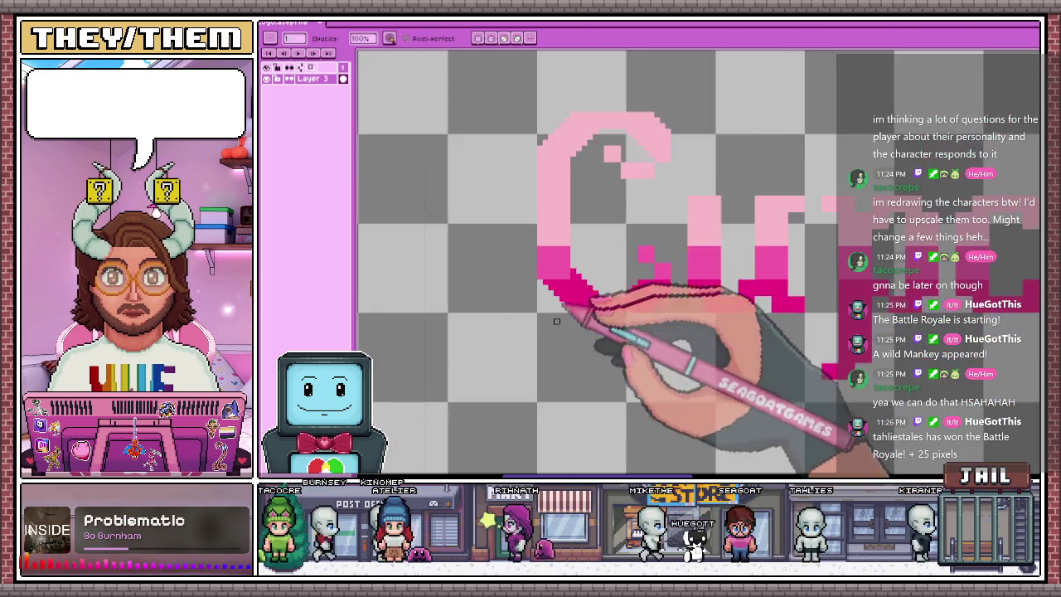
pyautogui.scroll(2, 581, 282)
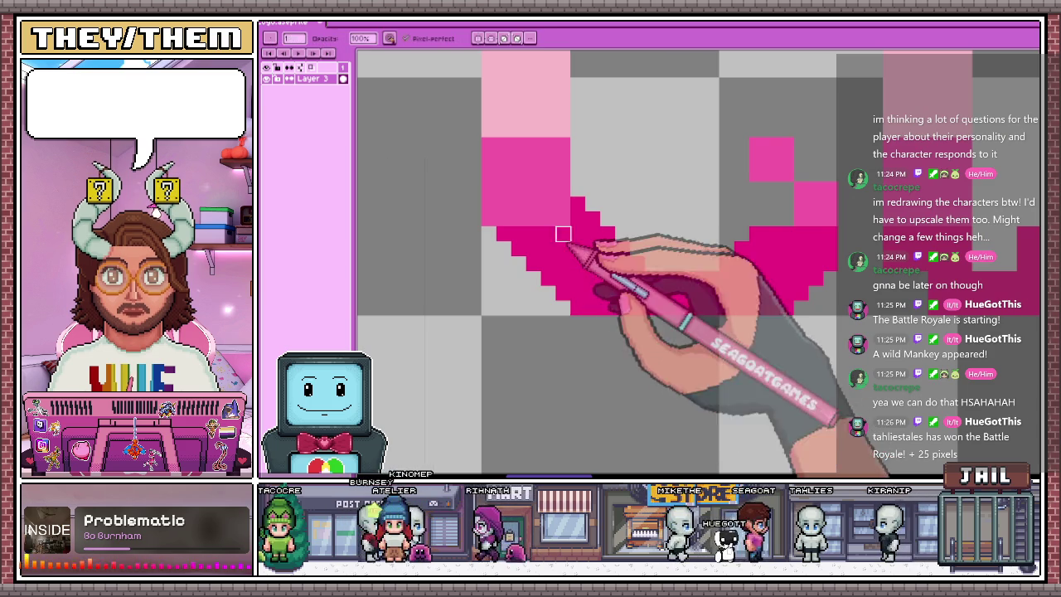
# Erase stray pixels along the C's upper light pink curve and inner curl, then resume the Pencil
pyautogui.press('i')
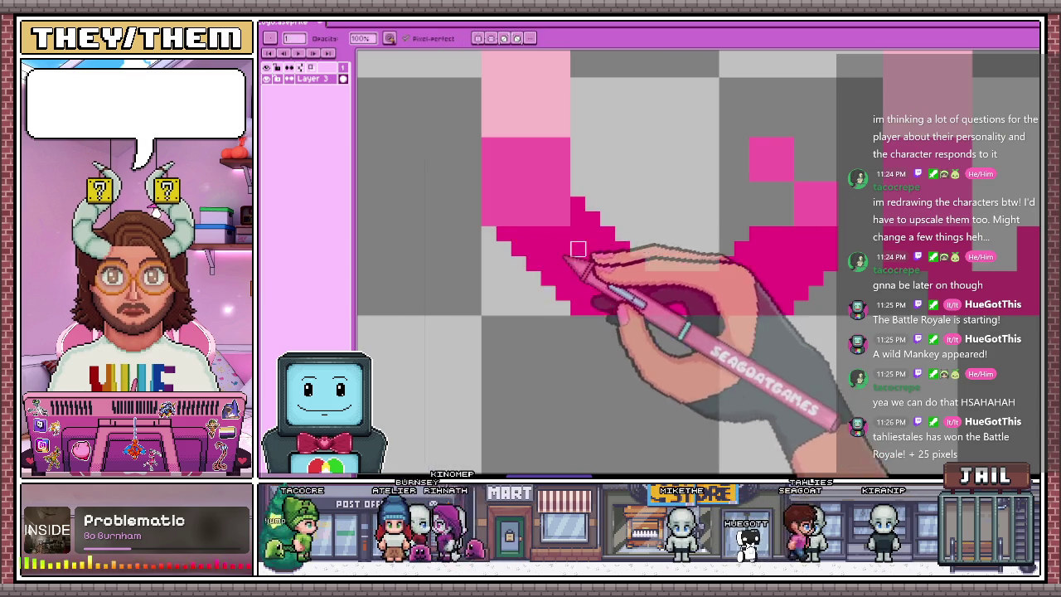
pyautogui.scroll(-2, 560, 282)
pyautogui.scroll(2, 610, 226)
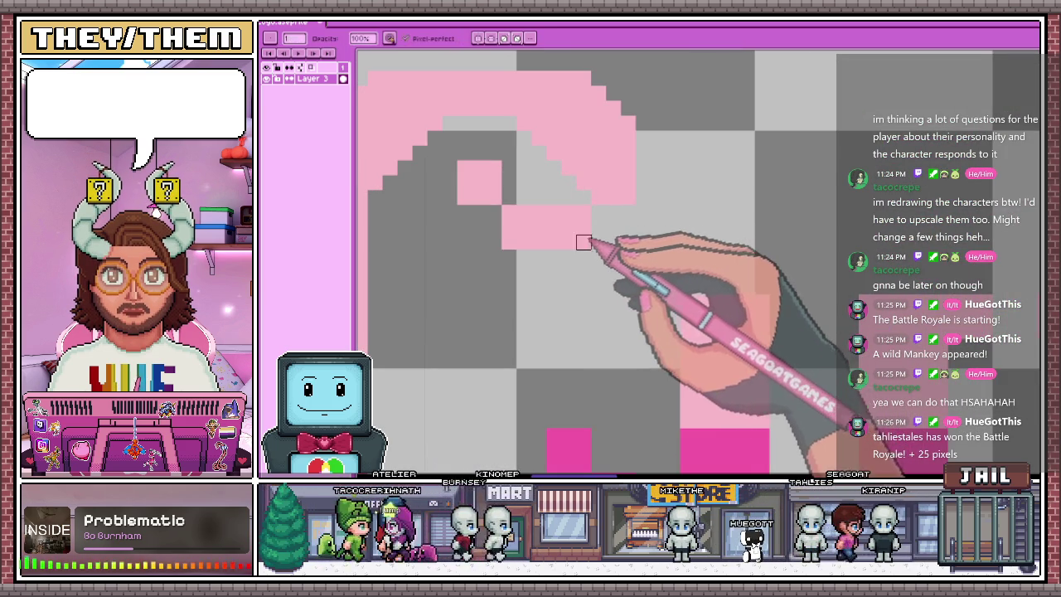
pyautogui.scroll(1, 614, 227)
pyautogui.press('e')
pyautogui.scroll(-1, 614, 207)
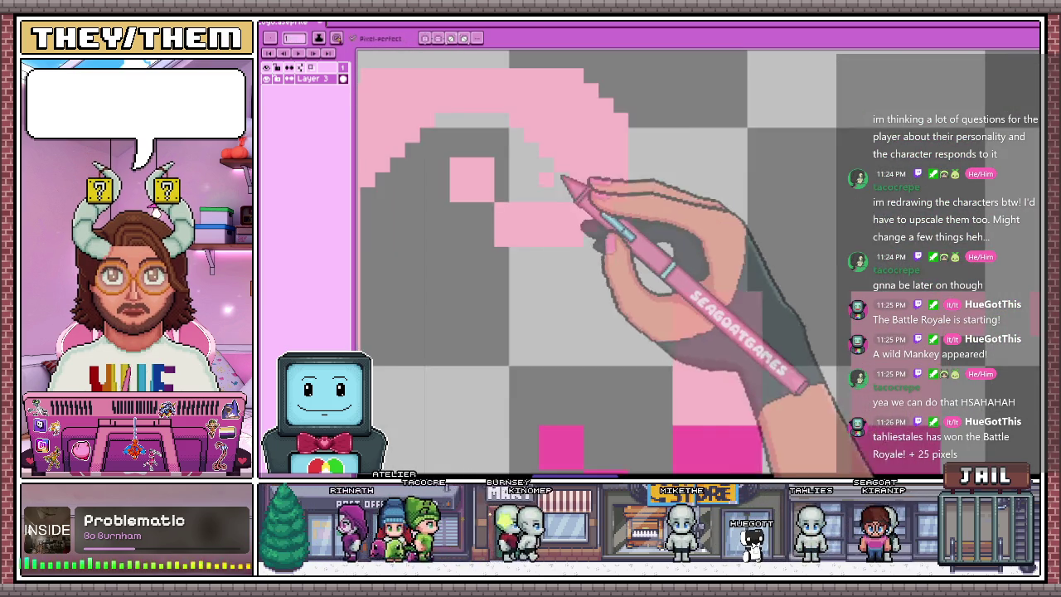
pyautogui.scroll(1, 514, 220)
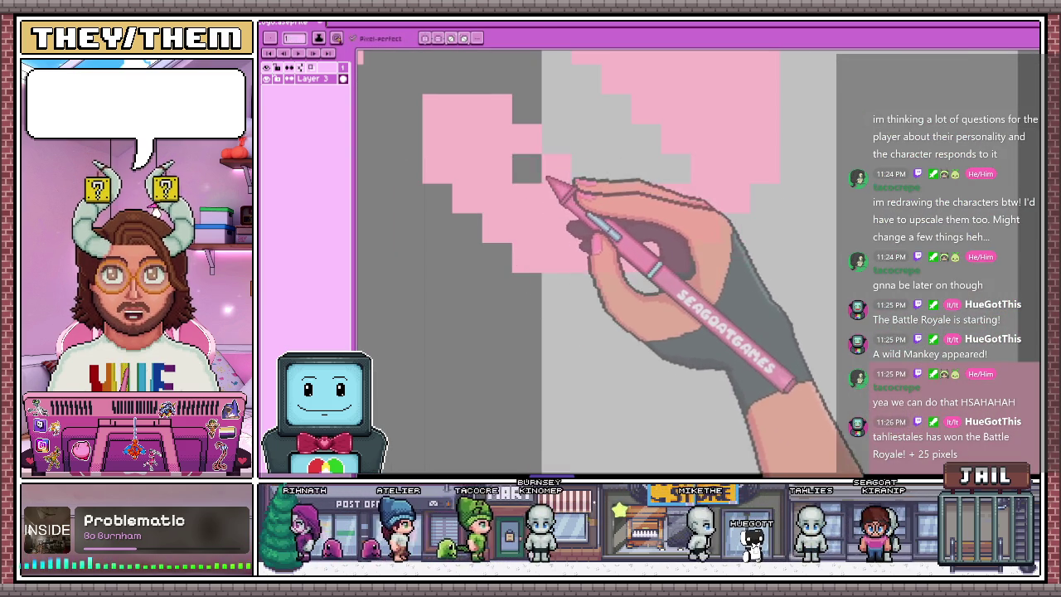
pyautogui.scroll(-2, 543, 186)
pyautogui.scroll(-1, 638, 265)
pyautogui.scroll(1, 630, 290)
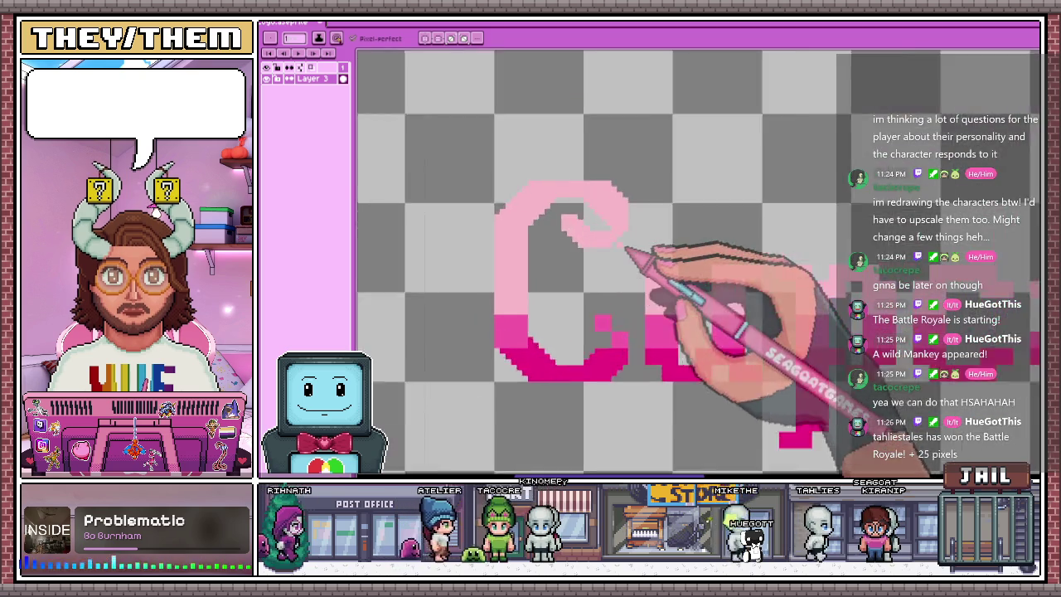
pyautogui.scroll(2, 639, 298)
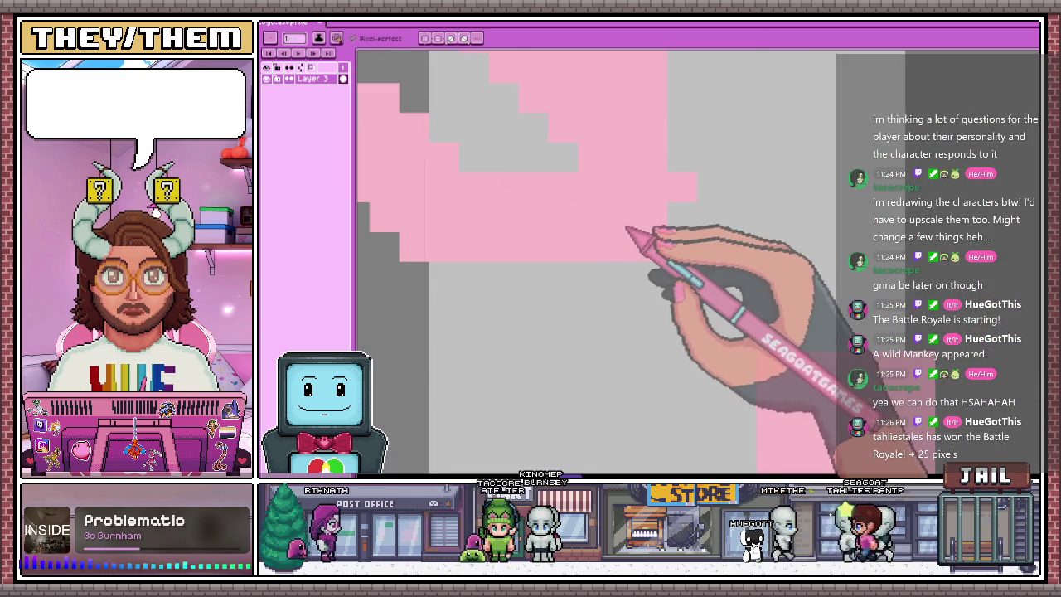
pyautogui.scroll(-1, 627, 230)
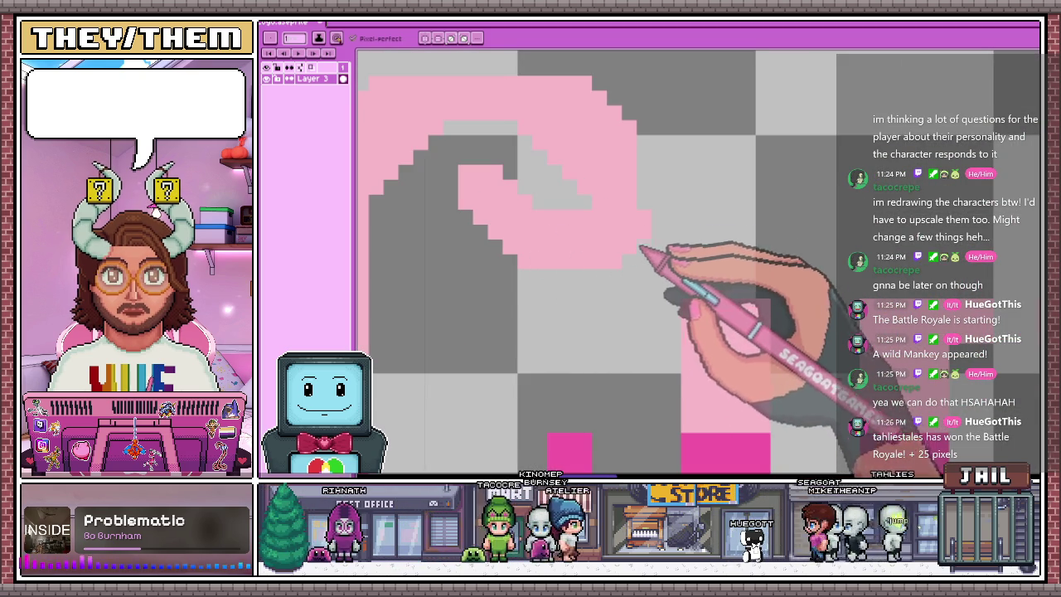
pyautogui.scroll(-2, 788, 348)
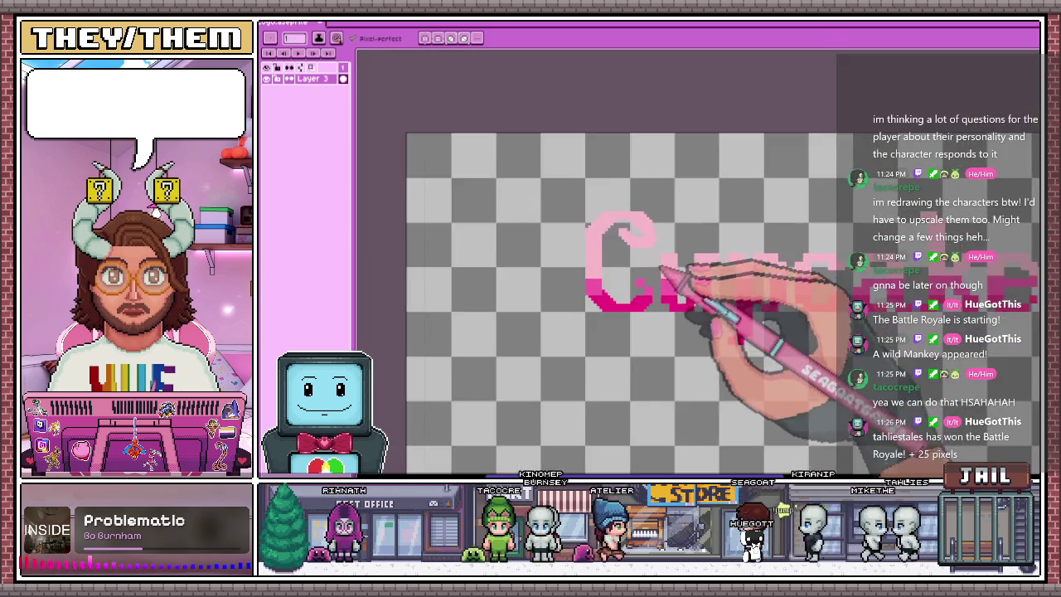
pyautogui.scroll(1, 675, 248)
pyautogui.scroll(1, 661, 224)
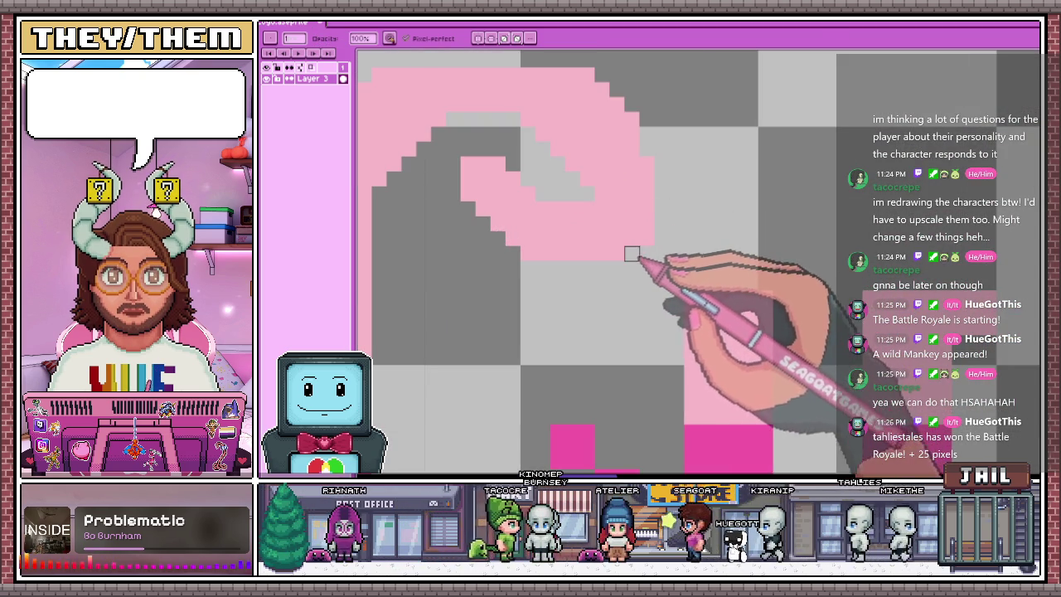
pyautogui.scroll(-1, 644, 239)
pyautogui.scroll(1, 636, 191)
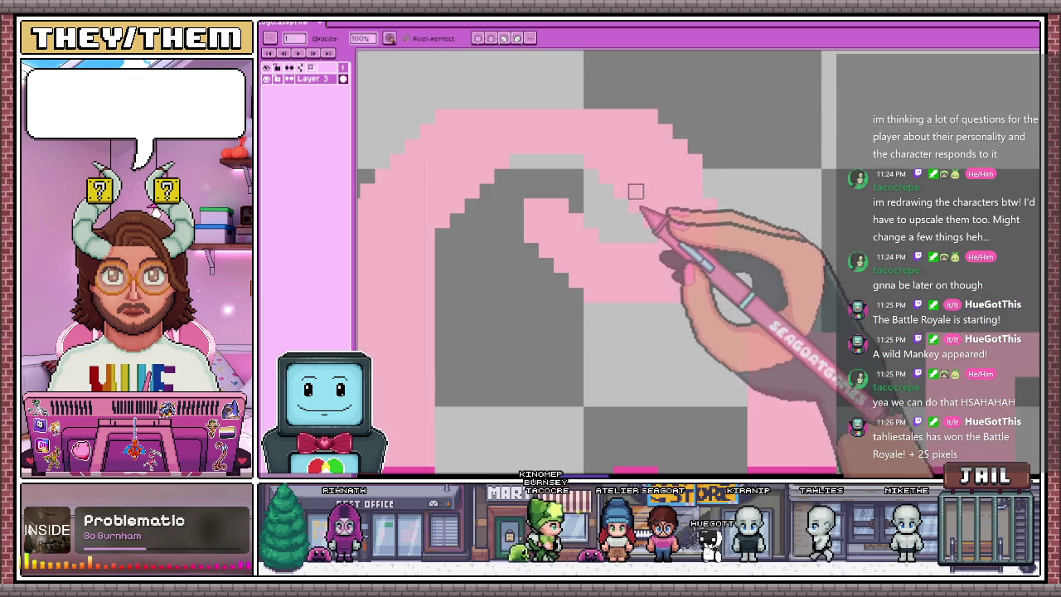
pyautogui.scroll(1, 604, 177)
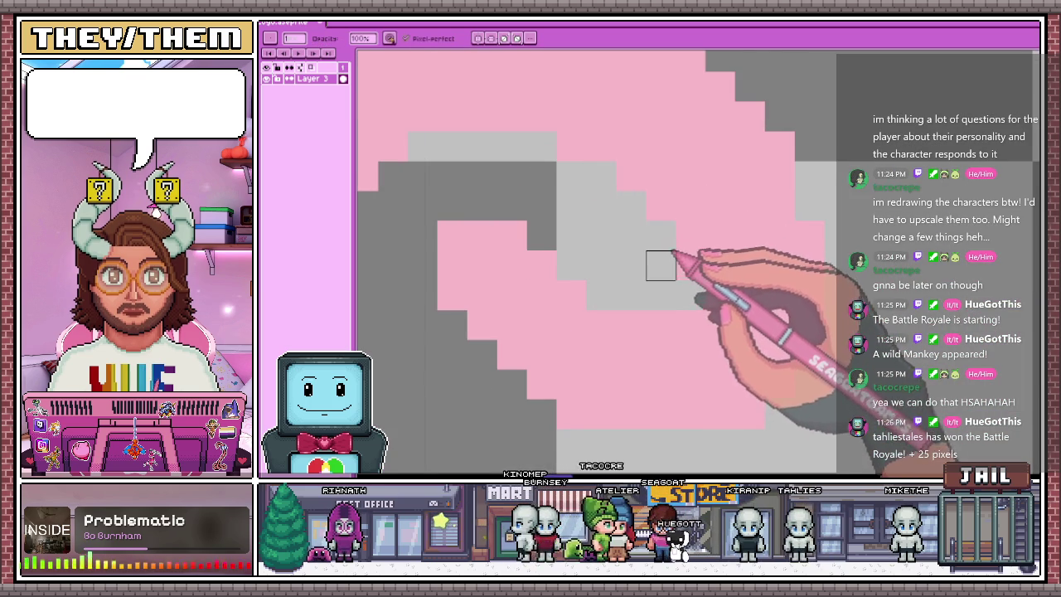
pyautogui.scroll(-1, 661, 265)
pyautogui.scroll(1, 642, 214)
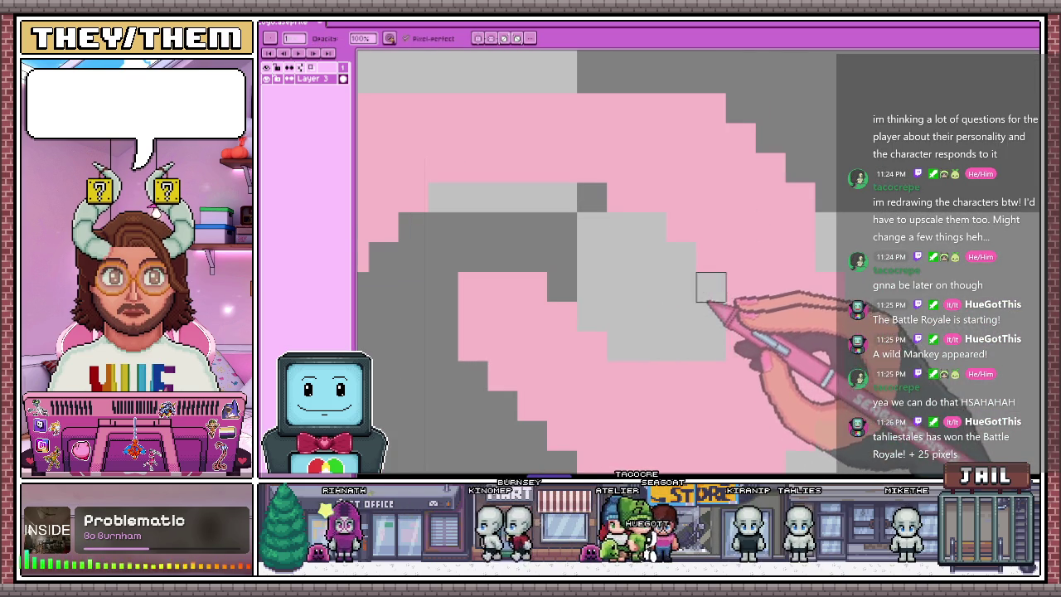
pyautogui.scroll(-1, 711, 287)
pyautogui.scroll(1, 655, 236)
pyautogui.scroll(-2, 688, 348)
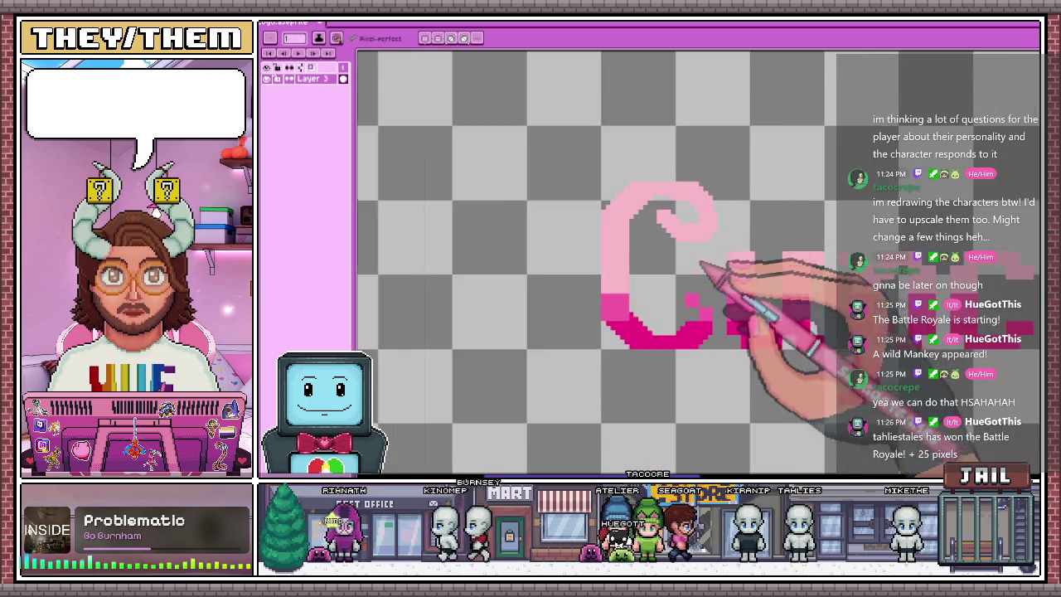
pyautogui.scroll(1, 715, 316)
pyautogui.scroll(1, 713, 249)
pyautogui.scroll(-2, 711, 221)
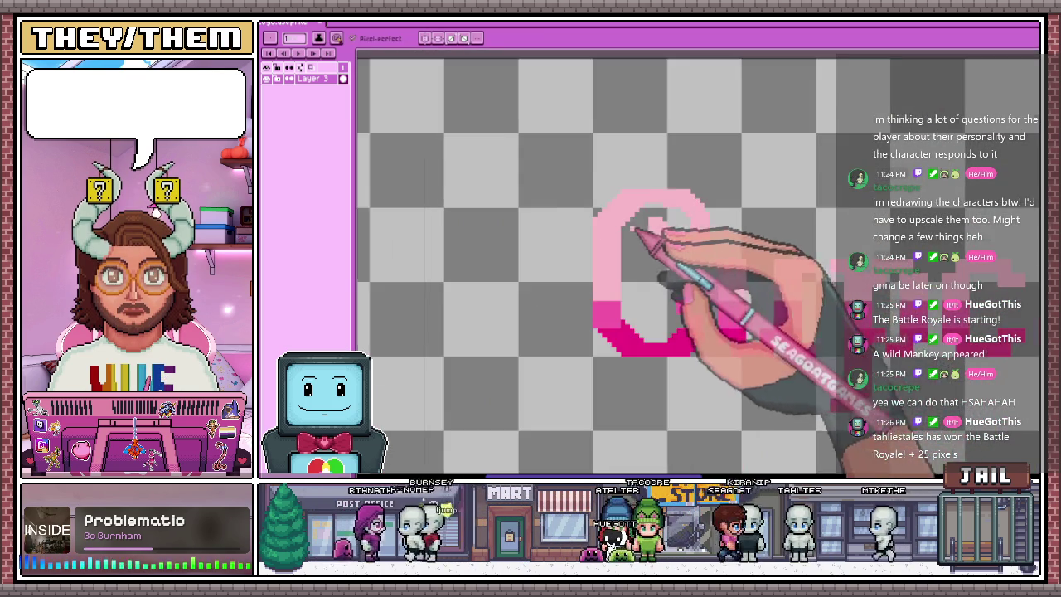
pyautogui.scroll(3, 639, 224)
pyautogui.scroll(-1, 564, 216)
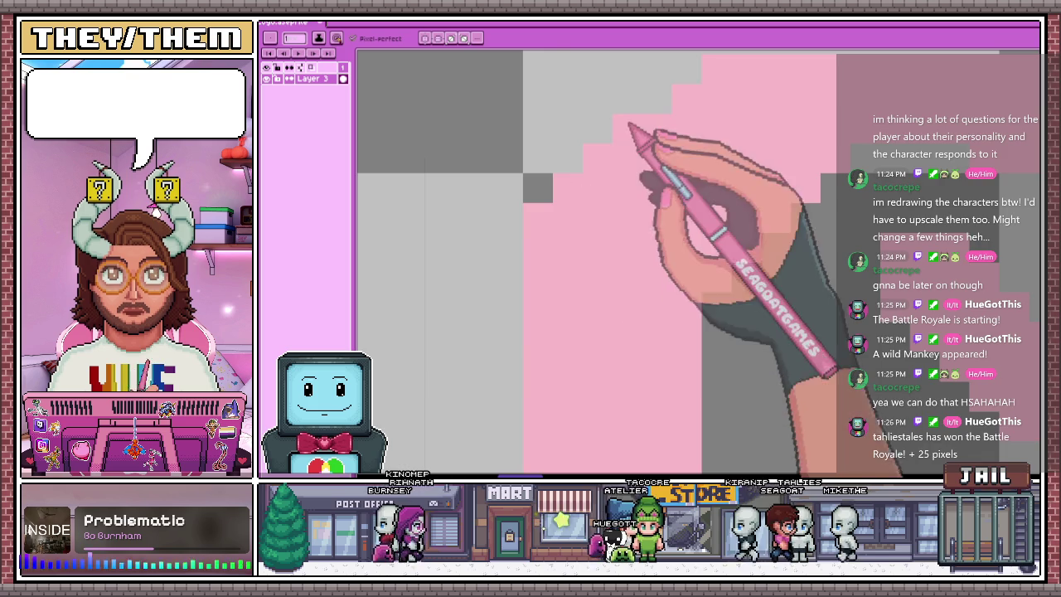
pyautogui.scroll(1, 609, 178)
pyautogui.press('b')
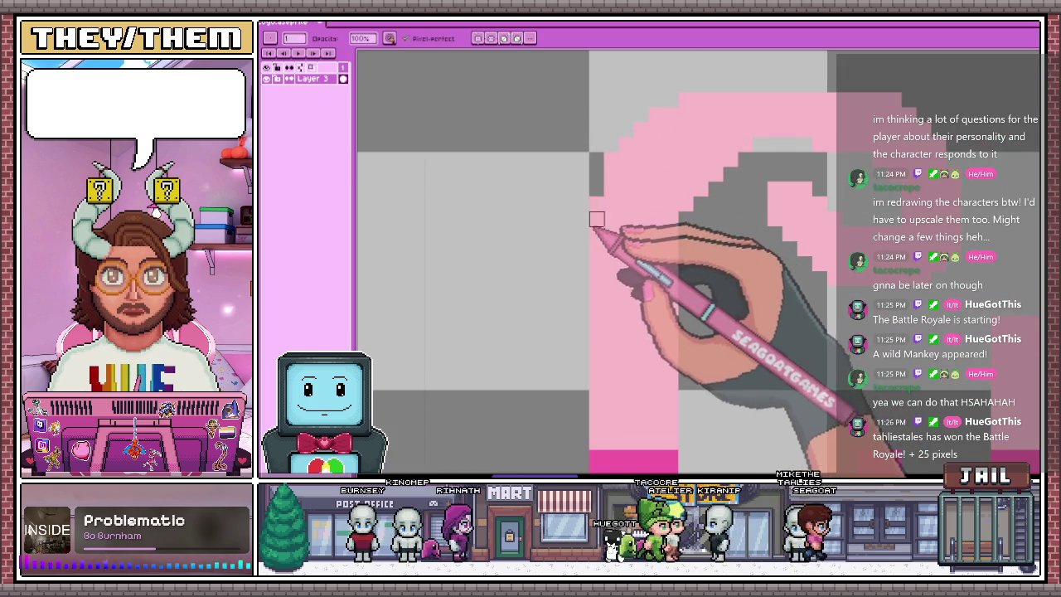
pyautogui.press('b')
pyautogui.scroll(2, 663, 140)
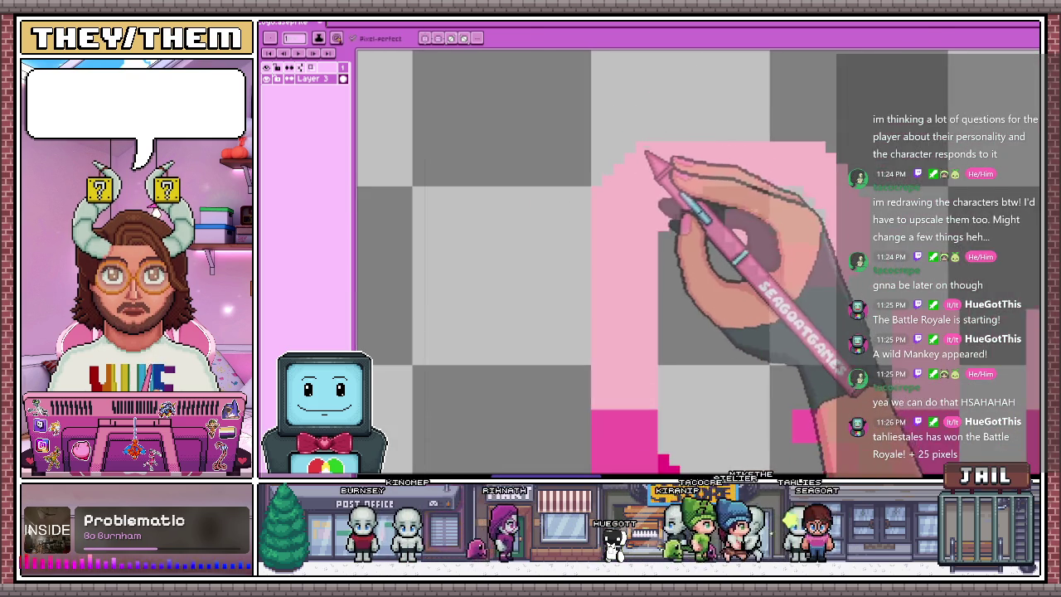
# Zoom in and out around the pink C to inspect its curled hook and magenta base curve
pyautogui.scroll(1, 561, 247)
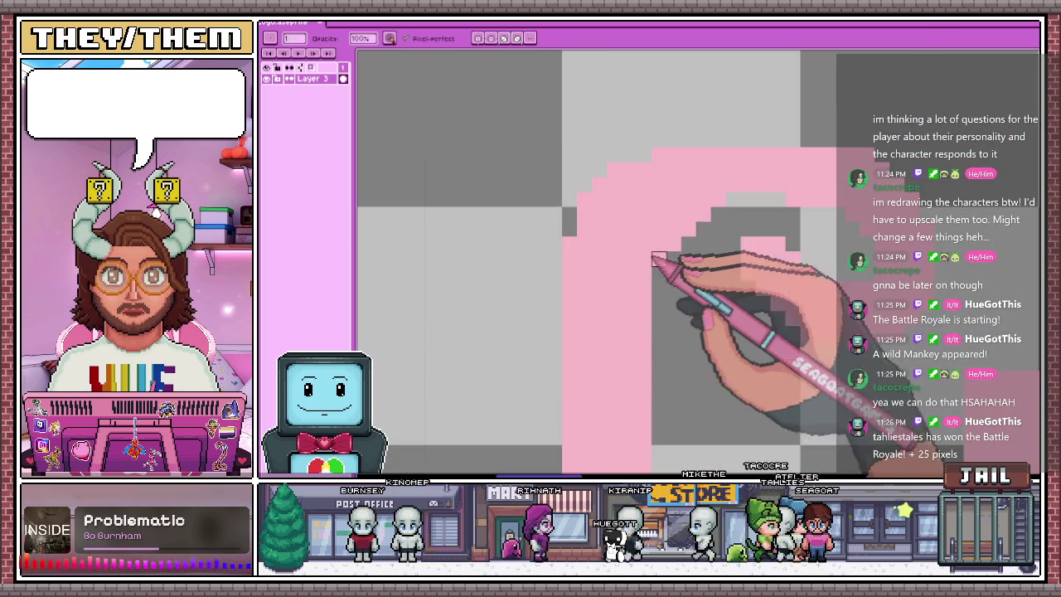
pyautogui.scroll(1, 639, 249)
pyautogui.scroll(-1, 552, 189)
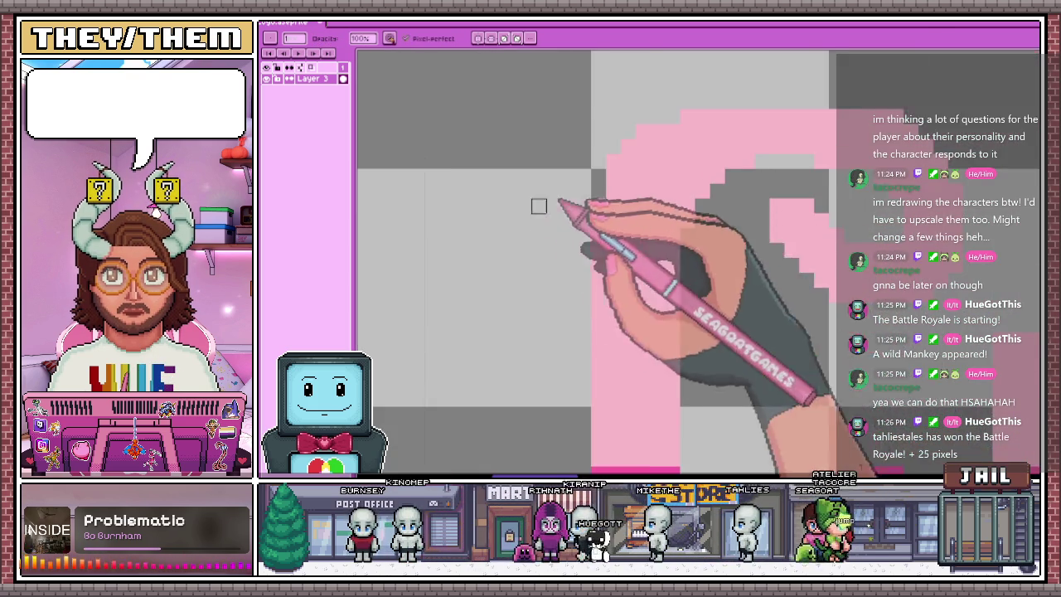
pyautogui.scroll(-2, 611, 225)
pyautogui.scroll(2, 611, 233)
pyautogui.scroll(1, 597, 207)
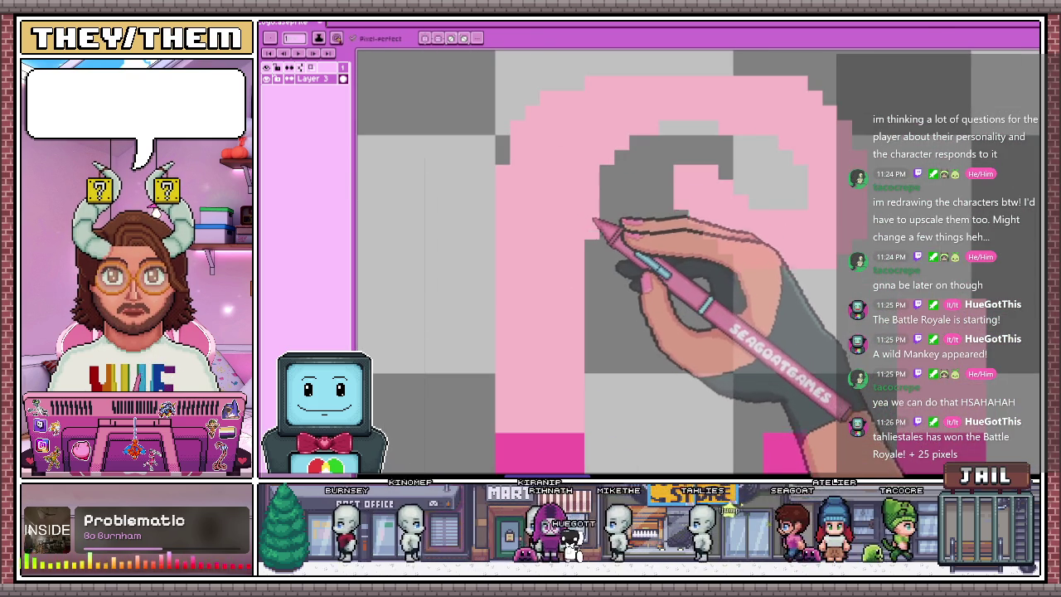
pyautogui.scroll(-1, 619, 177)
pyautogui.scroll(2, 635, 178)
pyautogui.scroll(1, 639, 141)
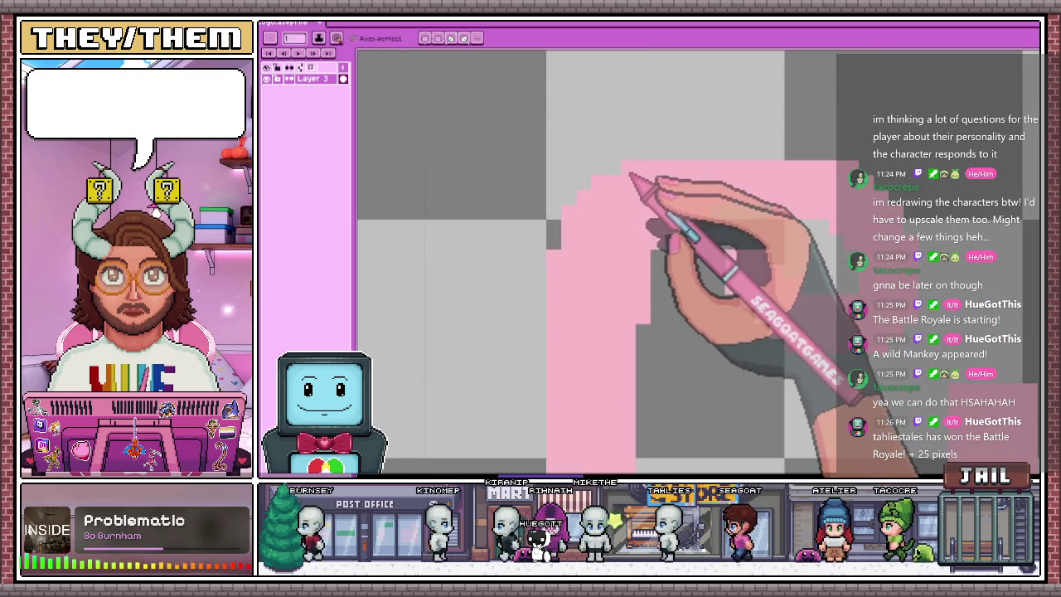
pyautogui.scroll(-3, 636, 185)
pyautogui.scroll(-1, 593, 217)
pyautogui.scroll(1, 611, 208)
pyautogui.scroll(1, 626, 182)
pyautogui.scroll(-3, 628, 245)
pyautogui.scroll(-1, 631, 249)
pyautogui.scroll(1, 580, 240)
pyautogui.scroll(2, 622, 215)
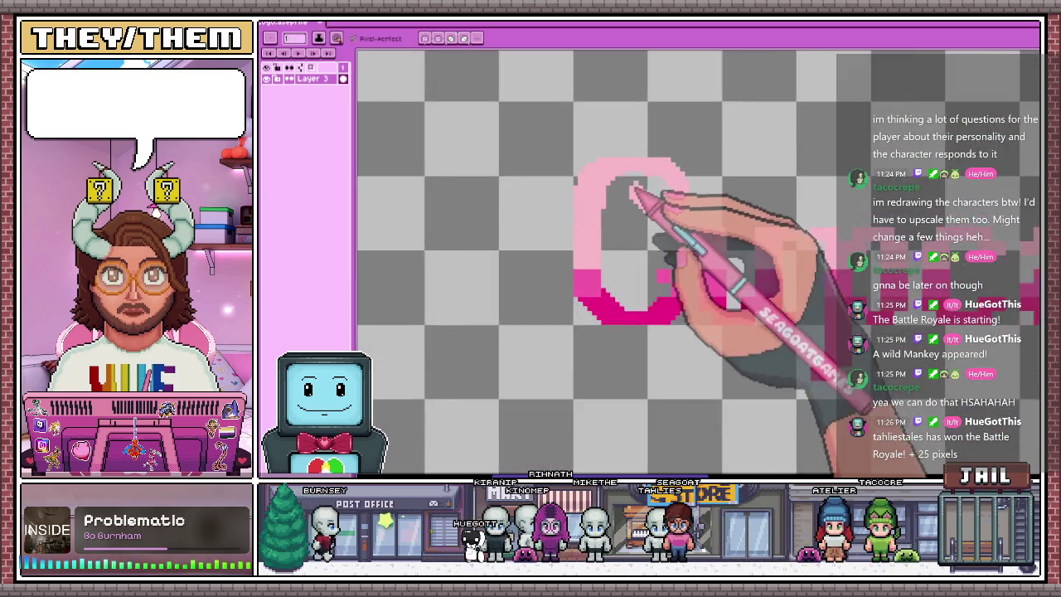
pyautogui.scroll(2, 636, 214)
pyautogui.scroll(2, 635, 212)
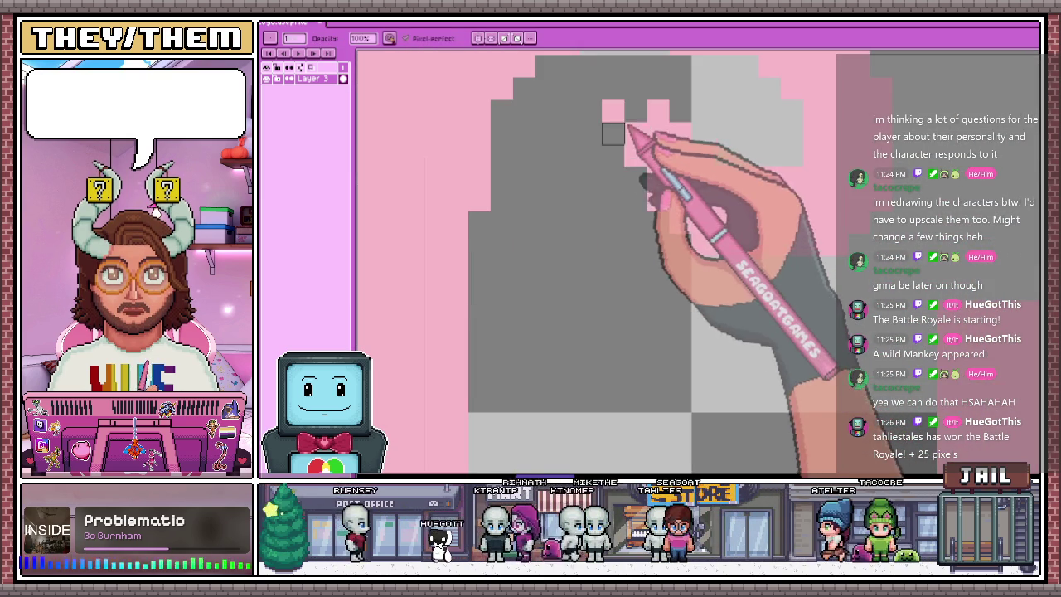
pyautogui.scroll(-2, 638, 199)
pyautogui.scroll(-1, 663, 265)
pyautogui.scroll(1, 630, 241)
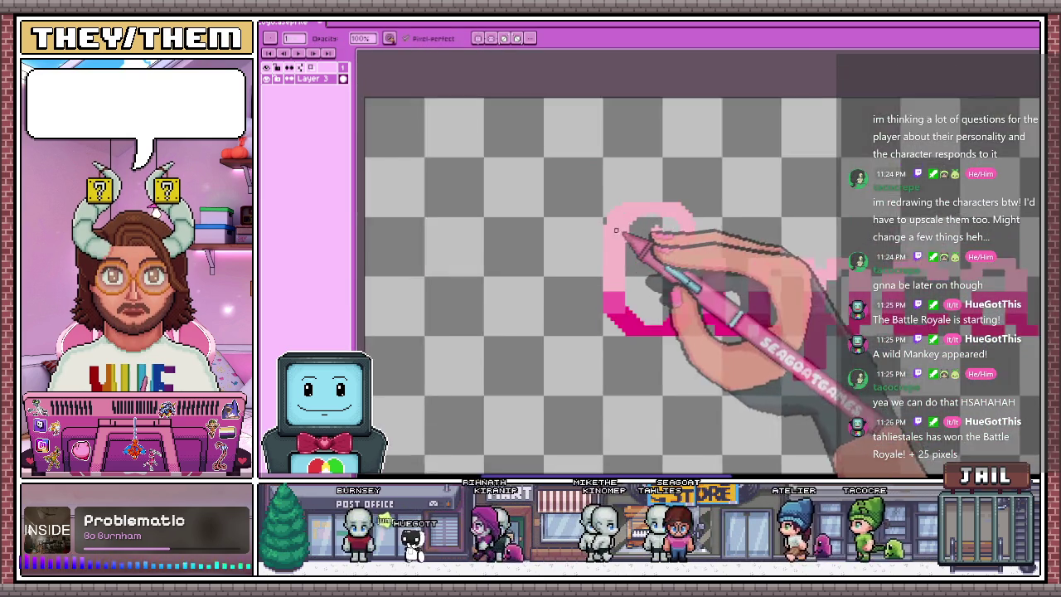
pyautogui.scroll(1, 621, 249)
pyautogui.scroll(1, 609, 208)
pyautogui.scroll(-1, 609, 224)
pyautogui.scroll(-1, 611, 274)
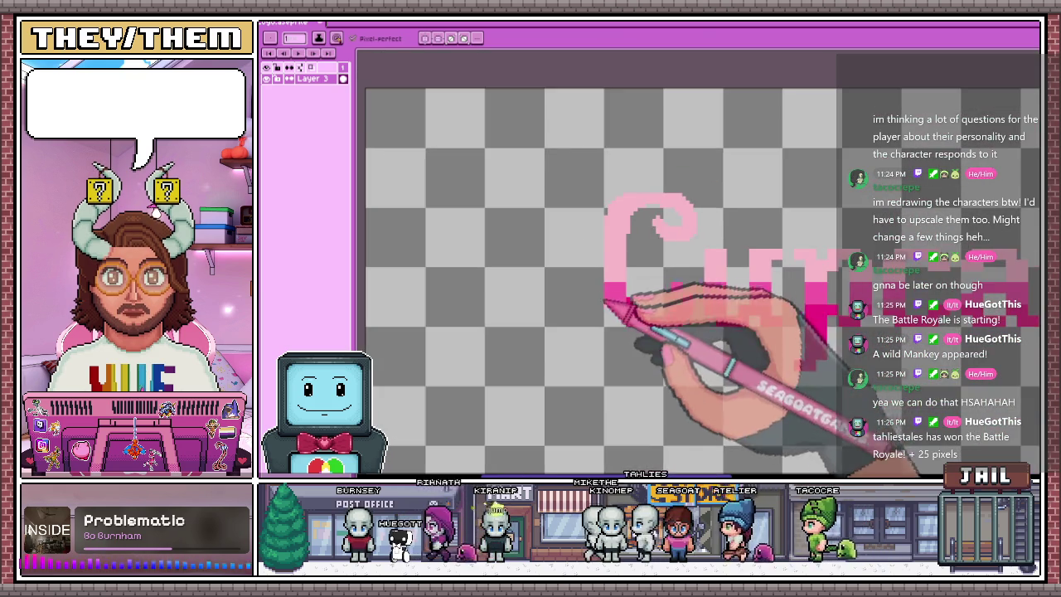
pyautogui.scroll(1, 640, 292)
pyautogui.scroll(1, 623, 288)
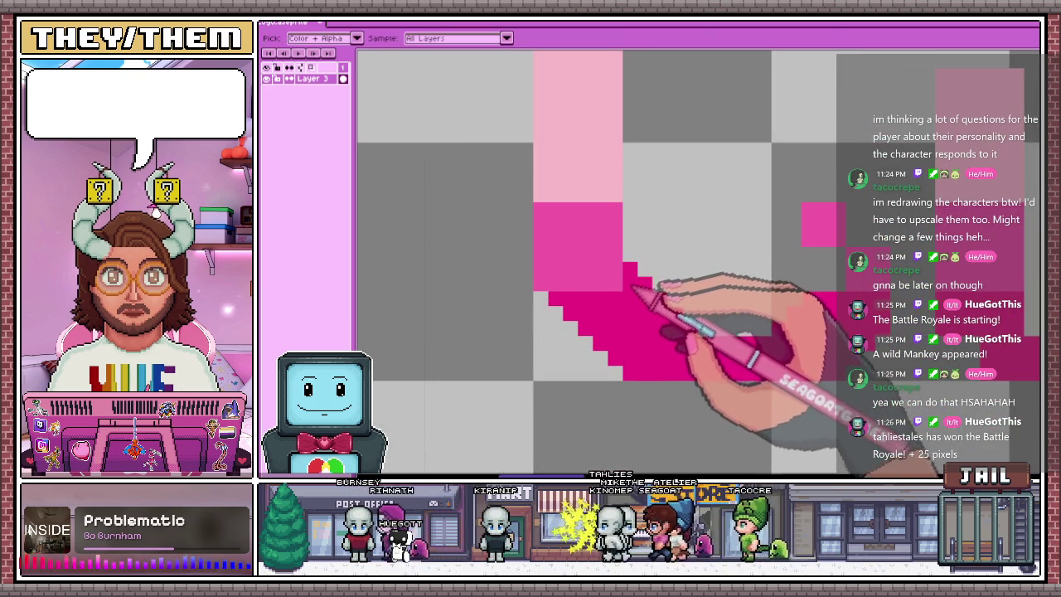
pyautogui.scroll(-2, 660, 262)
pyautogui.scroll(2, 688, 240)
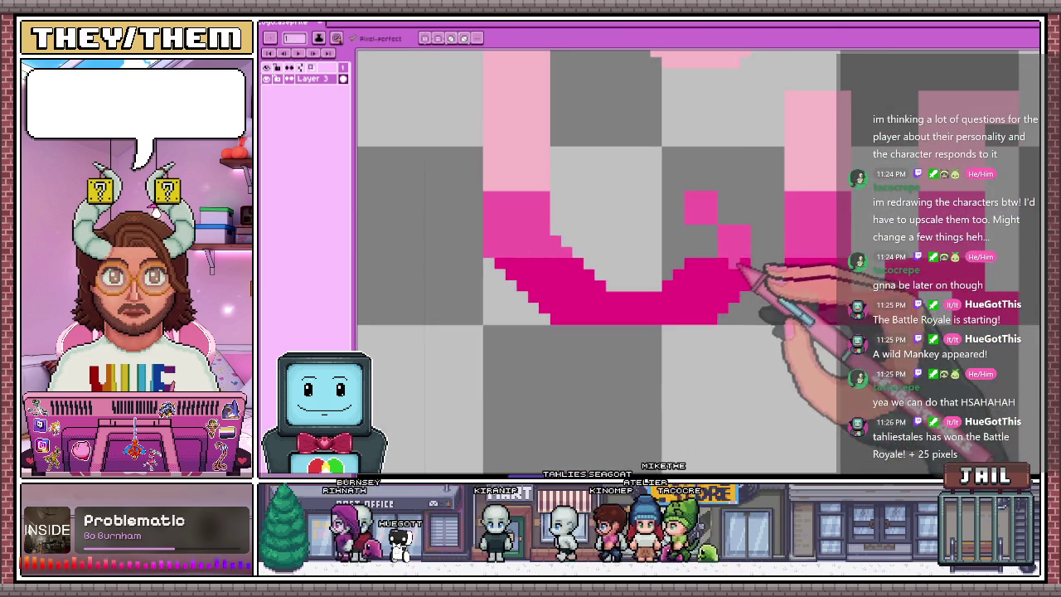
pyautogui.scroll(-2, 647, 299)
pyautogui.scroll(-1, 606, 315)
pyautogui.scroll(-1, 626, 290)
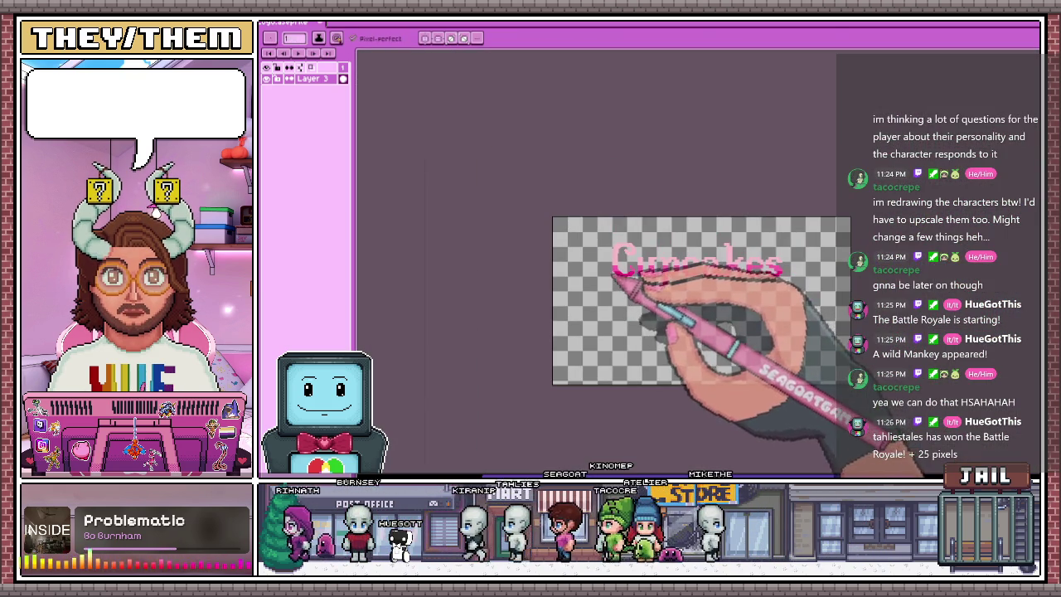
pyautogui.scroll(1, 626, 319)
pyautogui.scroll(1, 622, 214)
# Zoom in on the pink C while cycling through the eyedropper and magic wand tools
pyautogui.press('i')
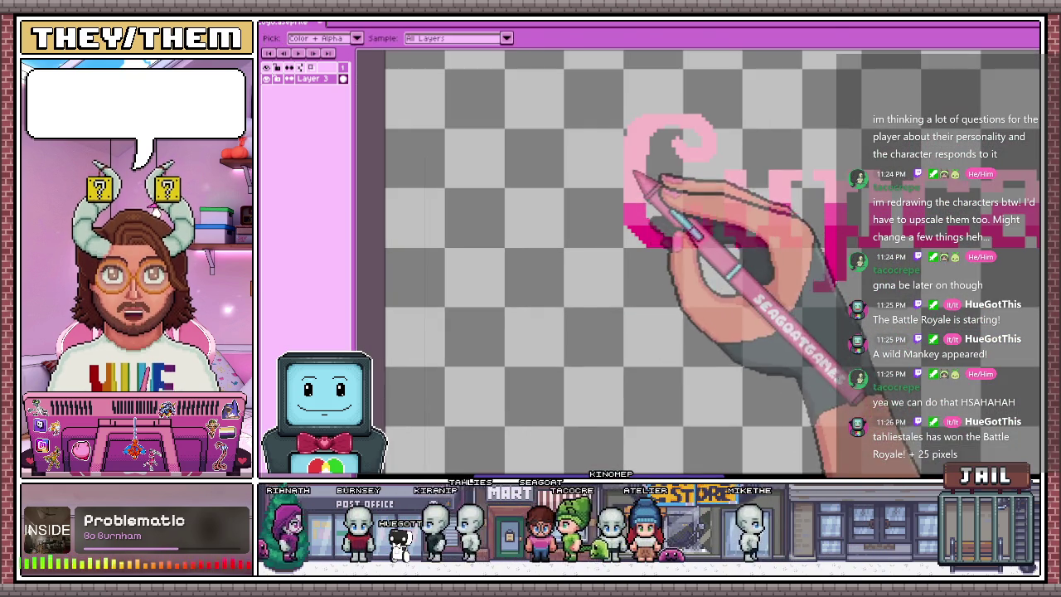
pyautogui.press('w')
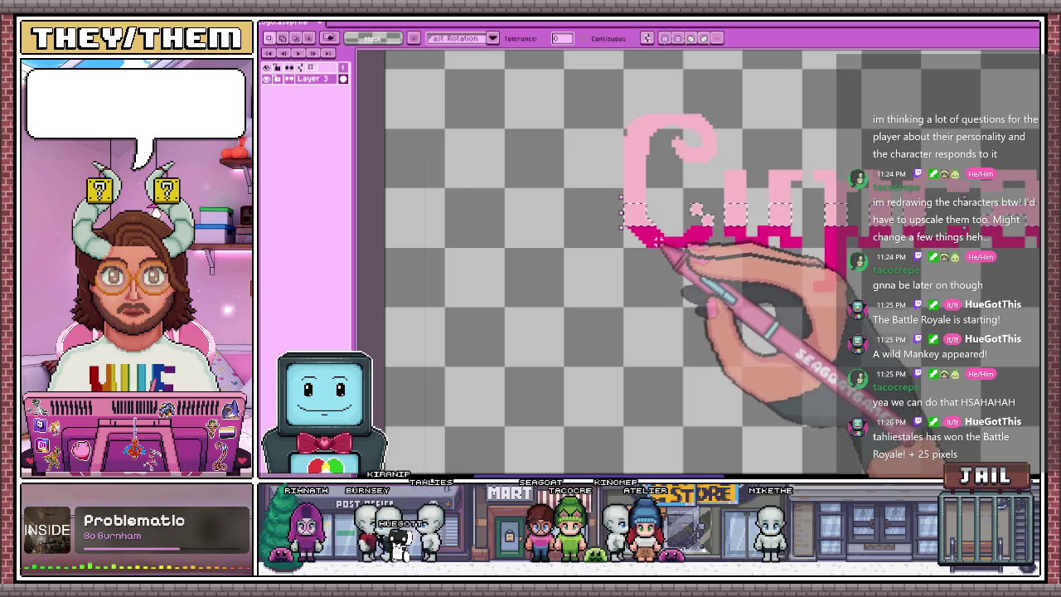
pyautogui.scroll(-2, 597, 191)
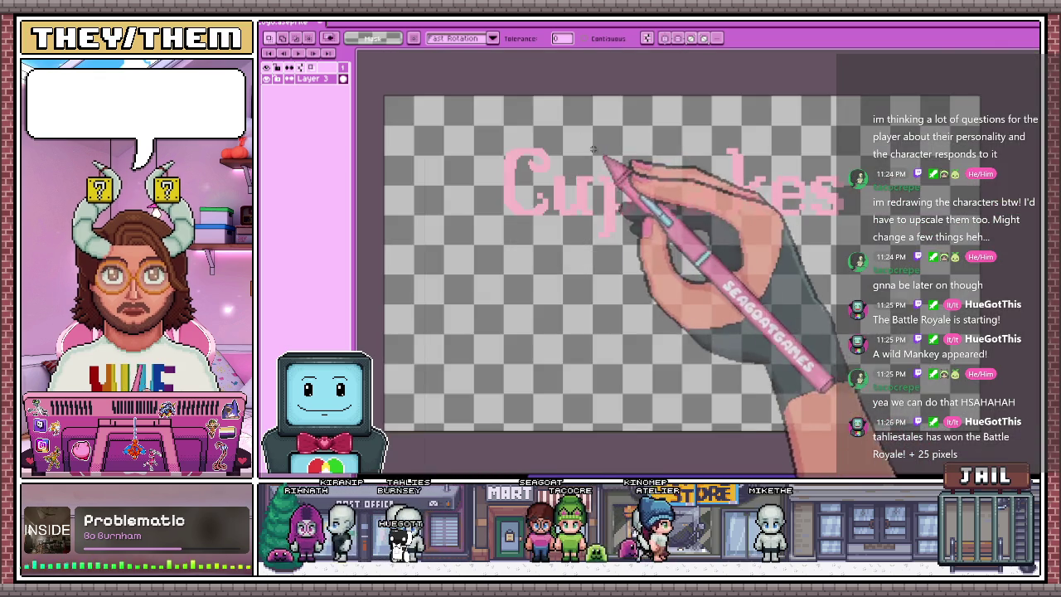
pyautogui.scroll(3, 487, 147)
pyautogui.scroll(1, 487, 147)
pyautogui.scroll(1, 550, 177)
pyautogui.scroll(-1, 569, 123)
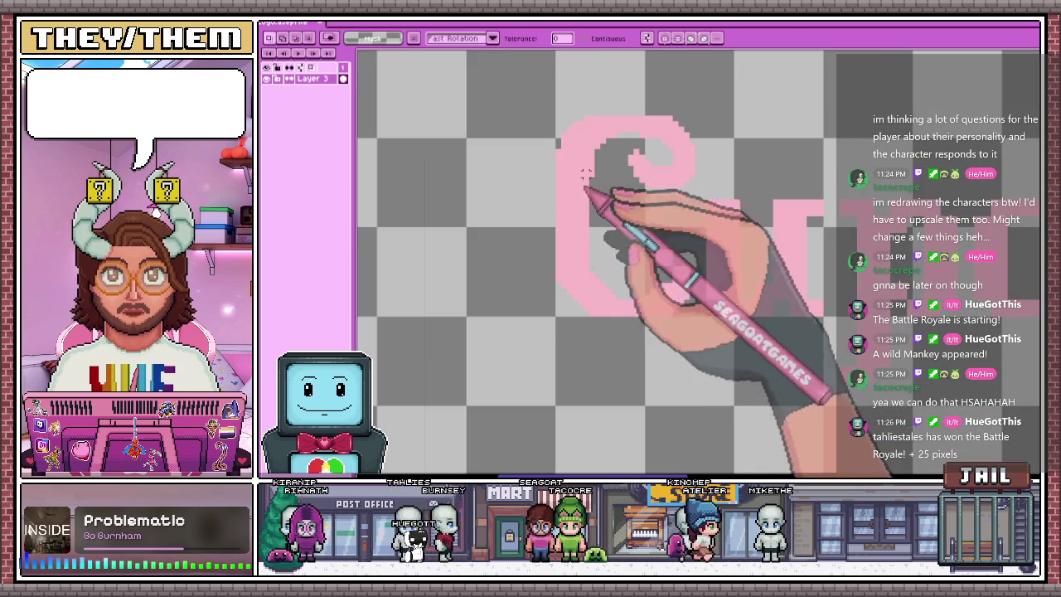
pyautogui.scroll(1, 622, 170)
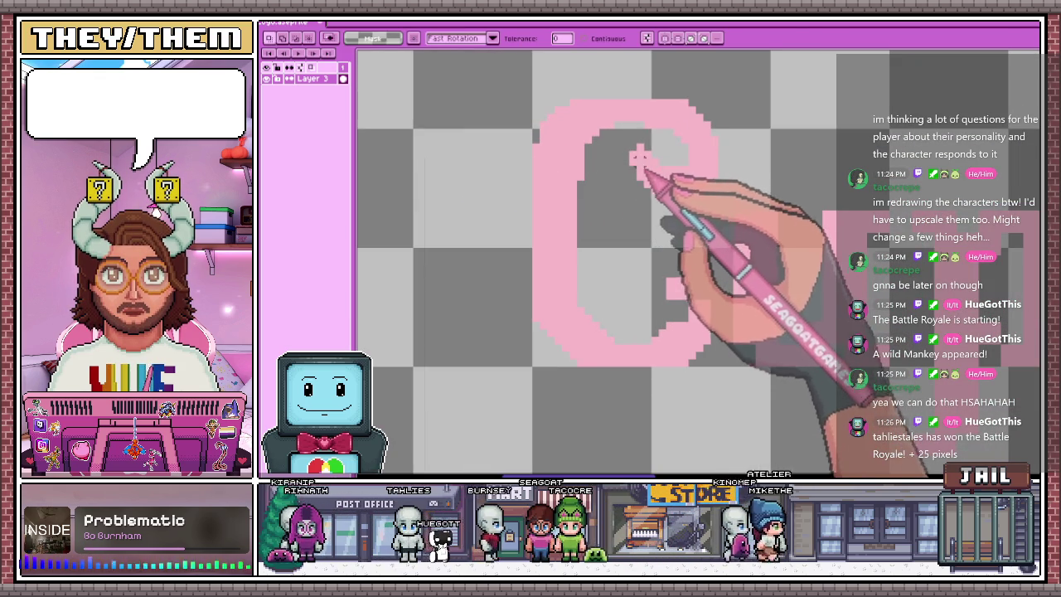
# Box-select the C's inner curl, shift it slightly downward and commit the move
pyautogui.press('b')
pyautogui.moveTo(663, 185); pyautogui.dragTo(717, 217)
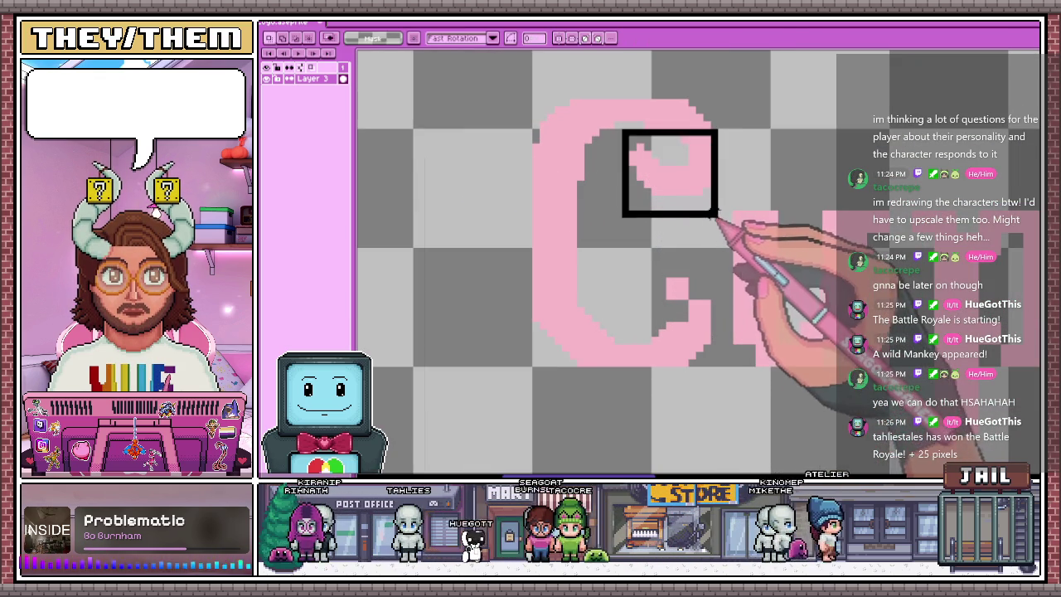
pyautogui.hotkey('ctrl', 't')
pyautogui.moveTo(699, 172); pyautogui.dragTo(698, 185)
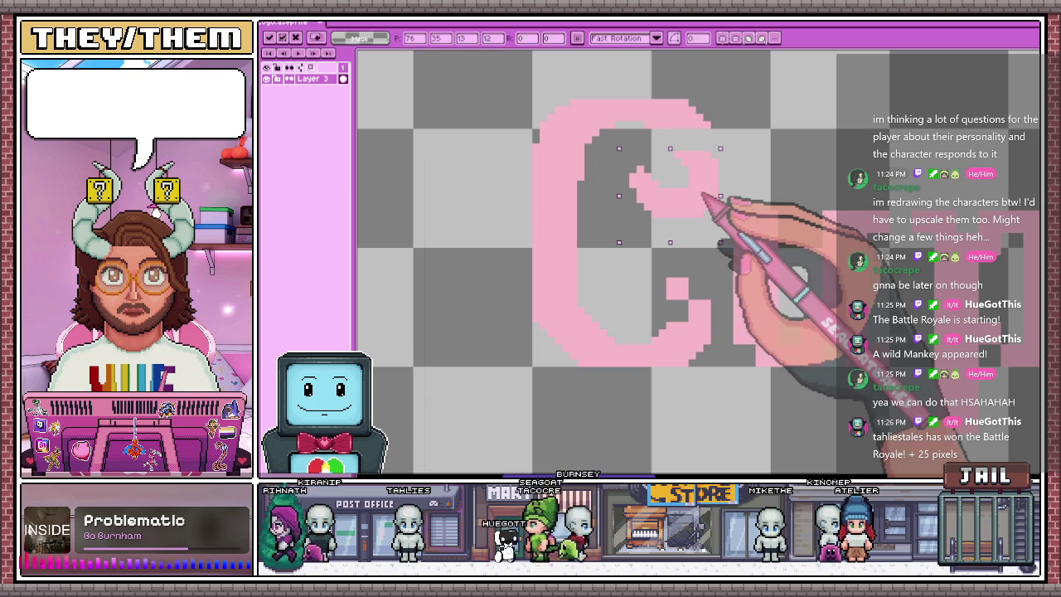
pyautogui.press('Return')
pyautogui.scroll(1, 718, 178)
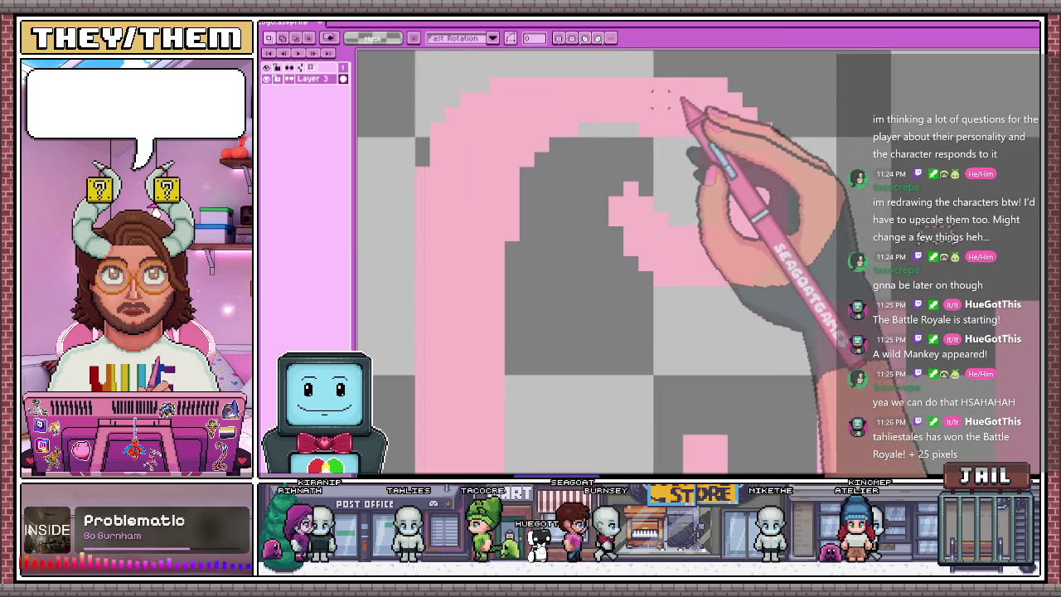
pyautogui.scroll(-2, 786, 174)
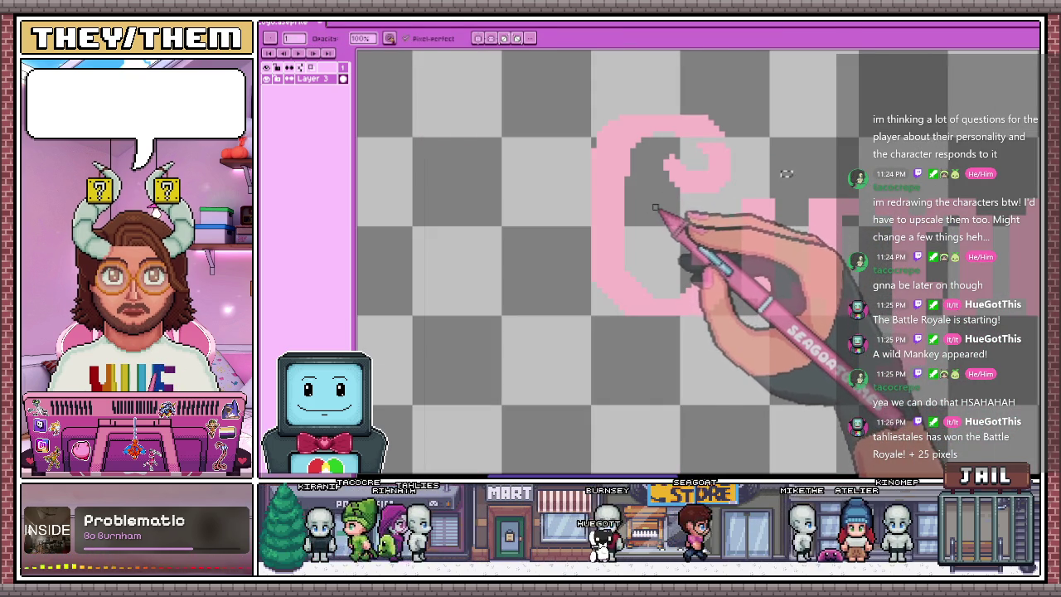
# Drop the marquee for the Pencil and zoom in and out around the C's inner curl
pyautogui.press('m')
pyautogui.scroll(1, 688, 170)
pyautogui.scroll(1, 680, 149)
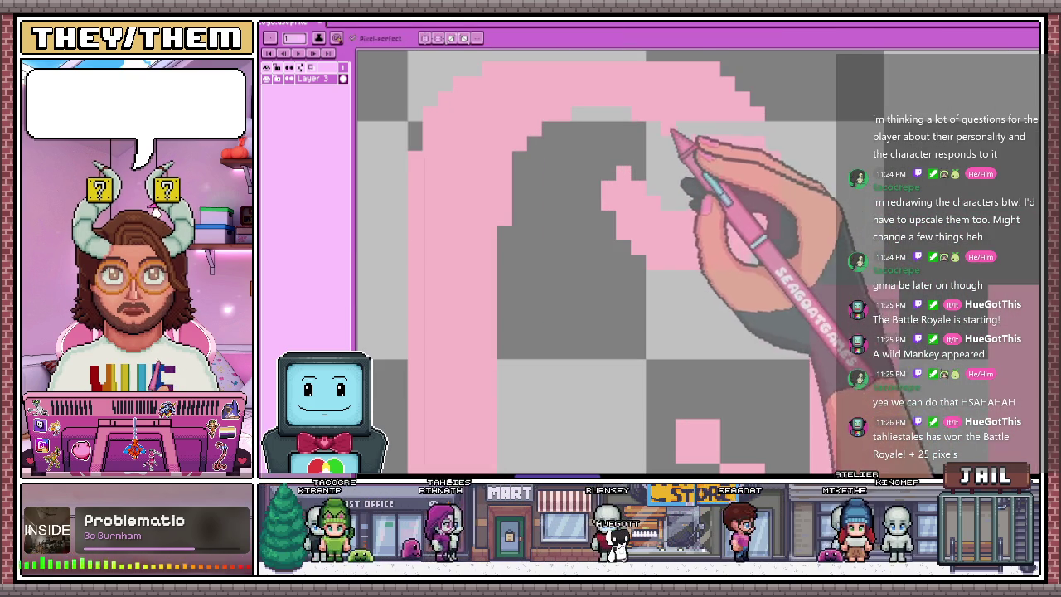
pyautogui.press('b')
pyautogui.scroll(-3, 761, 134)
pyautogui.scroll(1, 692, 130)
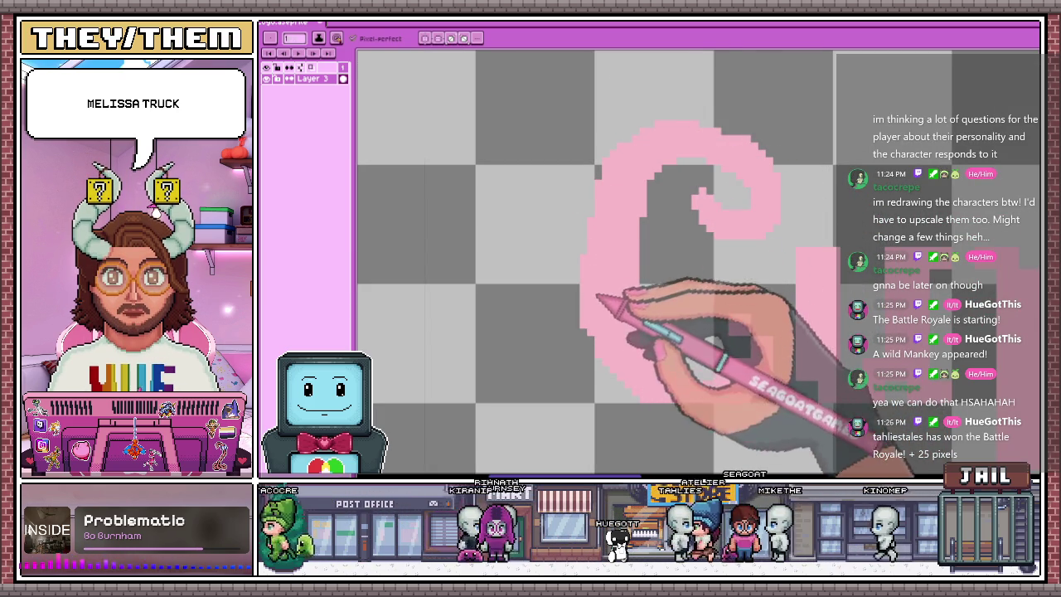
pyautogui.scroll(-2, 586, 249)
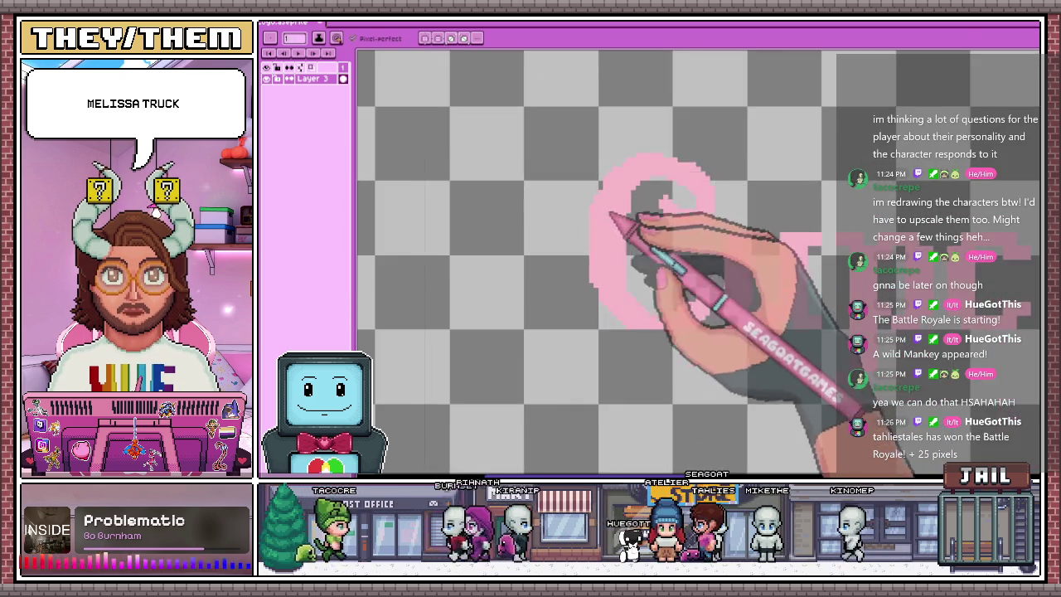
pyautogui.scroll(2, 609, 279)
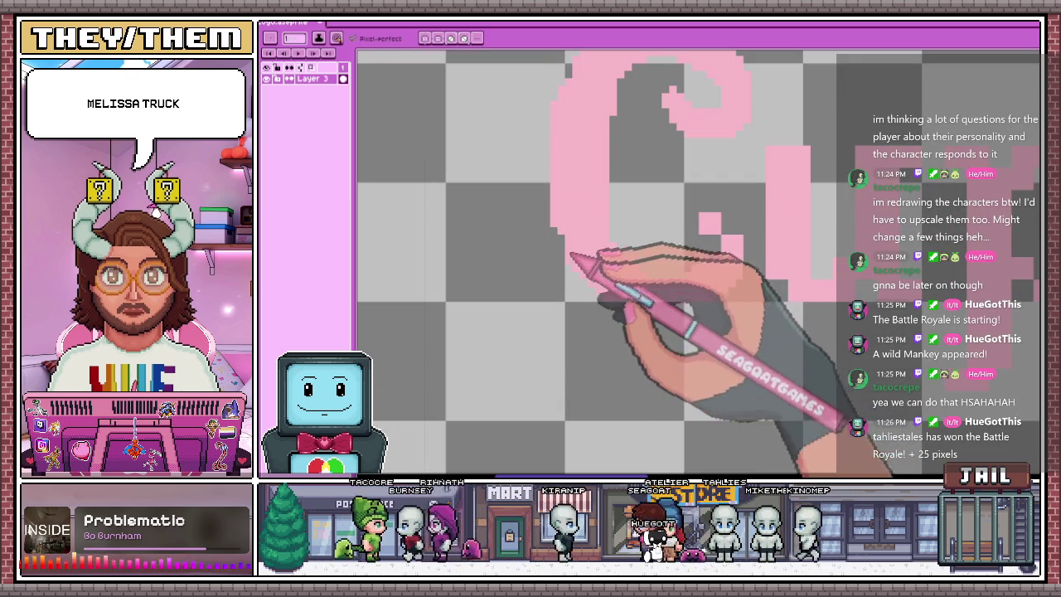
pyautogui.scroll(-2, 573, 261)
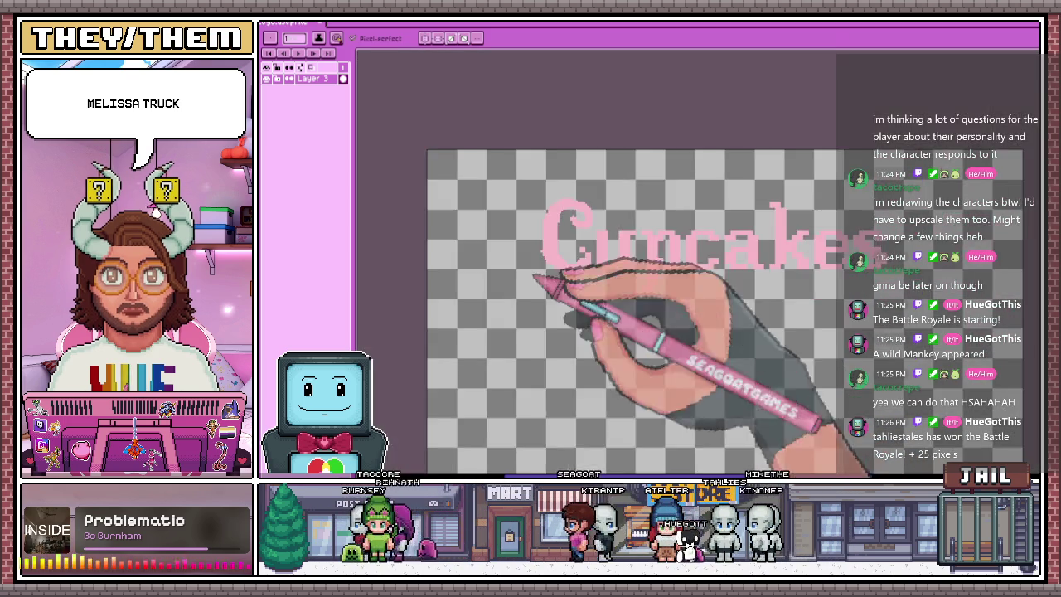
pyautogui.scroll(1, 544, 280)
pyautogui.scroll(2, 592, 282)
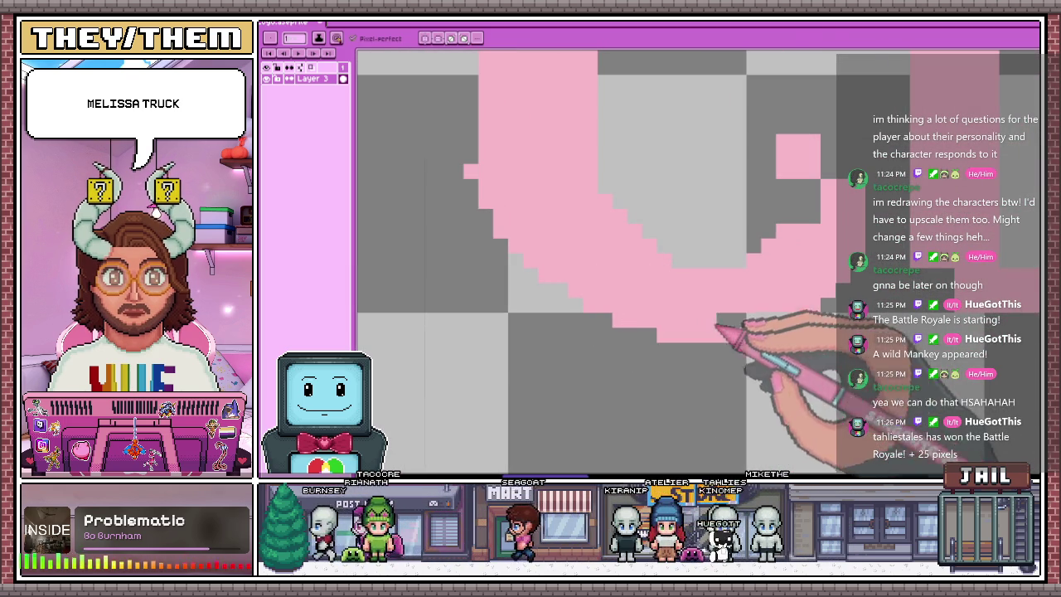
pyautogui.scroll(-2, 683, 280)
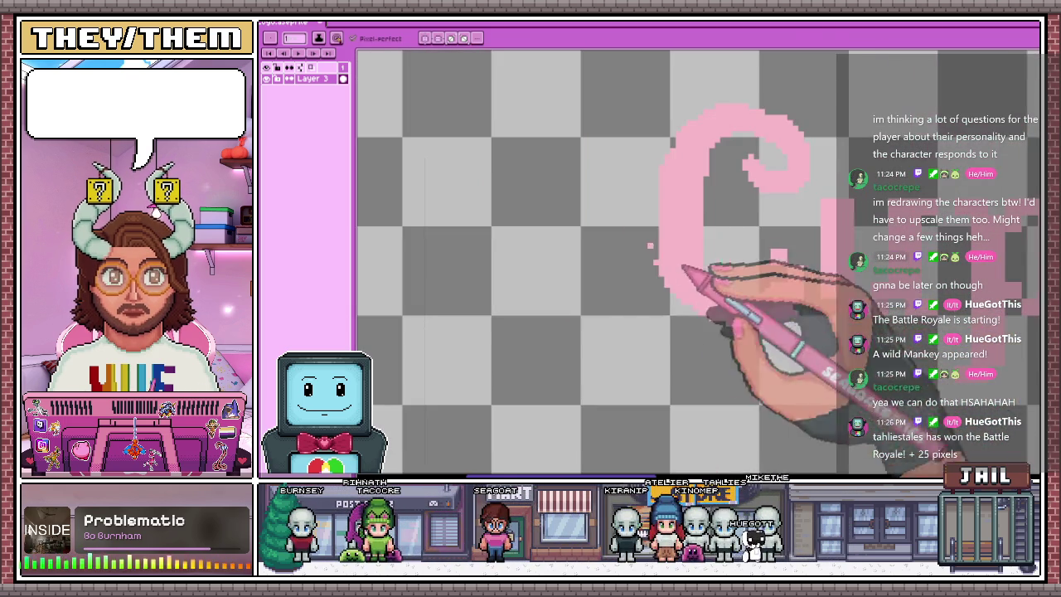
pyautogui.scroll(2, 674, 288)
pyautogui.scroll(-2, 729, 282)
pyautogui.scroll(2, 808, 309)
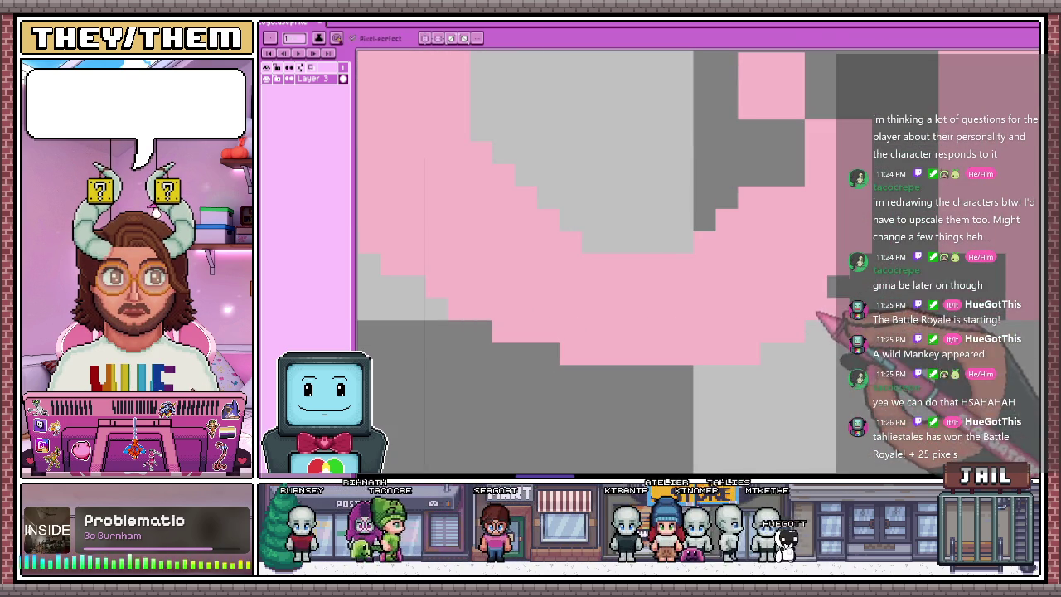
pyautogui.scroll(-2, 808, 129)
pyautogui.scroll(2, 809, 128)
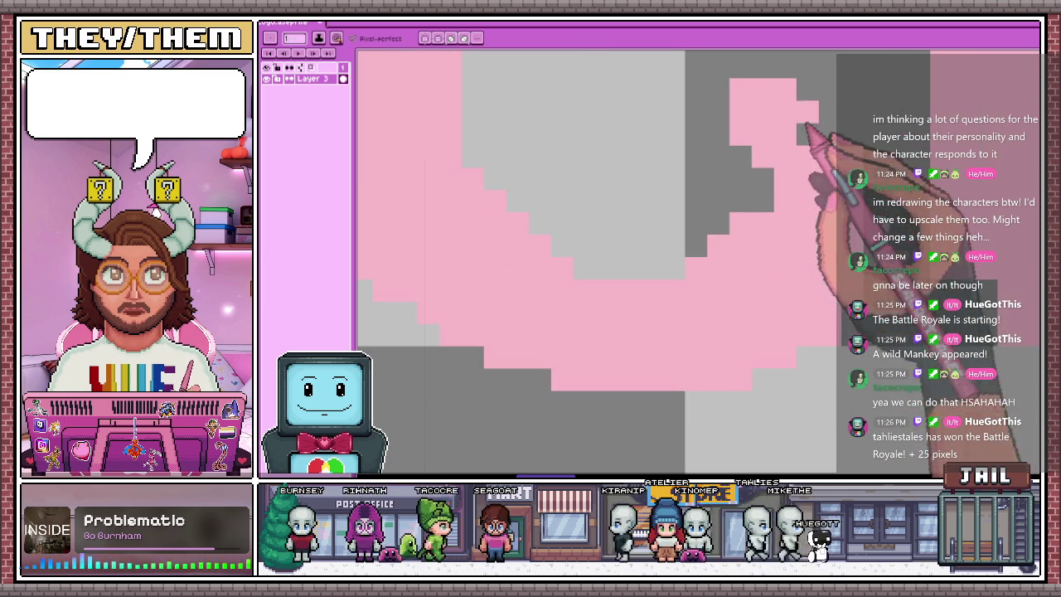
# With the Pencil active, zoom closely along the C's outer stepped edge to refine it
pyautogui.press('b')
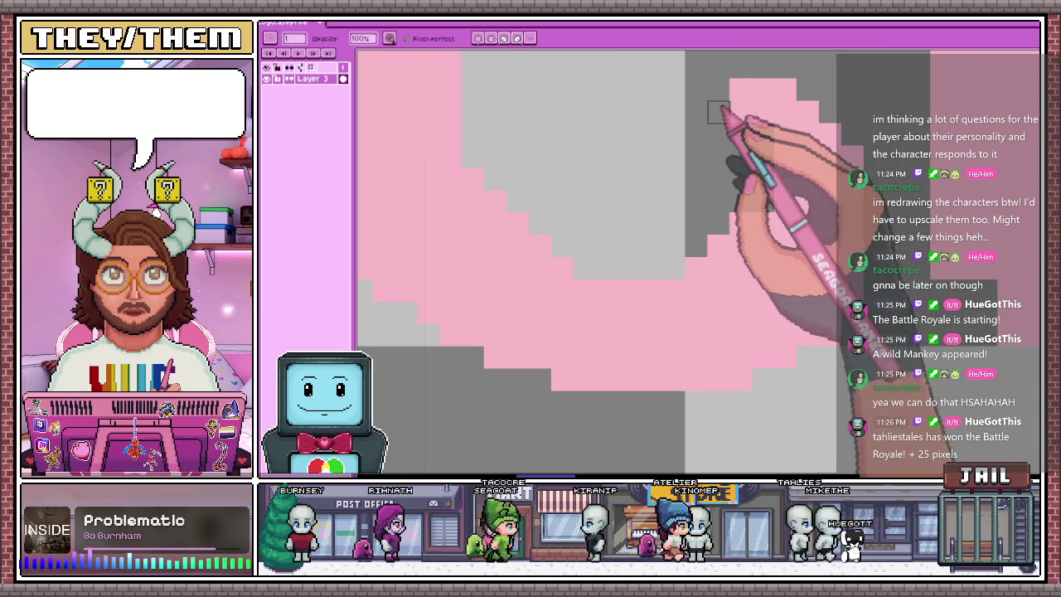
pyautogui.scroll(-2, 726, 133)
pyautogui.scroll(-2, 750, 166)
pyautogui.scroll(-1, 752, 201)
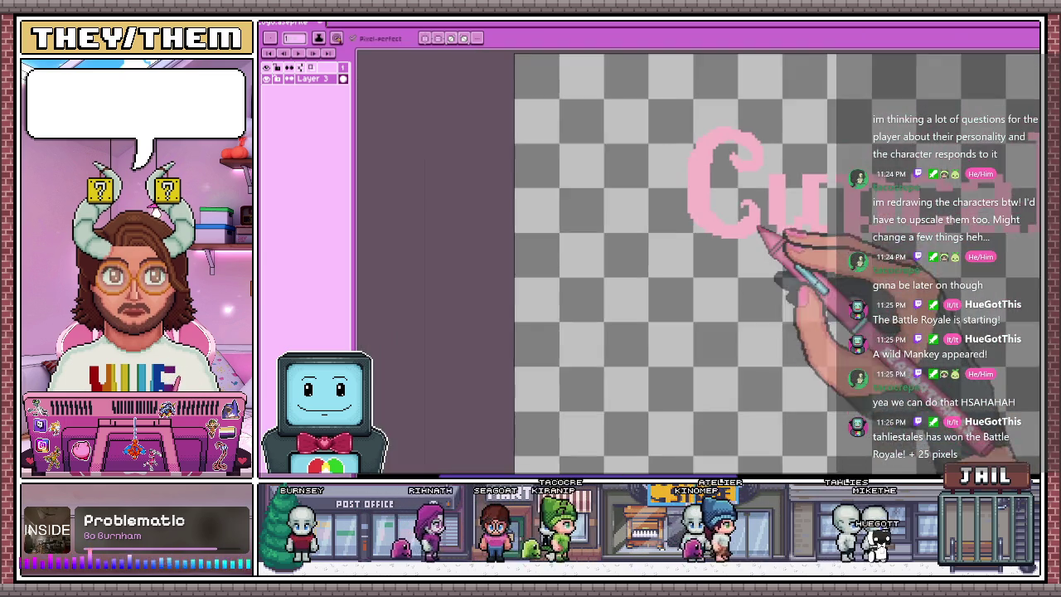
pyautogui.scroll(1, 759, 196)
pyautogui.scroll(-2, 759, 195)
pyautogui.scroll(3, 688, 166)
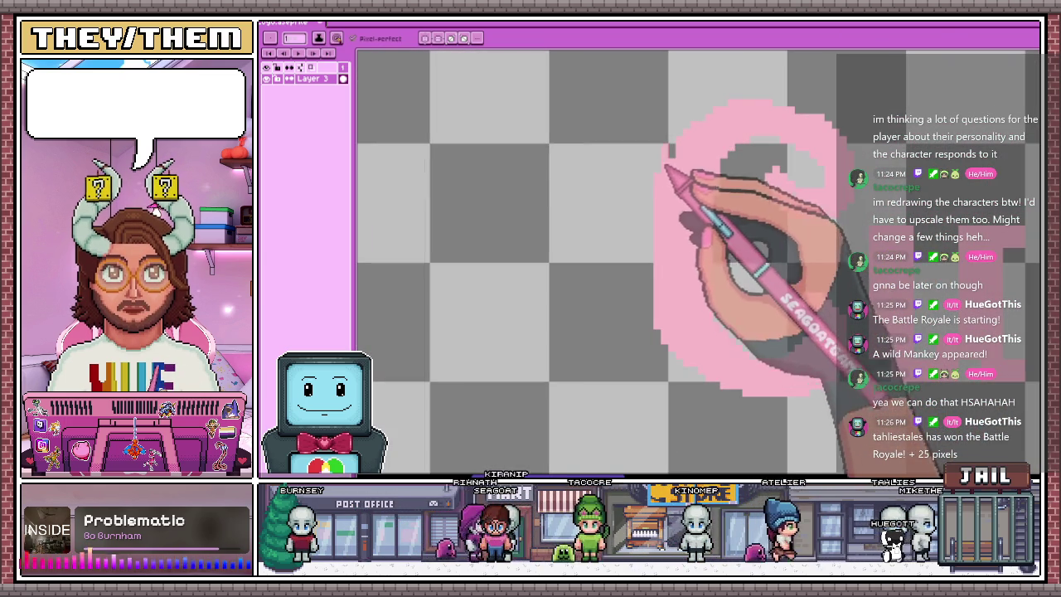
pyautogui.scroll(-2, 709, 120)
pyautogui.scroll(2, 722, 118)
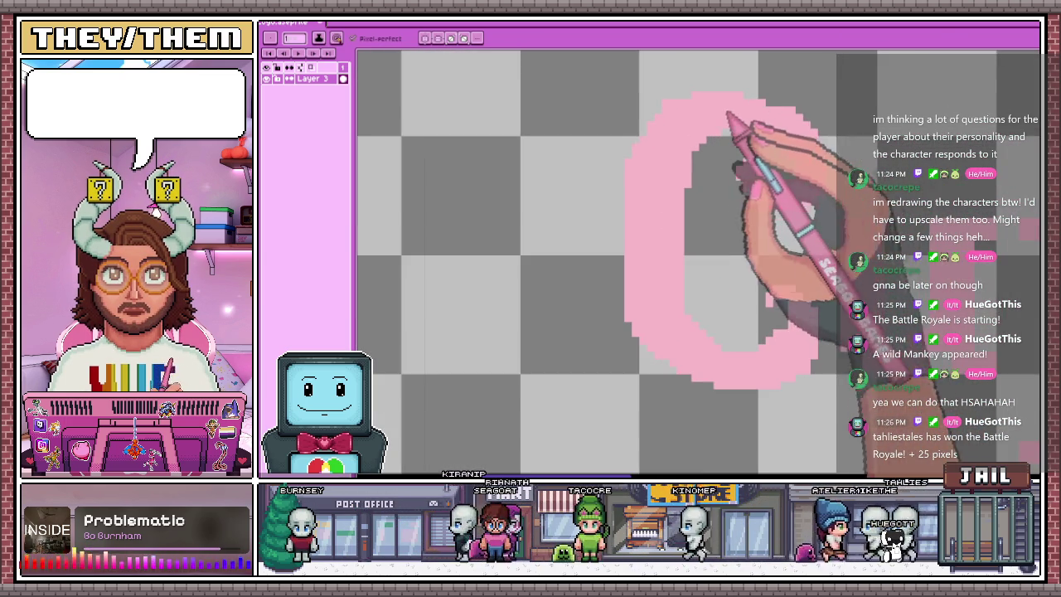
pyautogui.scroll(-3, 776, 121)
pyautogui.scroll(3, 714, 184)
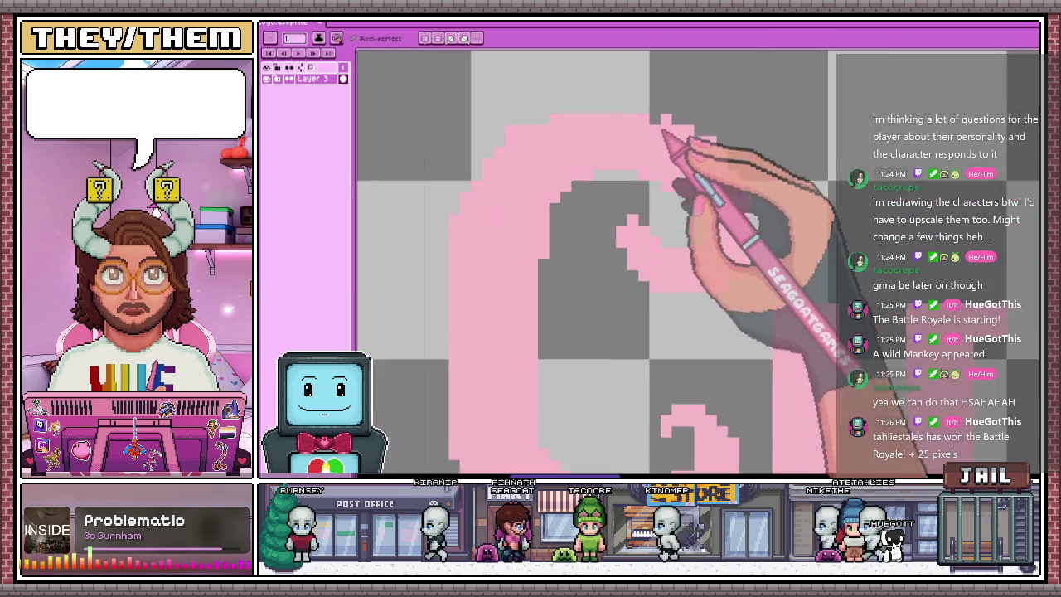
pyautogui.scroll(1, 675, 143)
pyautogui.scroll(-1, 736, 141)
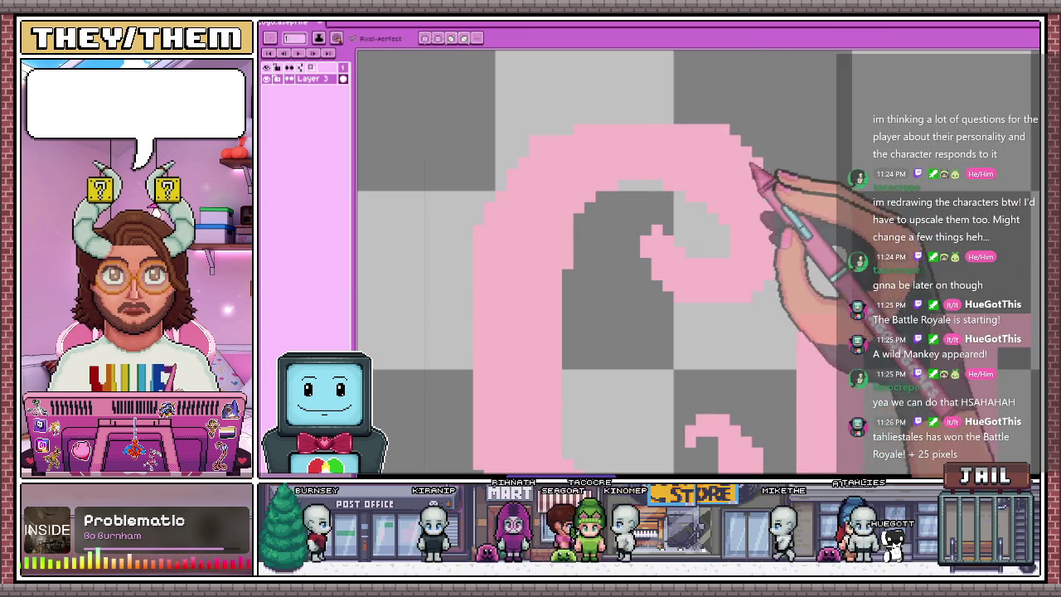
pyautogui.scroll(-1, 770, 224)
pyautogui.scroll(2, 782, 207)
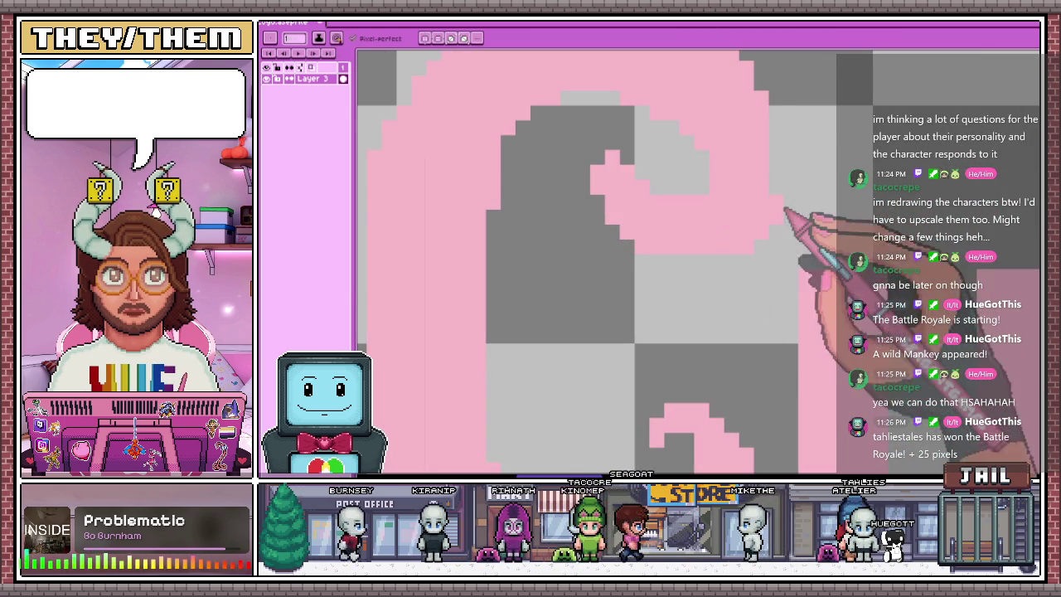
pyautogui.scroll(-2, 791, 184)
pyautogui.scroll(-1, 780, 216)
pyautogui.scroll(1, 796, 191)
pyautogui.scroll(2, 753, 186)
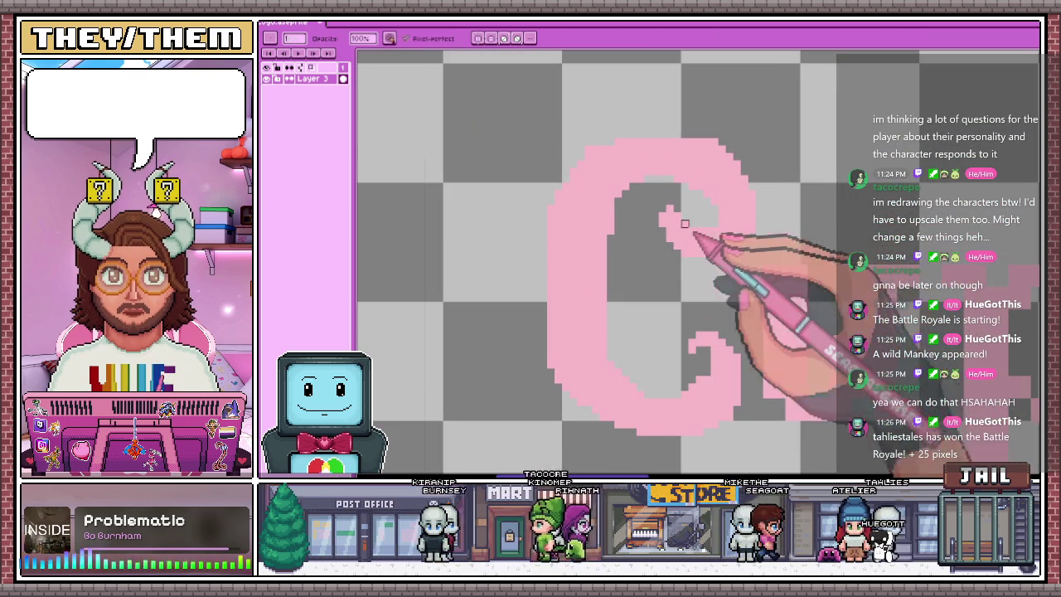
pyautogui.scroll(1, 692, 231)
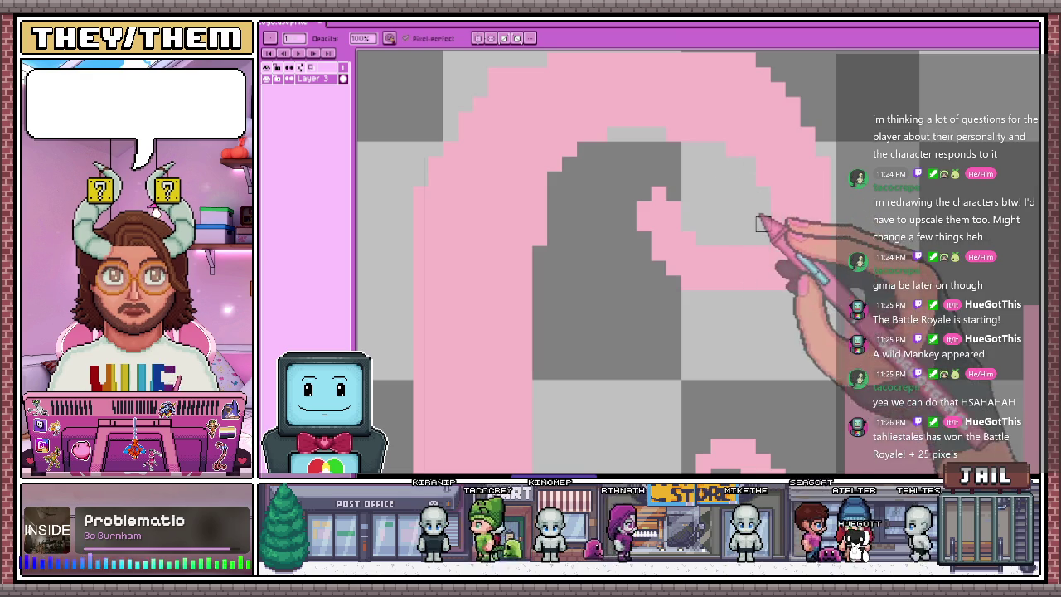
pyautogui.scroll(-1, 780, 228)
pyautogui.scroll(1, 774, 240)
pyautogui.scroll(-1, 817, 212)
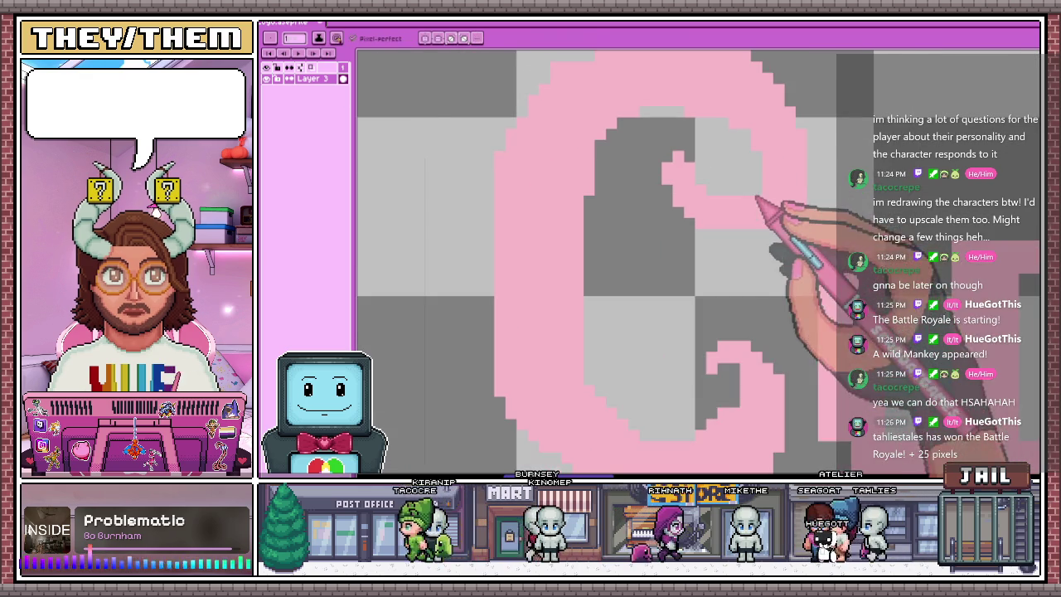
pyautogui.scroll(1, 745, 190)
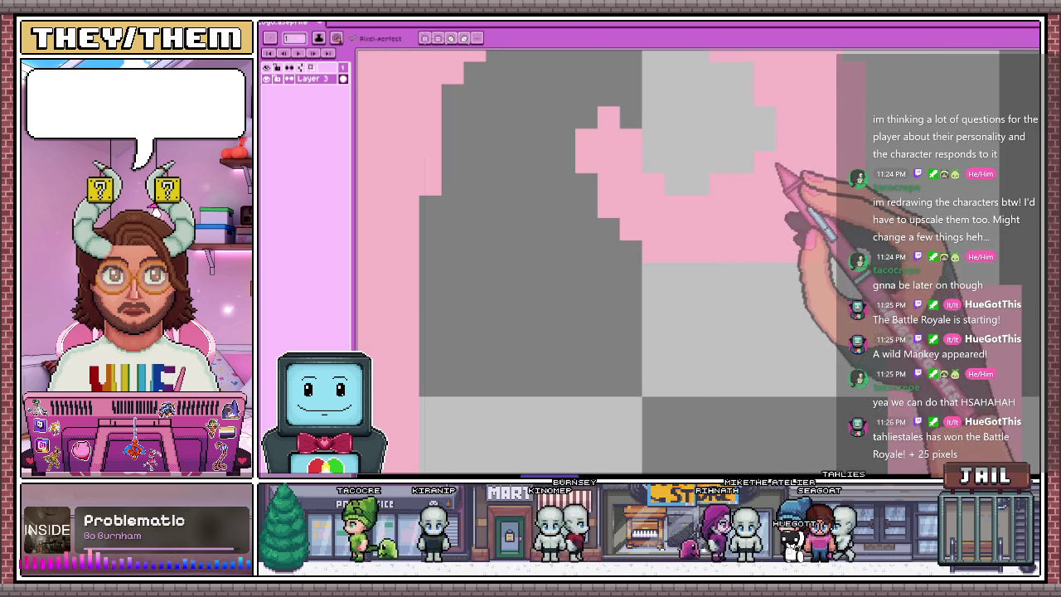
pyautogui.scroll(-2, 777, 166)
pyautogui.scroll(-1, 628, 147)
pyautogui.scroll(1, 675, 303)
pyautogui.scroll(2, 711, 304)
pyautogui.scroll(1, 660, 171)
pyautogui.scroll(-1, 655, 158)
pyautogui.scroll(2, 651, 157)
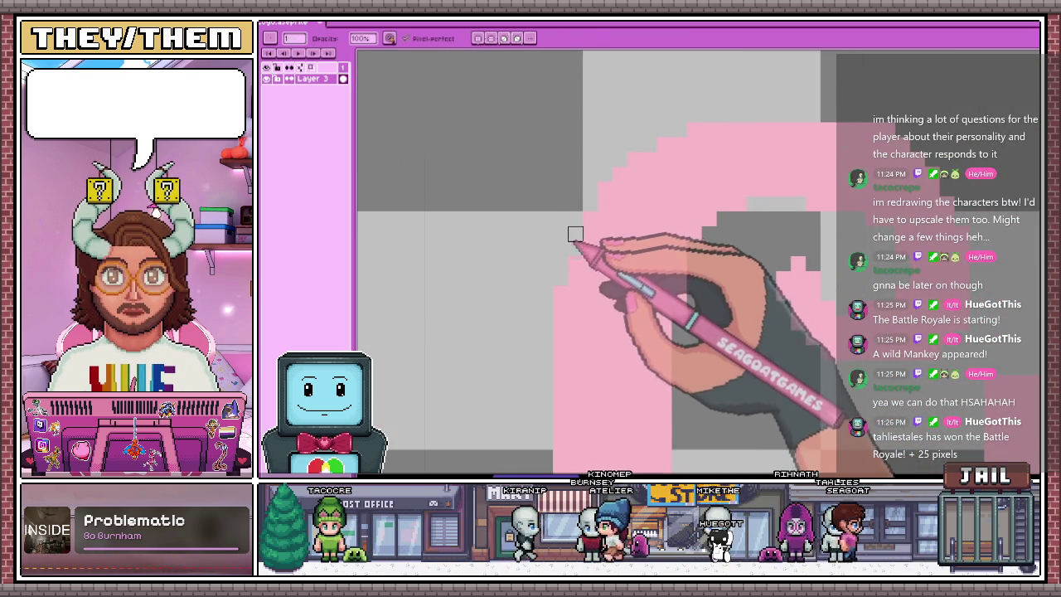
pyautogui.scroll(-2, 573, 246)
pyautogui.scroll(-2, 640, 214)
pyautogui.scroll(2, 627, 282)
pyautogui.scroll(3, 621, 225)
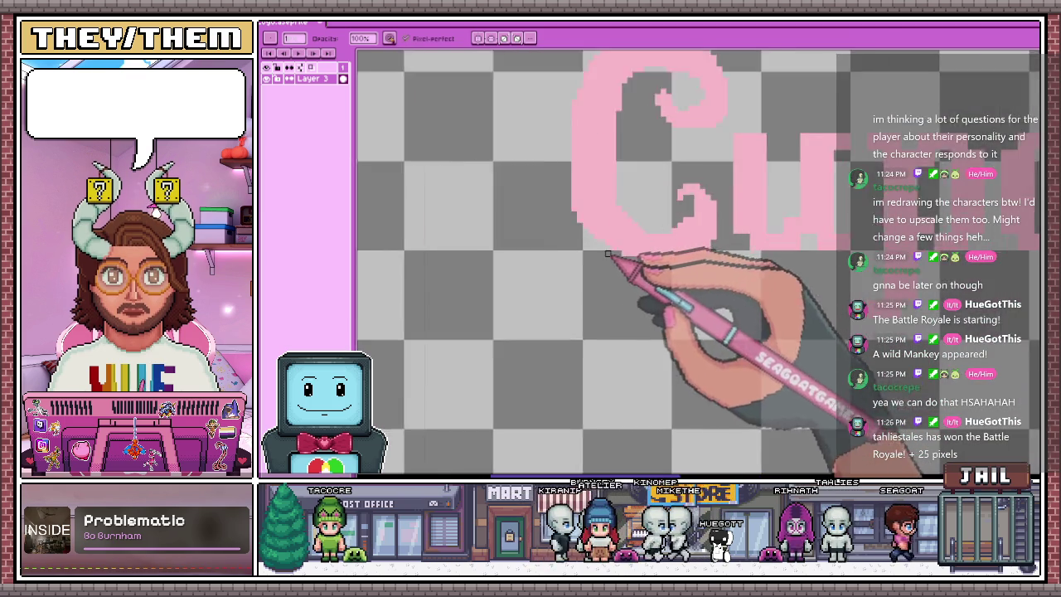
pyautogui.scroll(1, 635, 256)
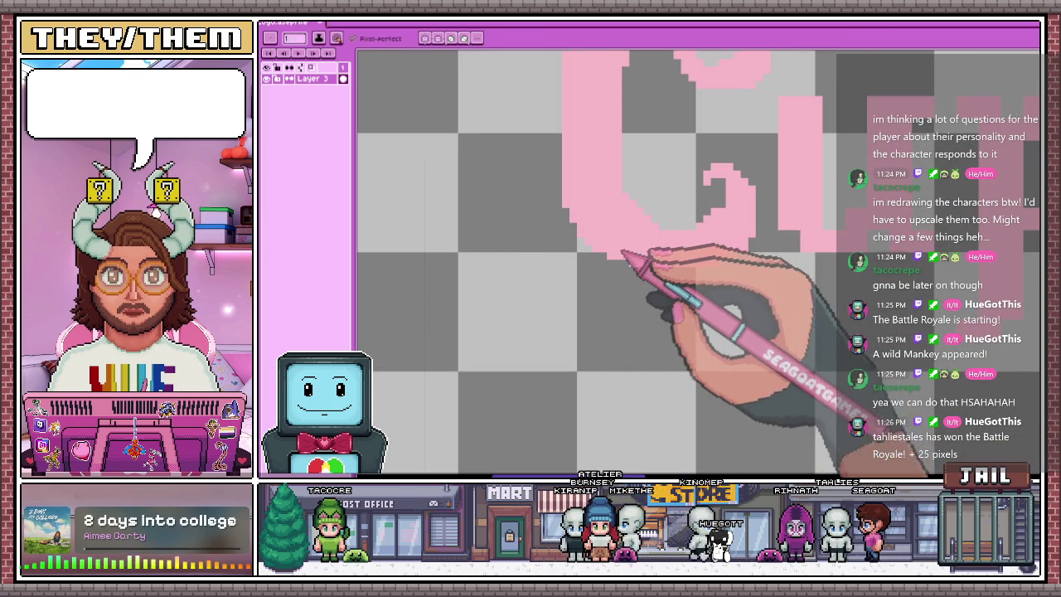
pyautogui.scroll(-1, 586, 211)
pyautogui.scroll(1, 604, 237)
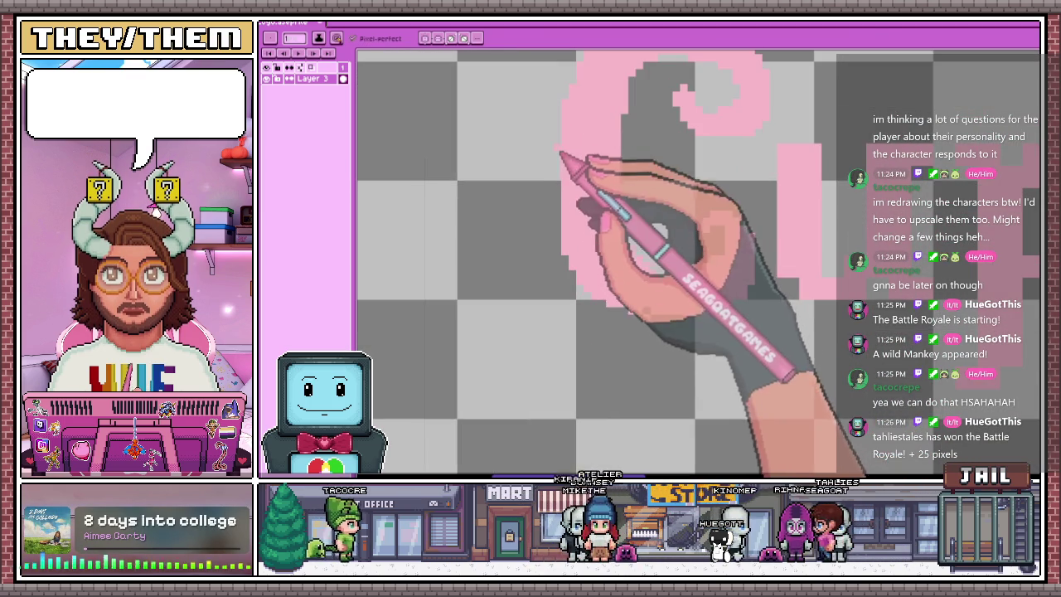
pyautogui.scroll(2, 610, 261)
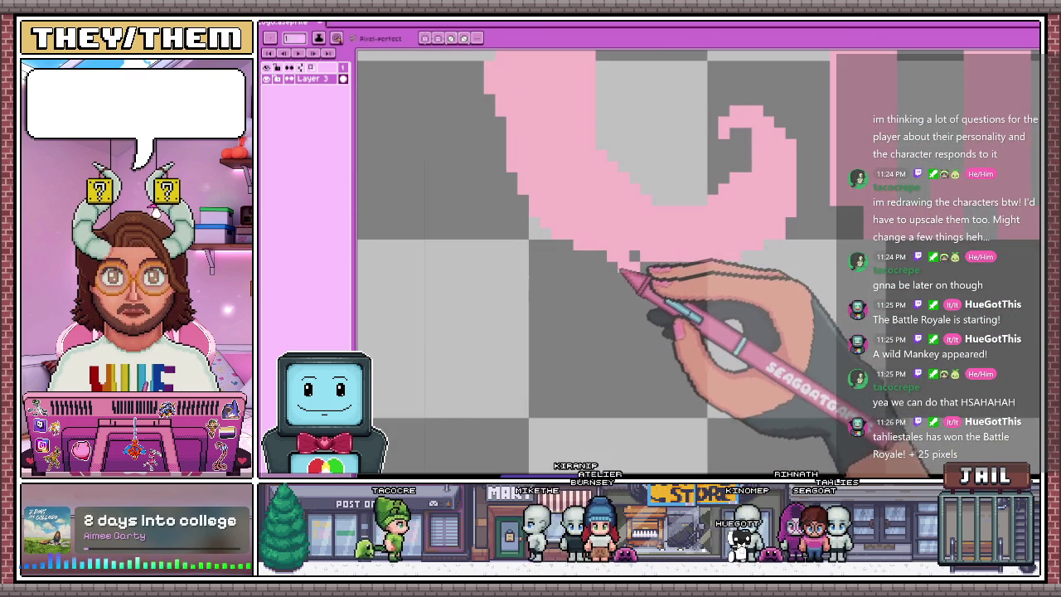
pyautogui.scroll(-2, 635, 282)
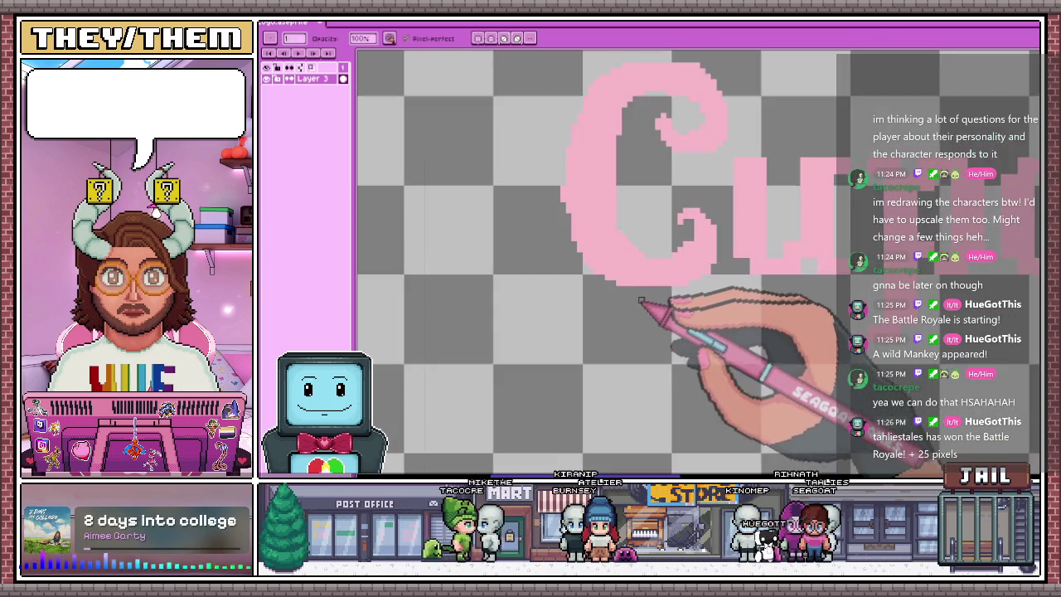
pyautogui.scroll(2, 635, 292)
pyautogui.scroll(-2, 680, 324)
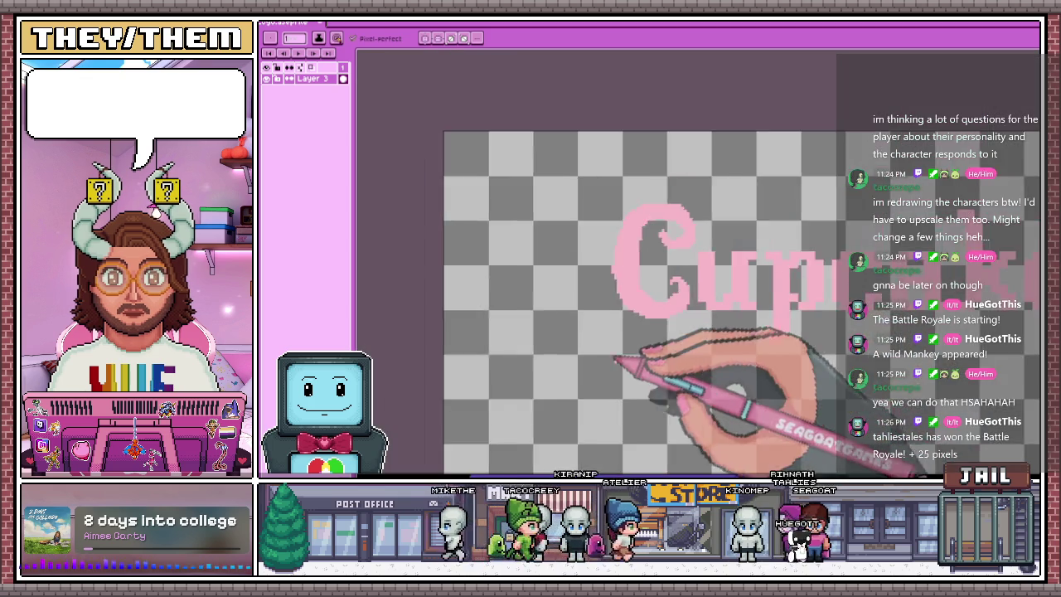
# Zoom in and clean up the pixels along the inner edge of the C's curl
pyautogui.scroll(-1, 634, 353)
pyautogui.scroll(1, 630, 328)
pyautogui.scroll(2, 619, 320)
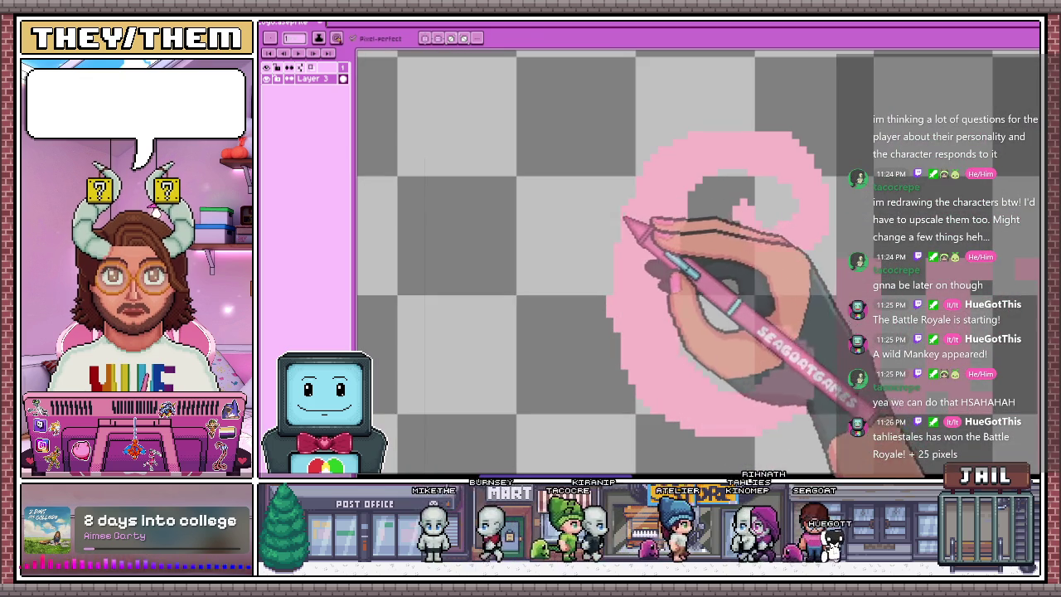
pyautogui.scroll(-3, 614, 299)
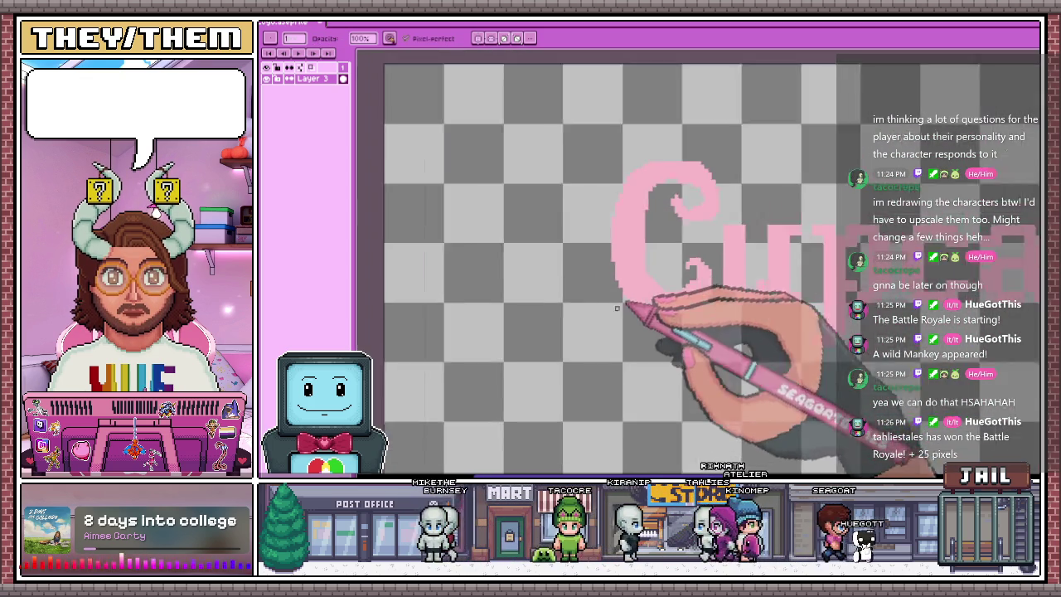
pyautogui.scroll(2, 647, 323)
pyautogui.scroll(1, 664, 287)
pyautogui.scroll(1, 704, 308)
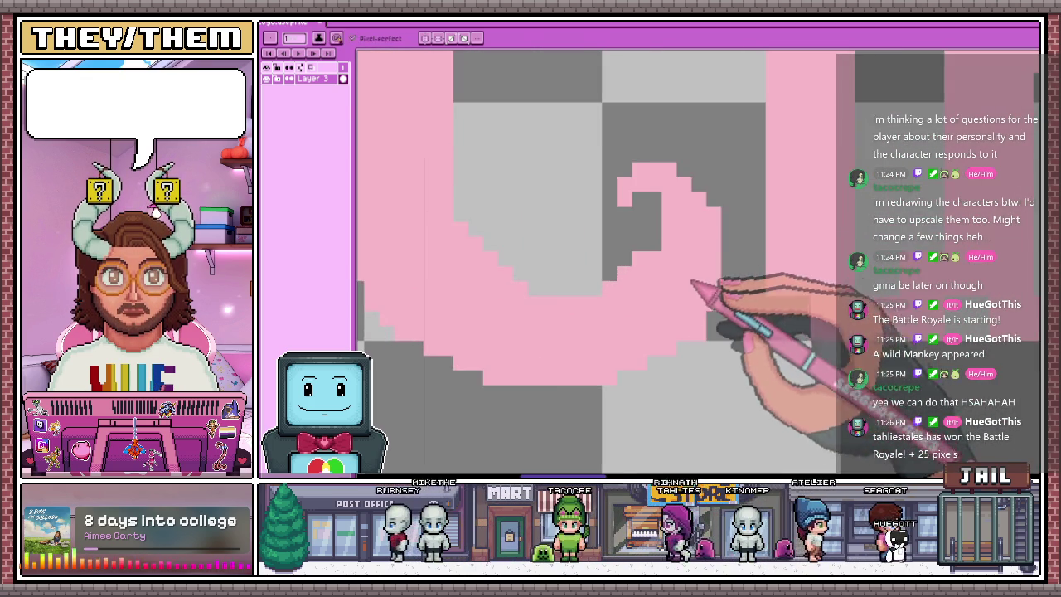
pyautogui.scroll(-2, 710, 296)
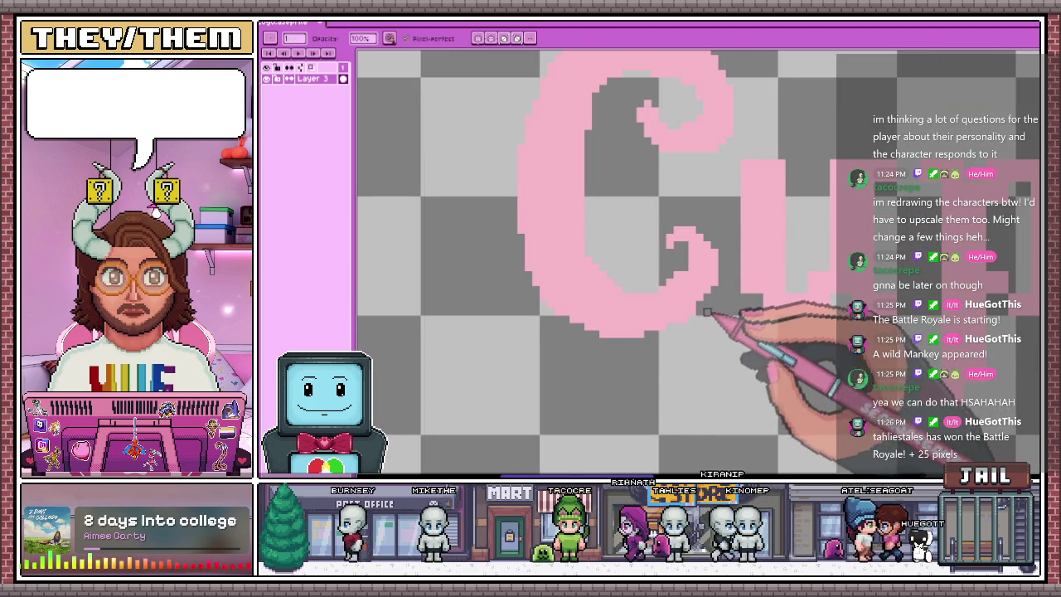
pyautogui.scroll(-1, 689, 281)
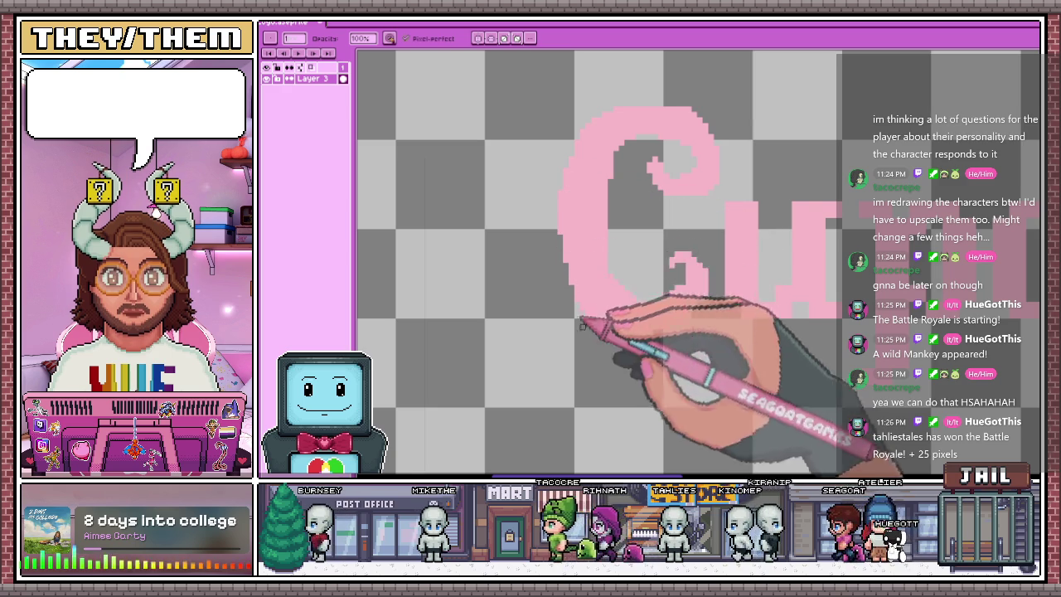
pyautogui.scroll(-1, 581, 282)
pyautogui.scroll(2, 603, 308)
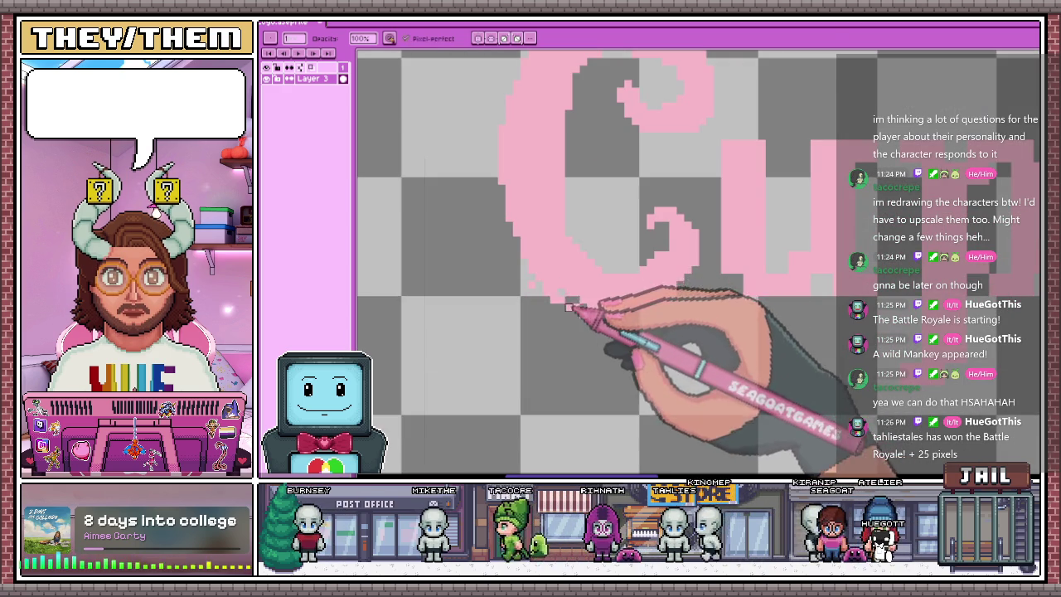
pyautogui.scroll(-1, 605, 331)
pyautogui.scroll(-1, 630, 357)
pyautogui.scroll(-1, 628, 373)
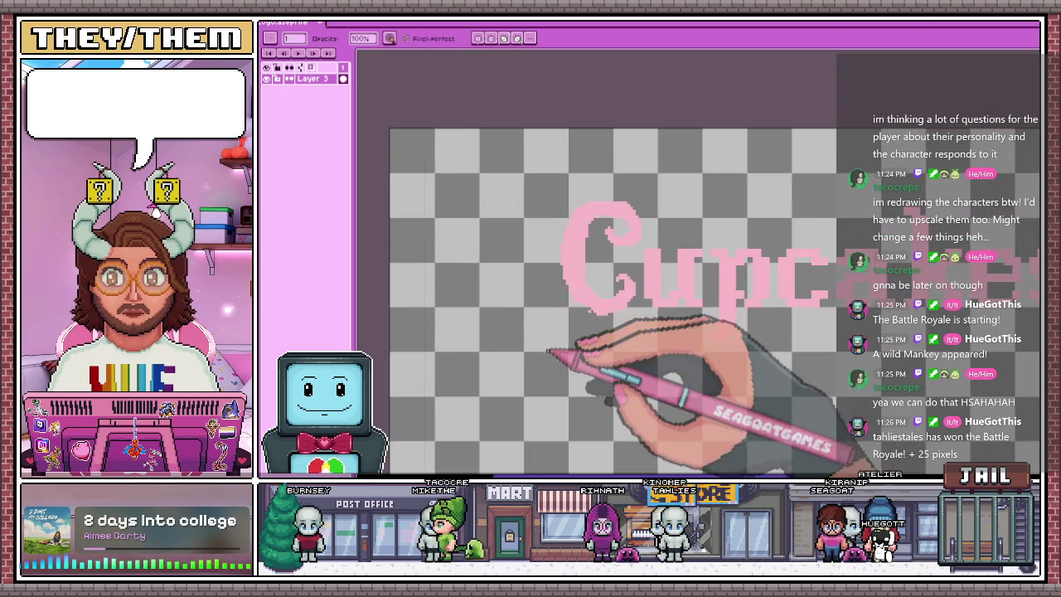
pyautogui.scroll(1, 564, 338)
pyautogui.scroll(2, 574, 337)
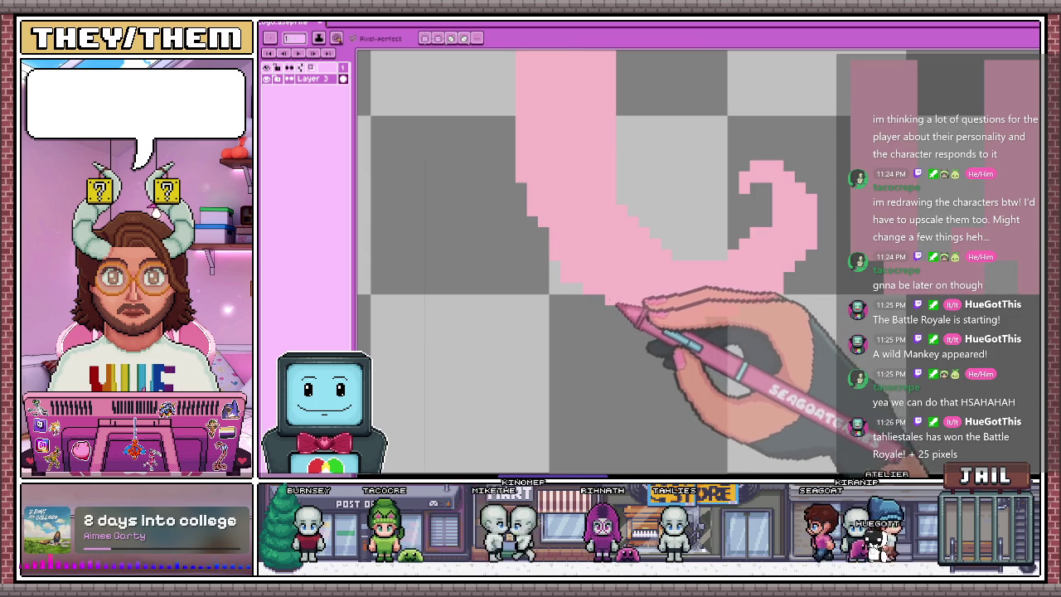
pyautogui.scroll(-3, 617, 307)
pyautogui.scroll(1, 621, 279)
pyautogui.scroll(1, 611, 213)
pyautogui.scroll(1, 638, 136)
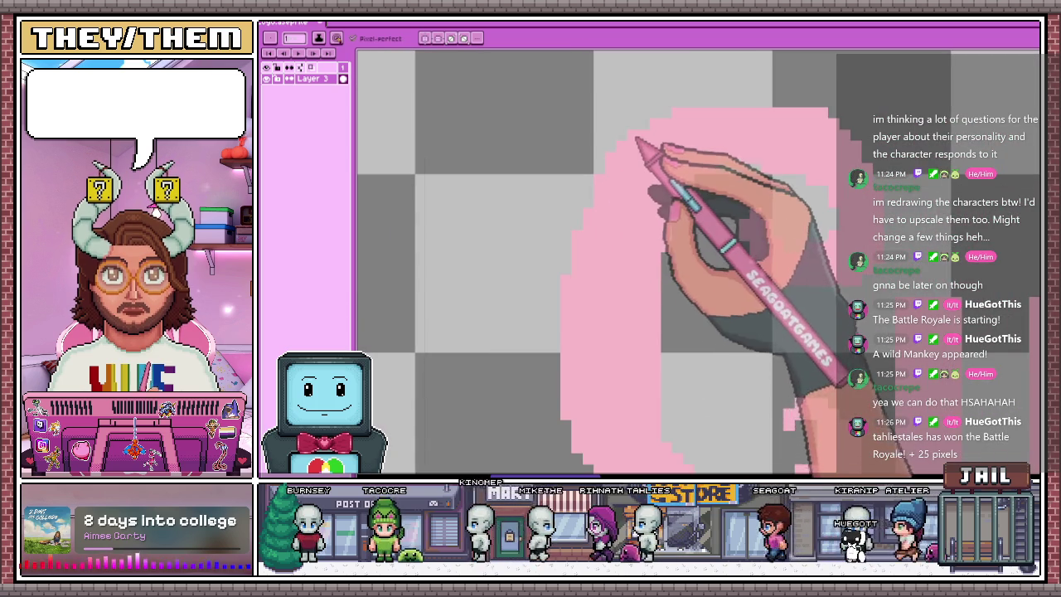
pyautogui.scroll(-2, 652, 178)
pyautogui.scroll(1, 627, 308)
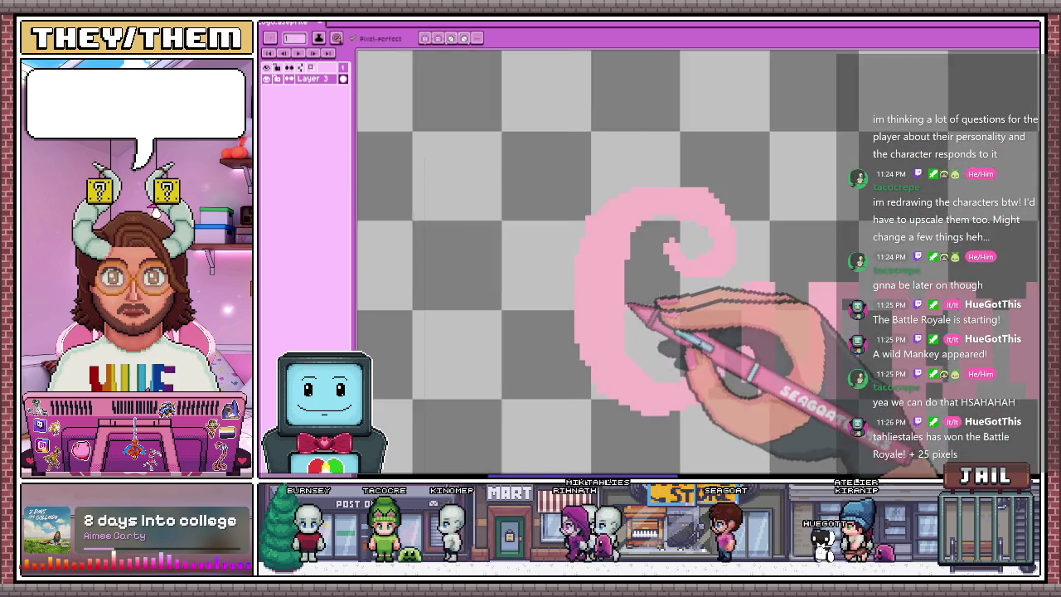
pyautogui.scroll(1, 628, 307)
pyautogui.moveTo(606, 271)
pyautogui.mouseDown()
pyautogui.moveTo(635, 256)
pyautogui.moveTo(627, 323)
pyautogui.mouseUp()
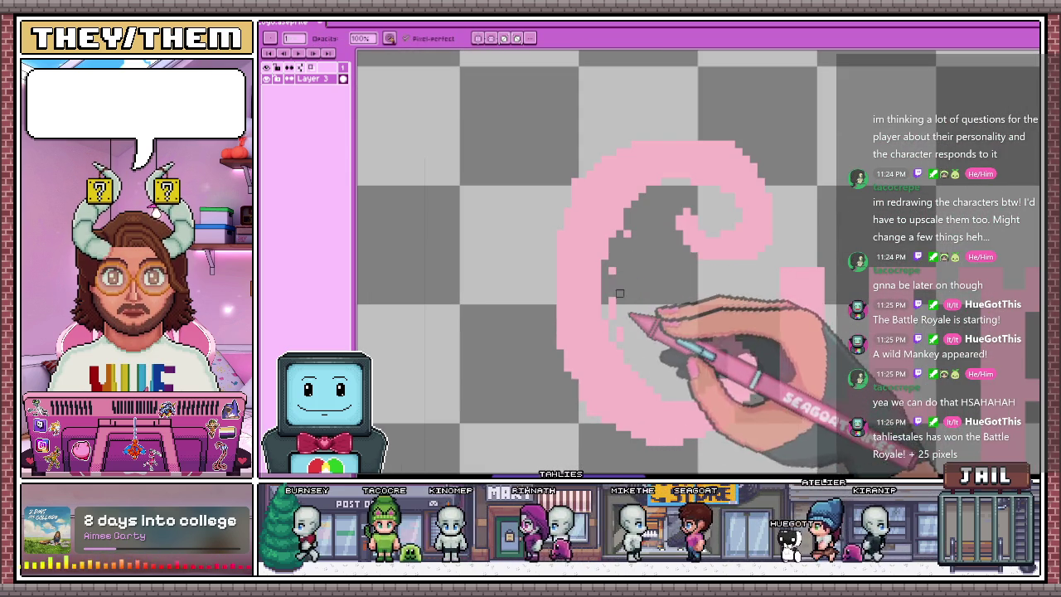
# Alternate eraser and pink pencil on the C's curl, then marquee the C's lower part
pyautogui.scroll(-2, 619, 271)
pyautogui.scroll(-3, 675, 324)
pyautogui.scroll(3, 676, 315)
pyautogui.scroll(1, 668, 304)
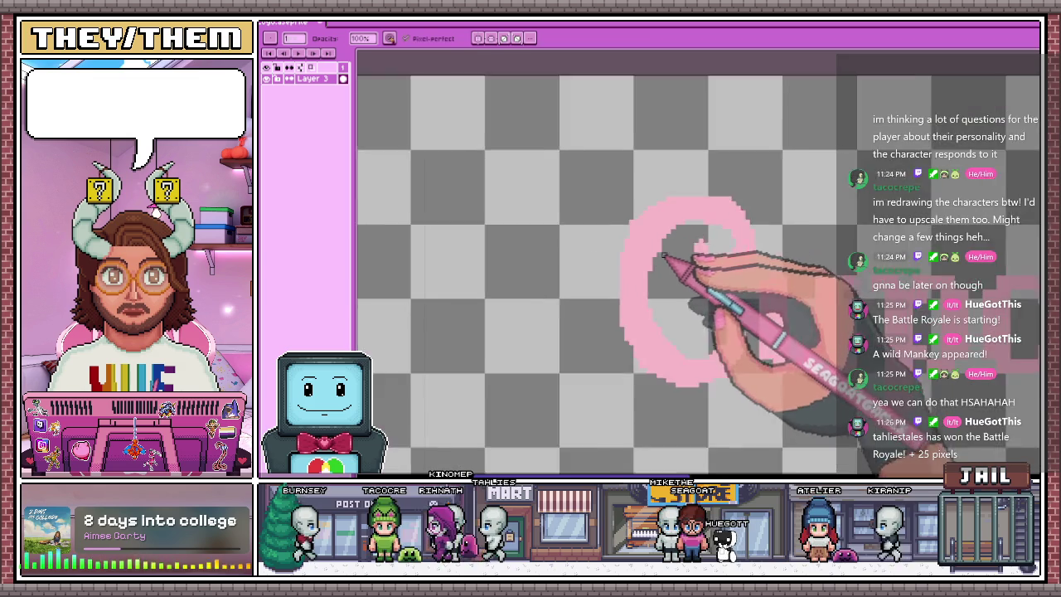
pyautogui.scroll(2, 685, 279)
pyautogui.scroll(-2, 696, 199)
pyautogui.scroll(2, 670, 193)
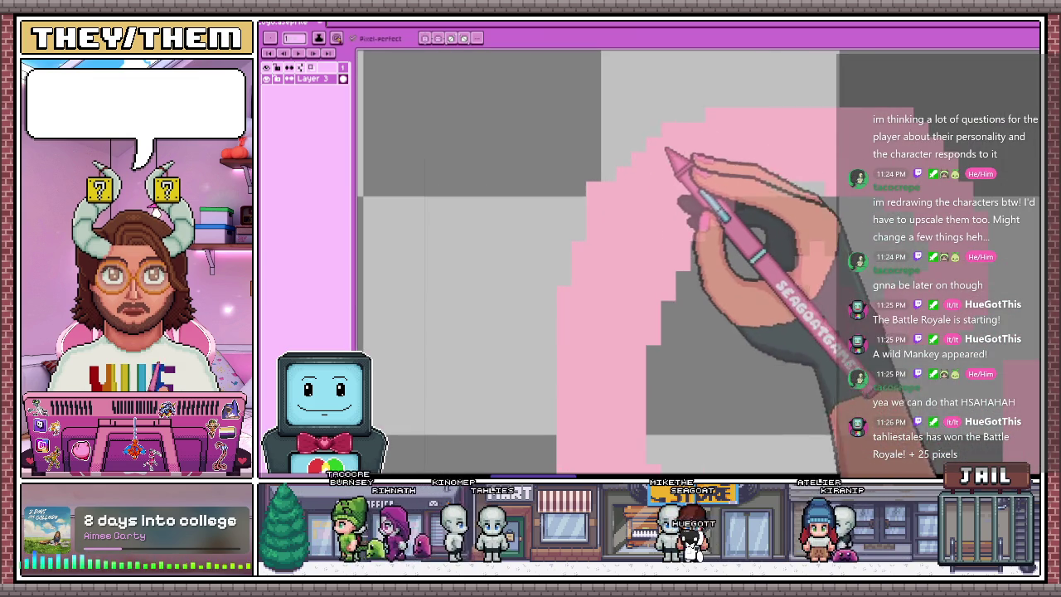
pyautogui.press('e')
pyautogui.scroll(-2, 614, 282)
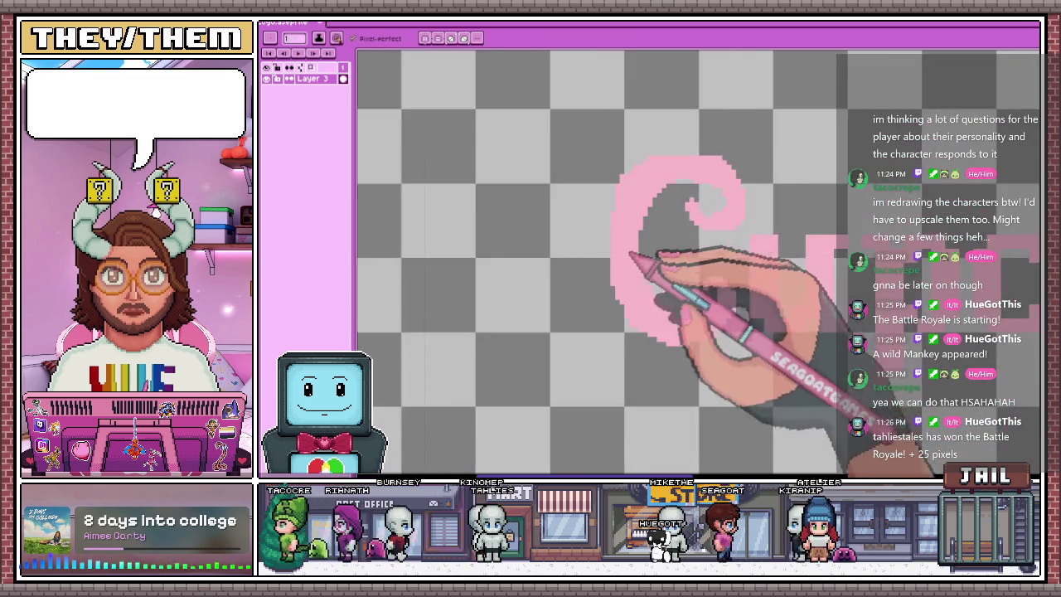
pyautogui.scroll(2, 639, 222)
pyautogui.press('b')
pyautogui.scroll(-2, 614, 224)
pyautogui.scroll(1, 648, 155)
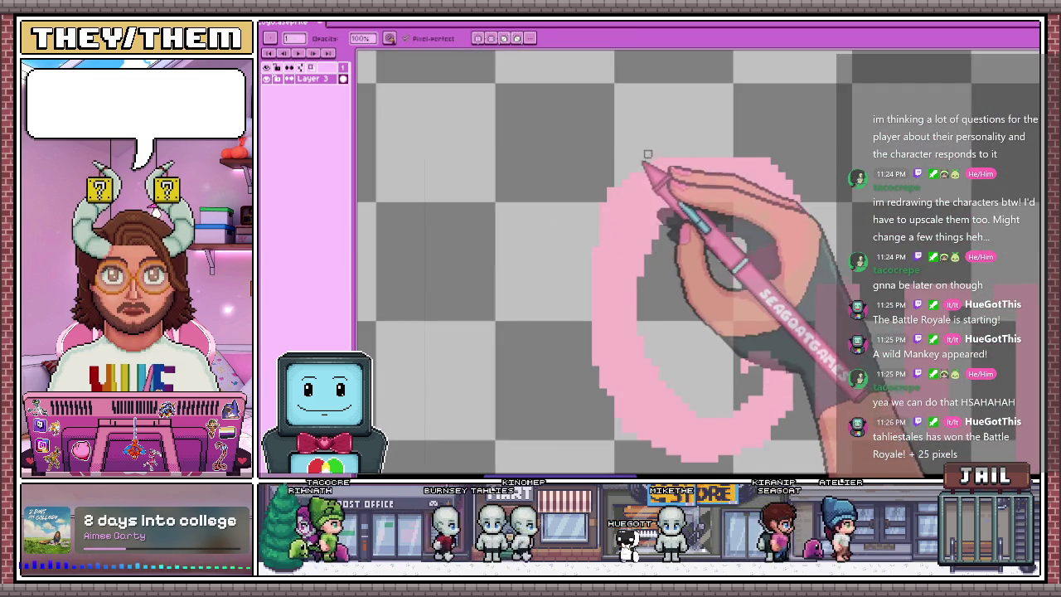
pyautogui.scroll(-2, 595, 228)
pyautogui.scroll(-1, 636, 209)
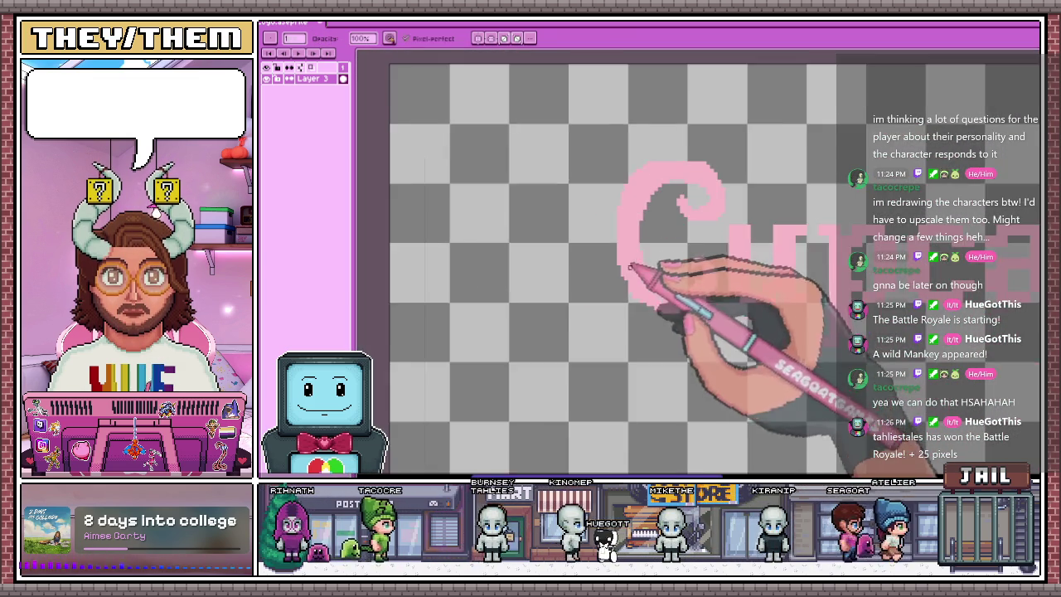
pyautogui.scroll(1, 664, 343)
pyautogui.press('e')
pyautogui.scroll(2, 730, 218)
pyautogui.scroll(-2, 740, 214)
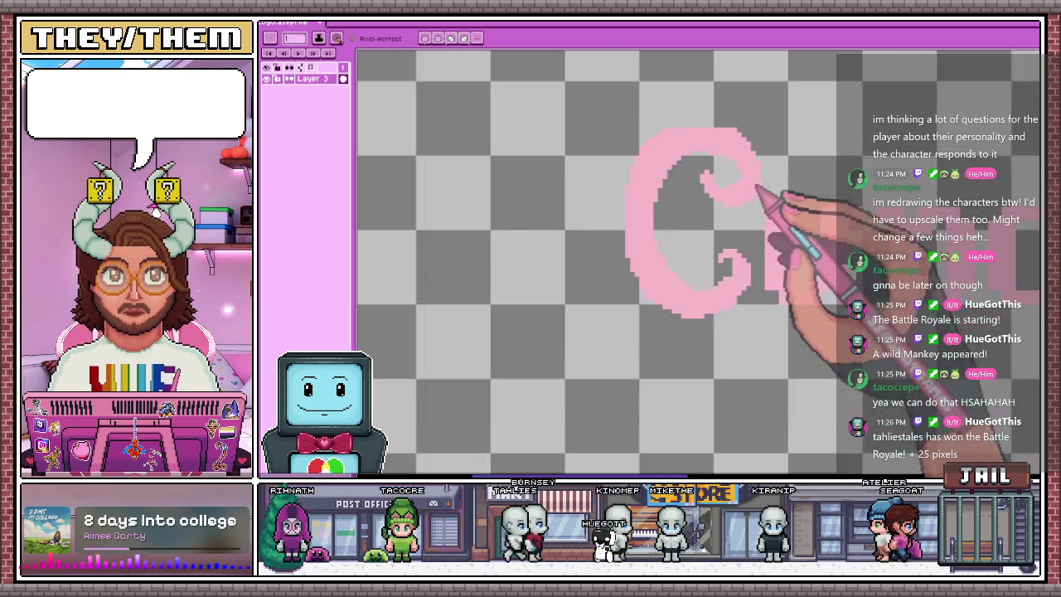
pyautogui.scroll(-1, 838, 187)
pyautogui.scroll(1, 723, 304)
pyautogui.scroll(2, 635, 280)
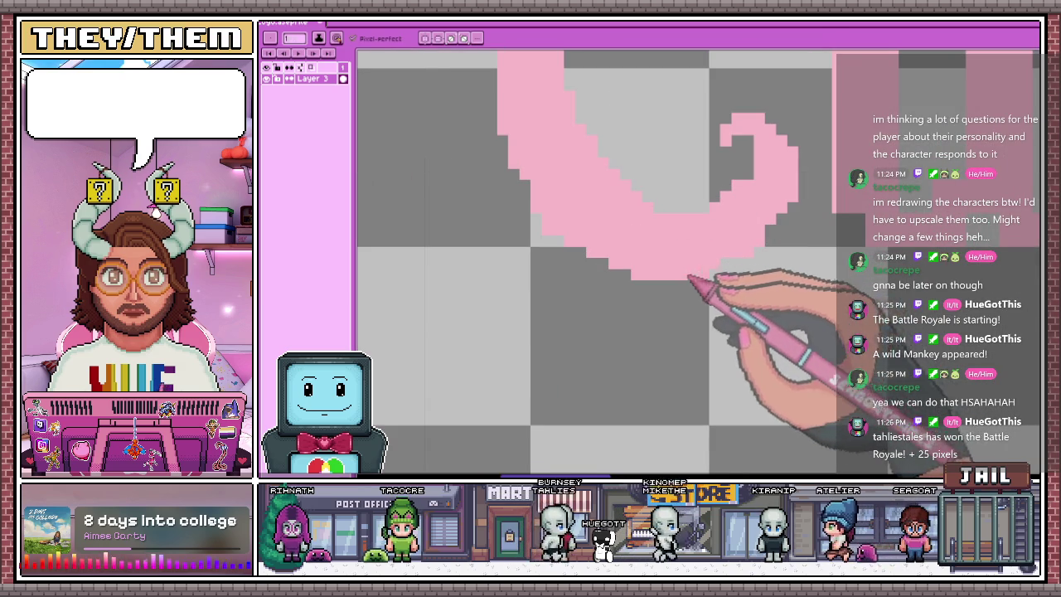
pyautogui.scroll(-1, 733, 269)
pyautogui.scroll(-2, 753, 280)
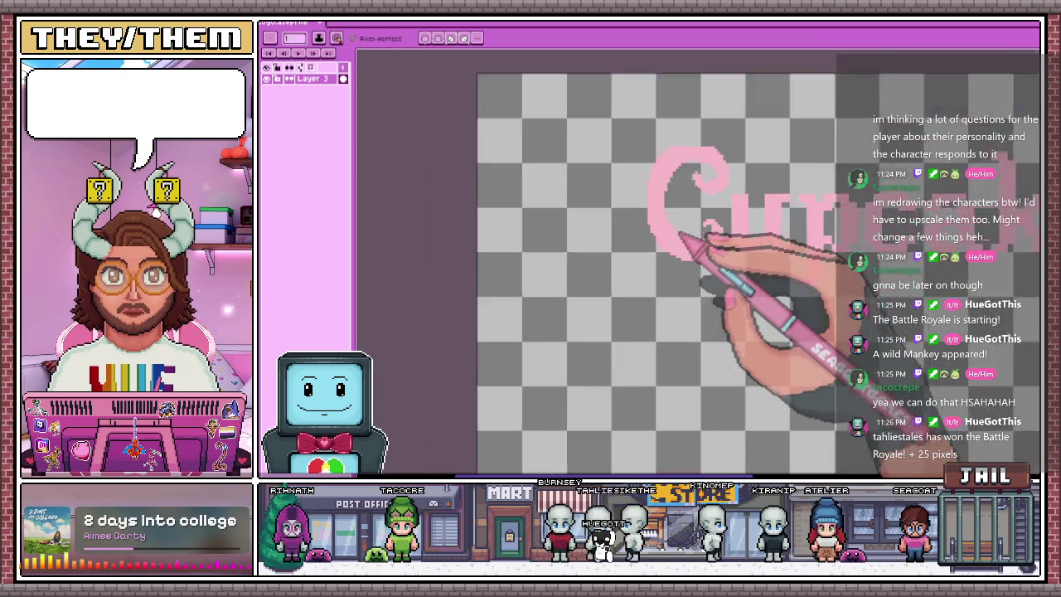
pyautogui.scroll(2, 706, 303)
pyautogui.scroll(-1, 673, 223)
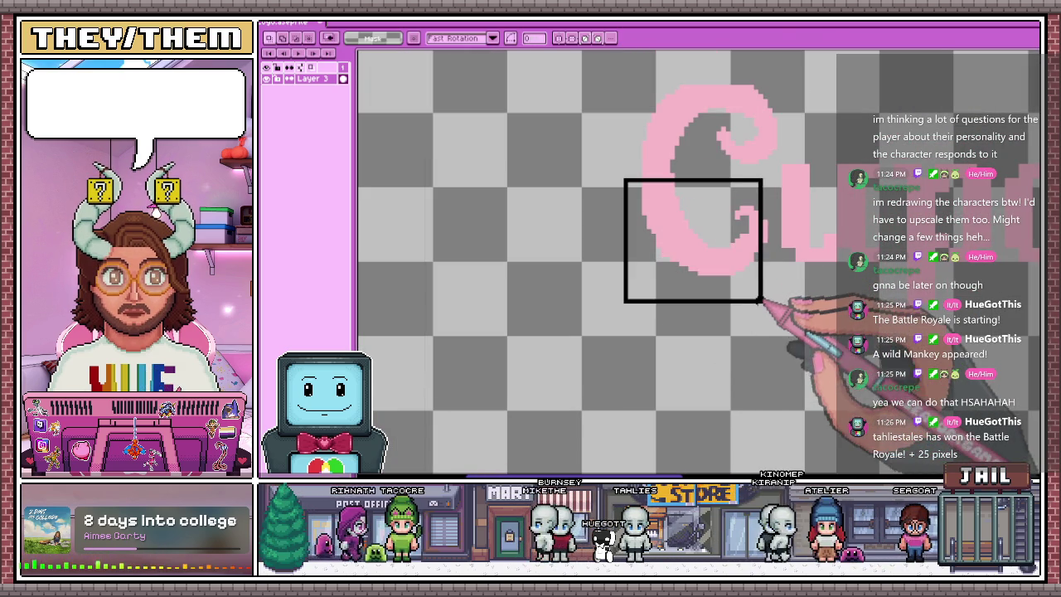
pyautogui.moveTo(770, 298); pyautogui.dragTo(775, 301)
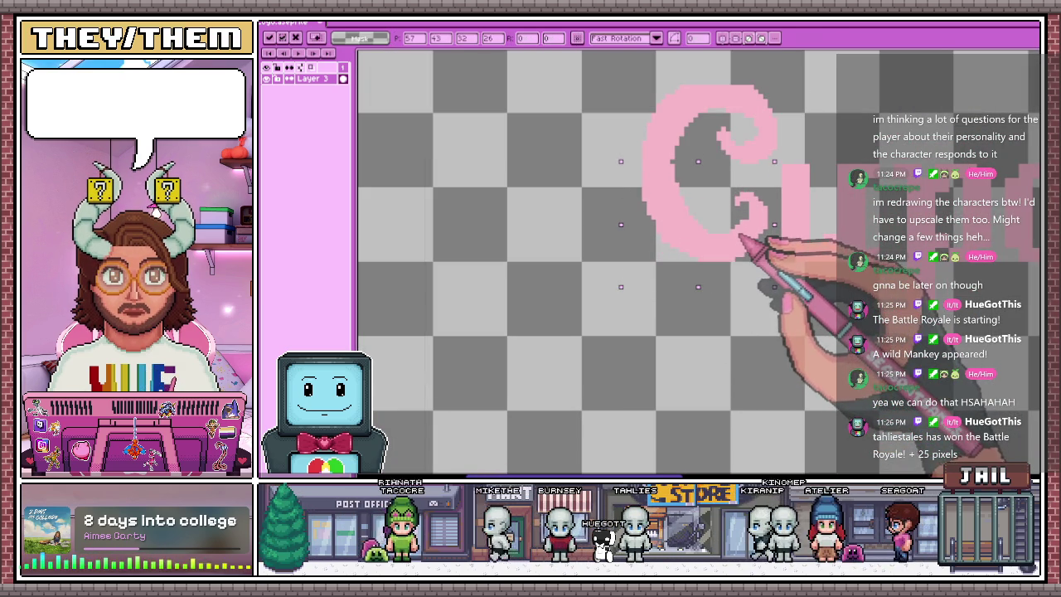
# Drop the selection, return to the Pencil, and zoom in on the pink C
pyautogui.scroll(-1, 740, 237)
pyautogui.press('b')
pyautogui.scroll(1, 711, 296)
pyautogui.scroll(1, 711, 213)
pyautogui.scroll(1, 703, 173)
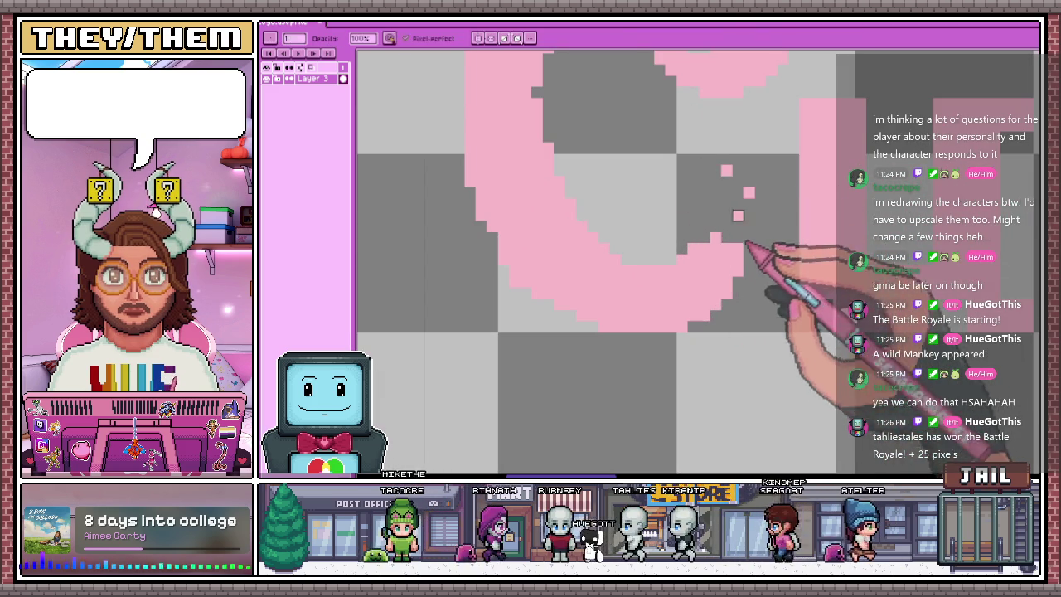
pyautogui.scroll(-2, 739, 268)
pyautogui.scroll(-1, 714, 348)
pyautogui.scroll(-2, 703, 292)
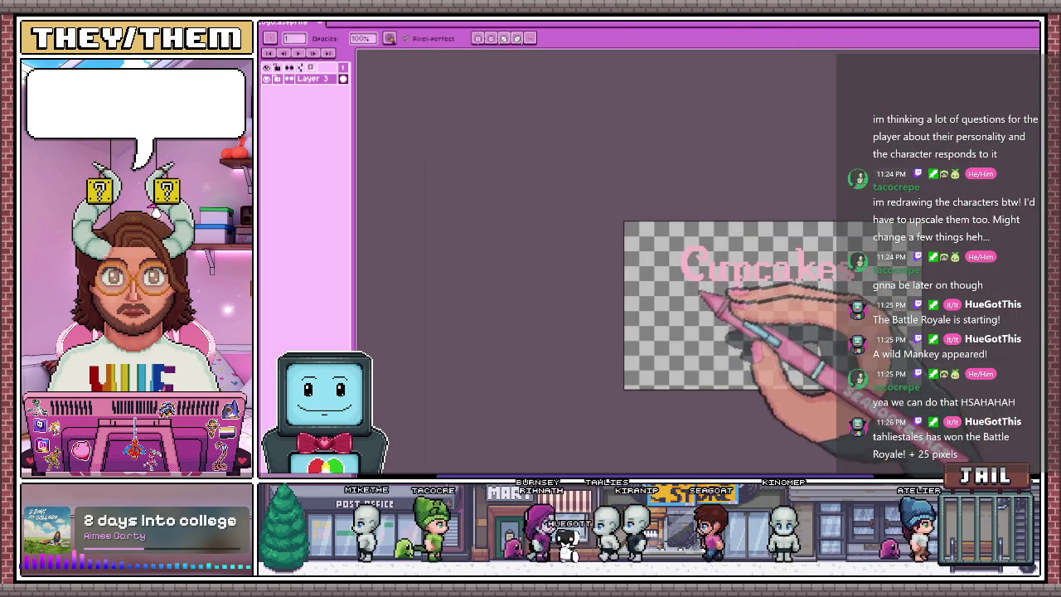
pyautogui.scroll(3, 703, 291)
pyautogui.scroll(2, 706, 267)
pyautogui.scroll(-4, 680, 244)
pyautogui.scroll(4, 631, 216)
# Switch to the Eyedropper and zoom in and out around the C's curl
pyautogui.press('i')
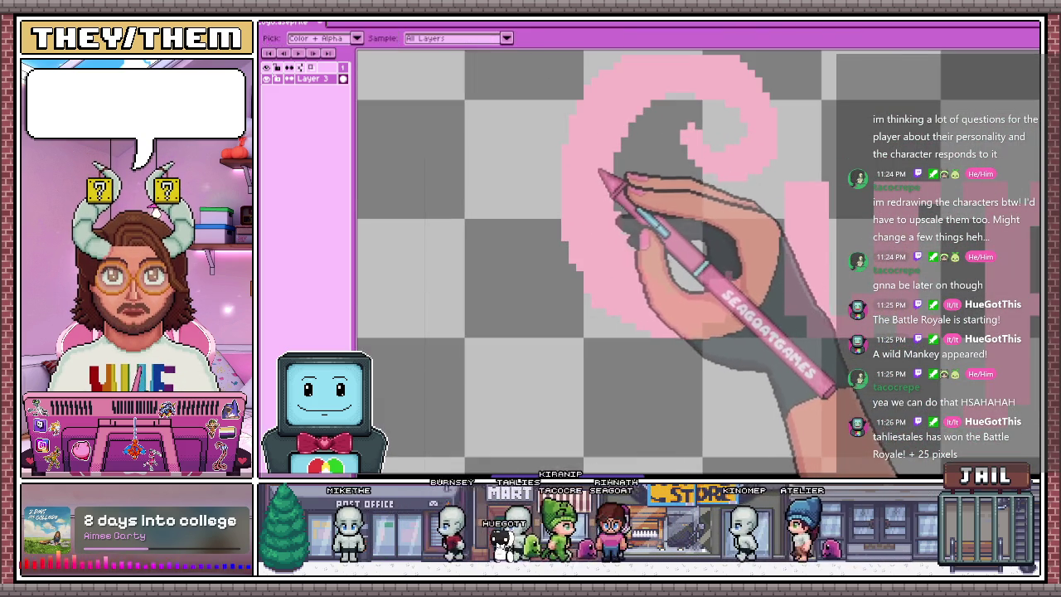
pyautogui.scroll(-3, 611, 242)
pyautogui.scroll(4, 628, 208)
pyautogui.scroll(-3, 618, 205)
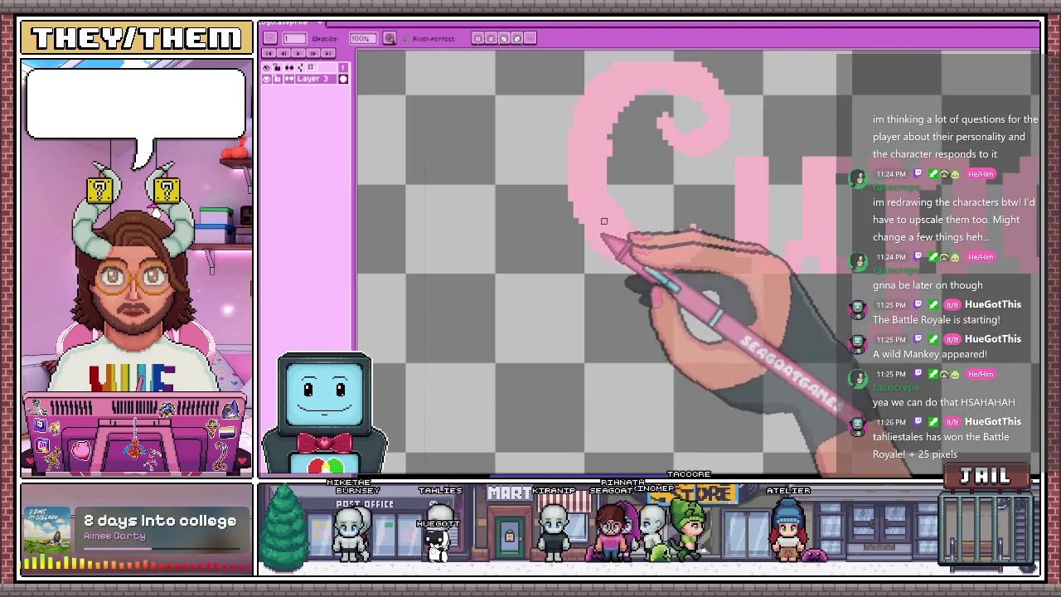
pyautogui.scroll(2, 614, 128)
pyautogui.scroll(-2, 608, 180)
pyautogui.scroll(-1, 722, 225)
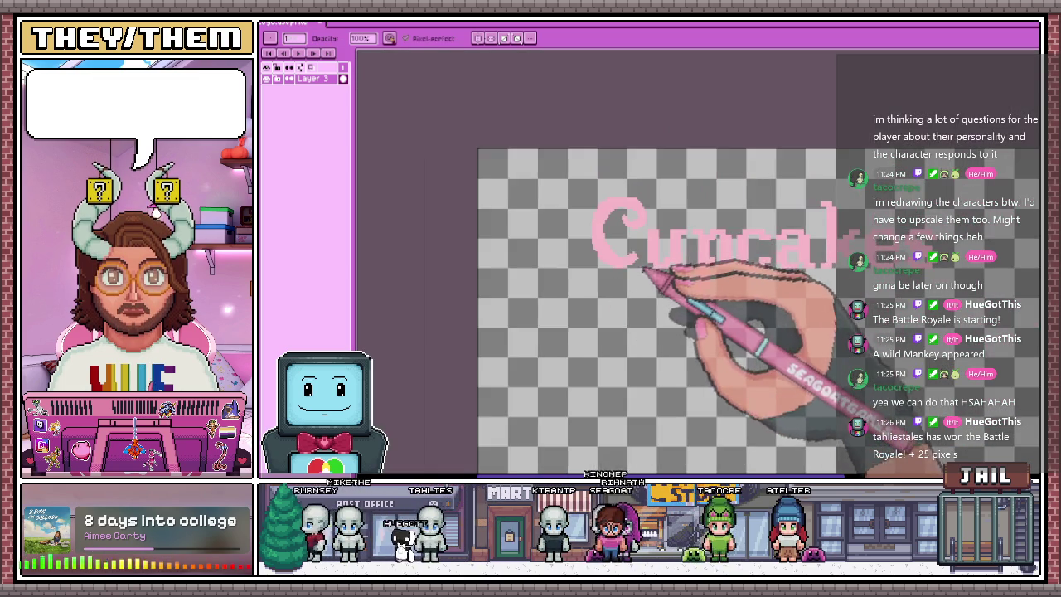
pyautogui.scroll(2, 675, 280)
pyautogui.scroll(2, 711, 296)
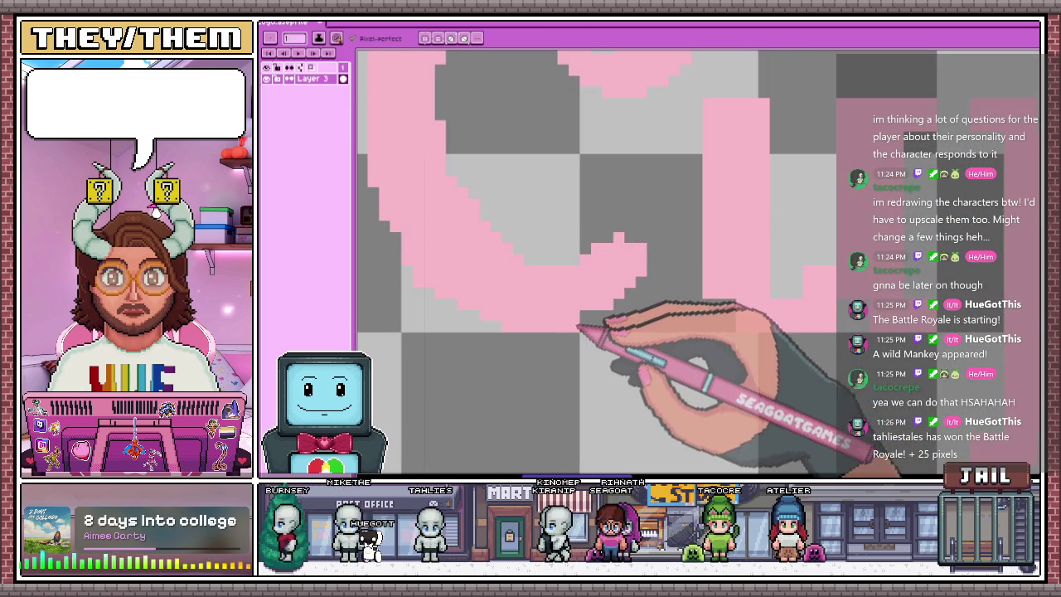
pyautogui.scroll(-3, 622, 313)
pyautogui.scroll(1, 605, 349)
pyautogui.scroll(1, 597, 351)
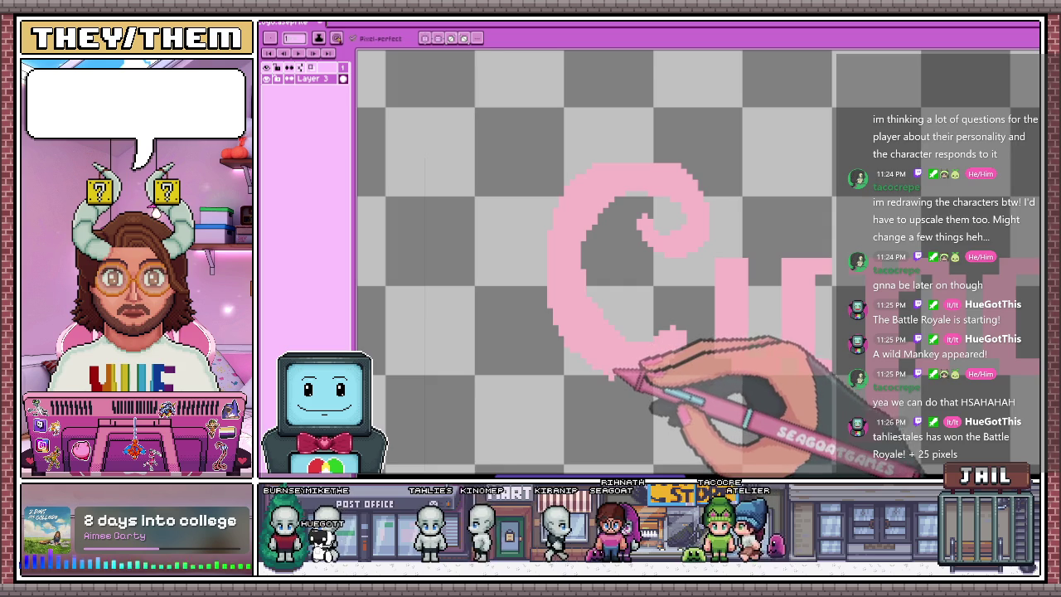
pyautogui.scroll(1, 613, 377)
pyautogui.scroll(-2, 588, 340)
pyautogui.scroll(1, 560, 308)
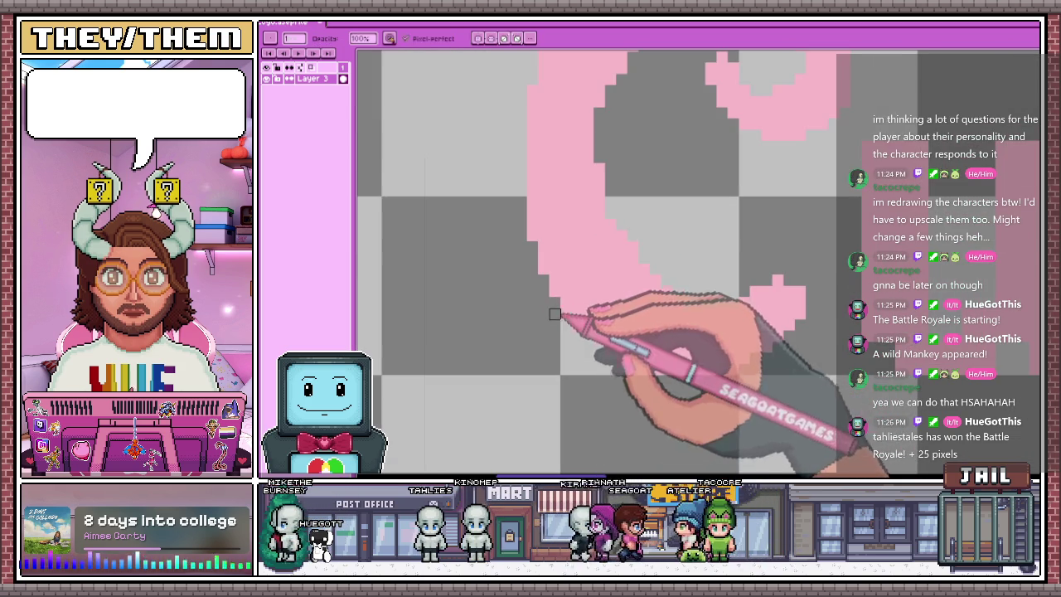
pyautogui.scroll(-1, 568, 273)
pyautogui.scroll(-1, 572, 249)
pyautogui.scroll(2, 563, 262)
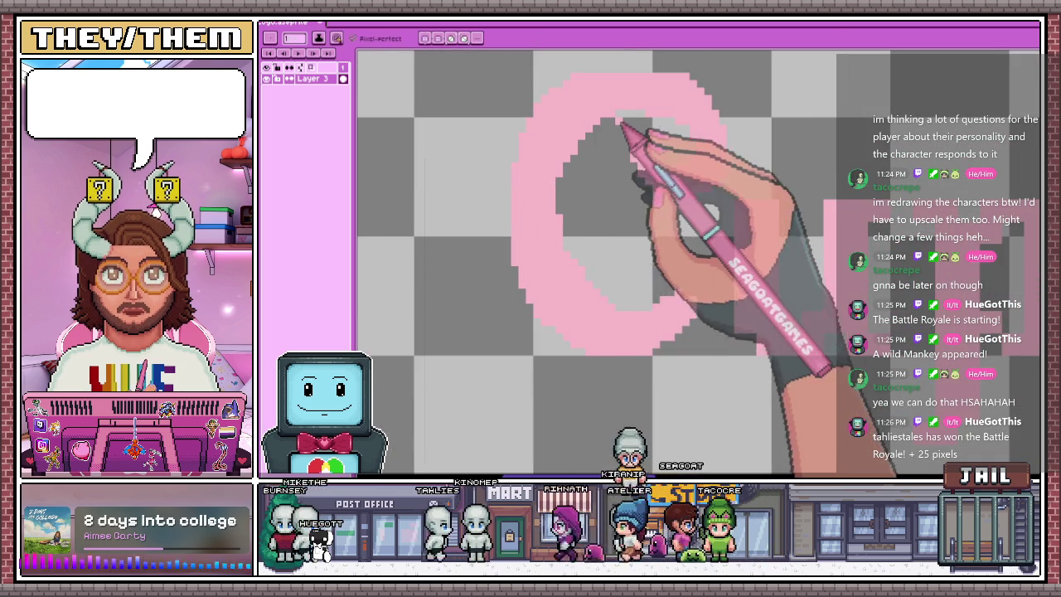
pyautogui.scroll(1, 564, 232)
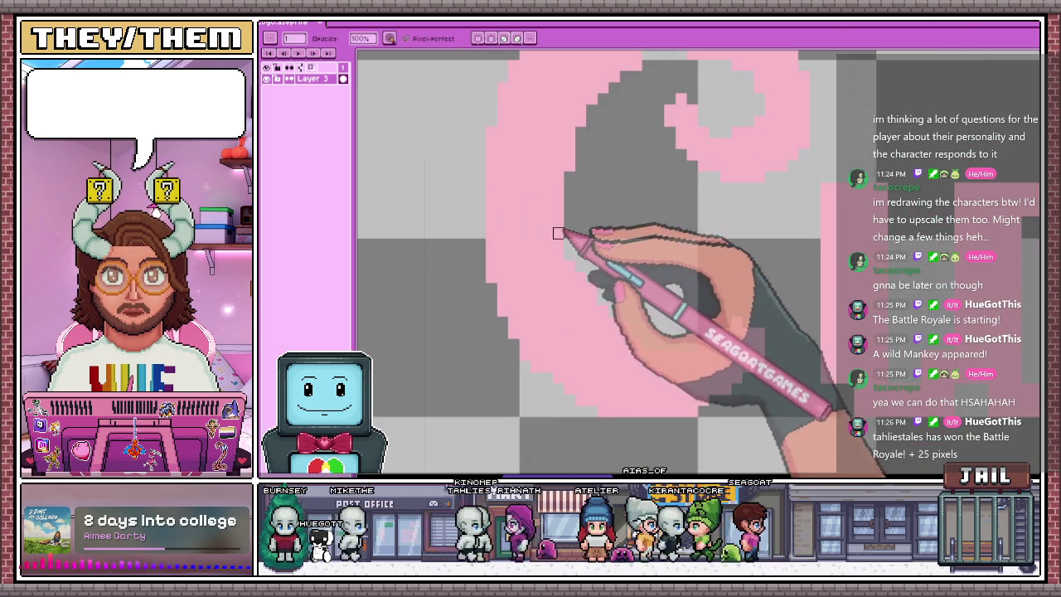
pyautogui.scroll(-1, 559, 199)
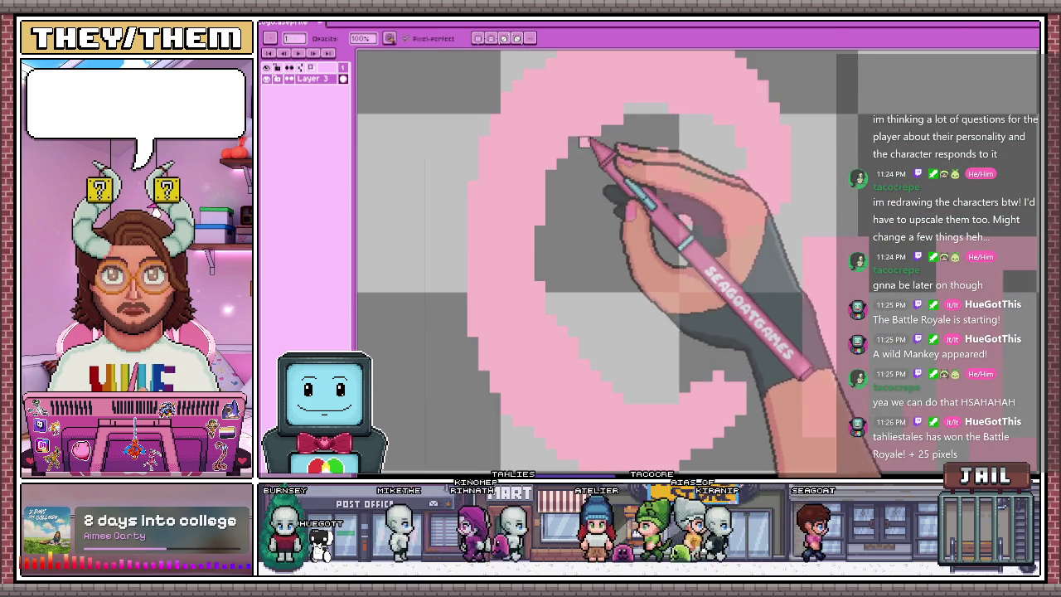
pyautogui.scroll(-1, 639, 133)
pyautogui.scroll(1, 646, 118)
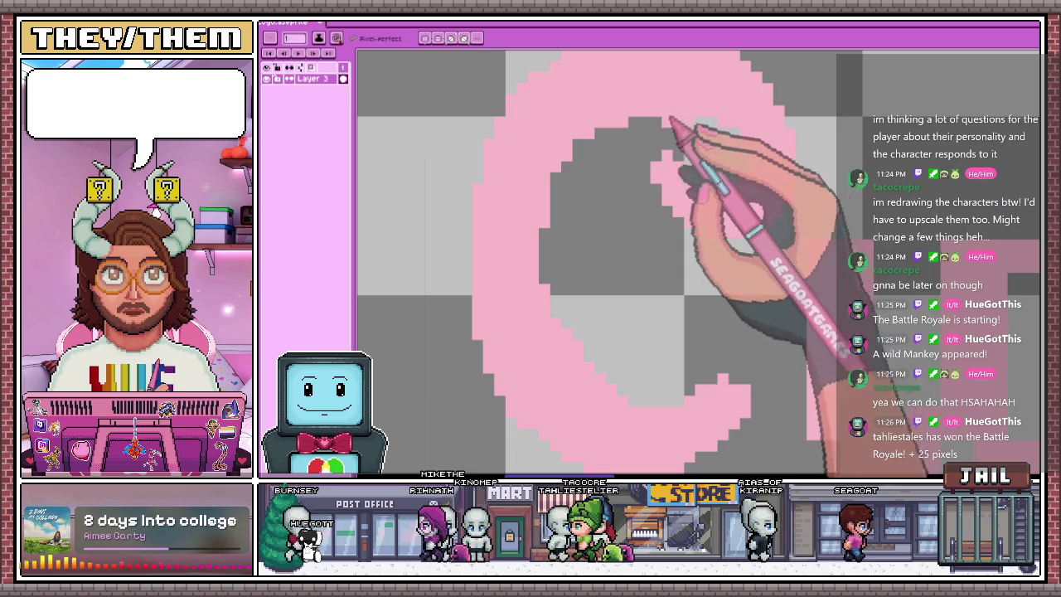
pyautogui.scroll(-2, 716, 90)
pyautogui.scroll(-1, 706, 248)
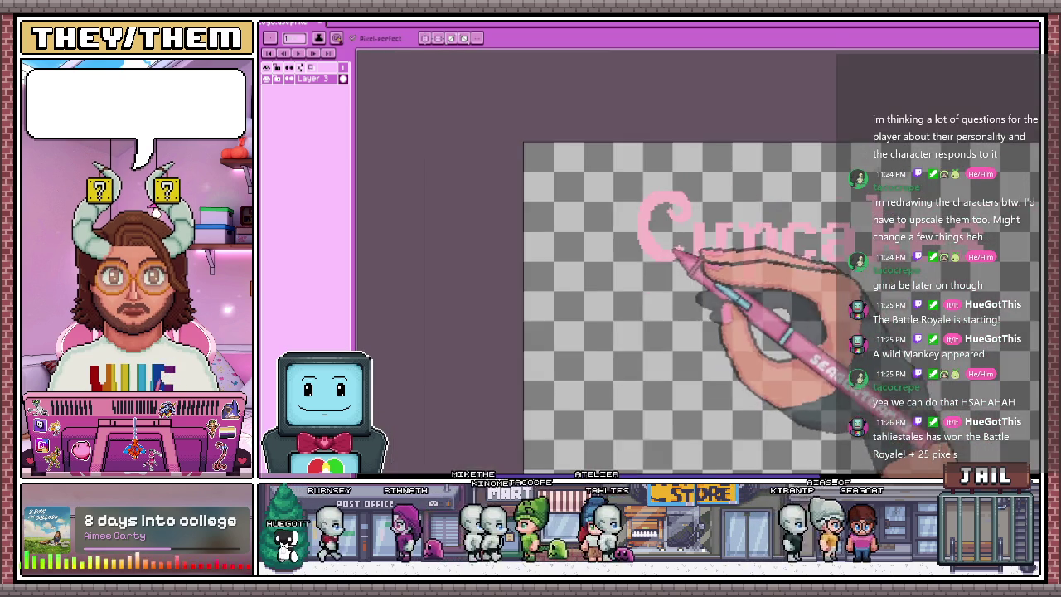
pyautogui.scroll(1, 704, 225)
pyautogui.scroll(1, 711, 158)
pyautogui.scroll(1, 666, 232)
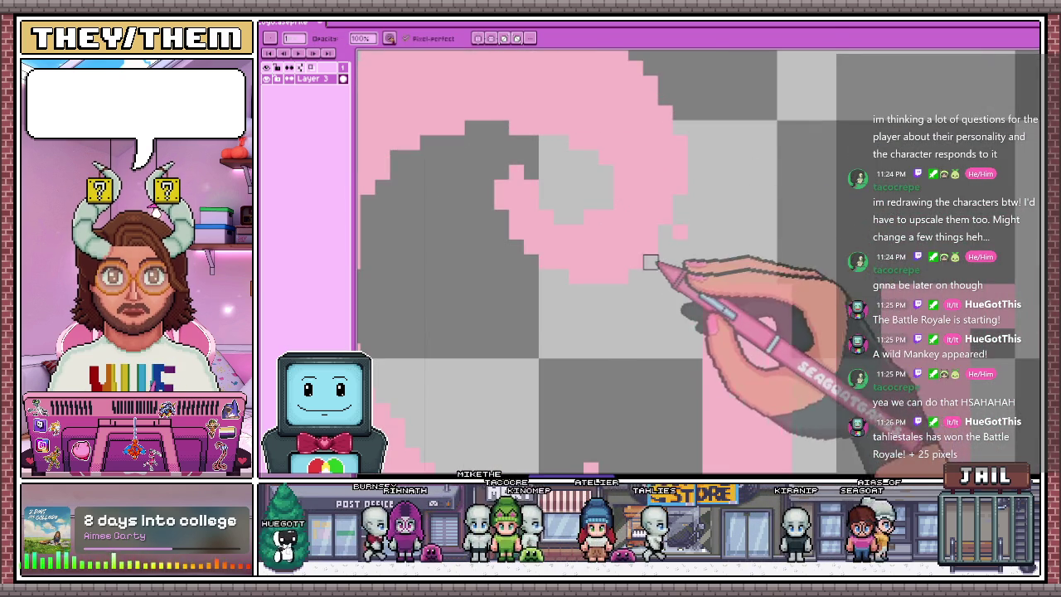
pyautogui.scroll(-1, 664, 253)
pyautogui.scroll(-1, 672, 265)
pyautogui.scroll(2, 670, 272)
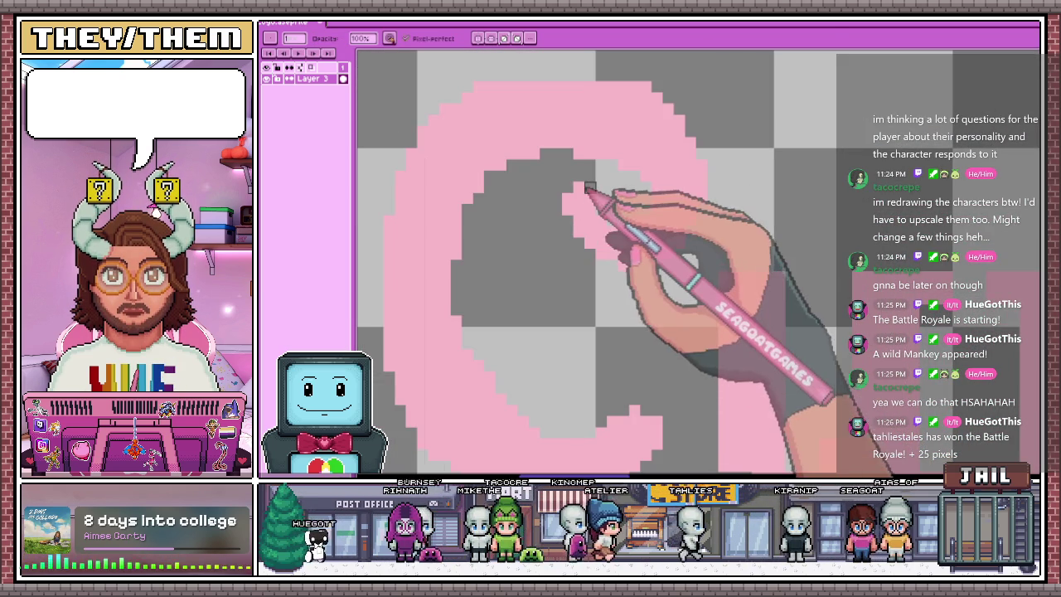
pyautogui.scroll(-3, 624, 266)
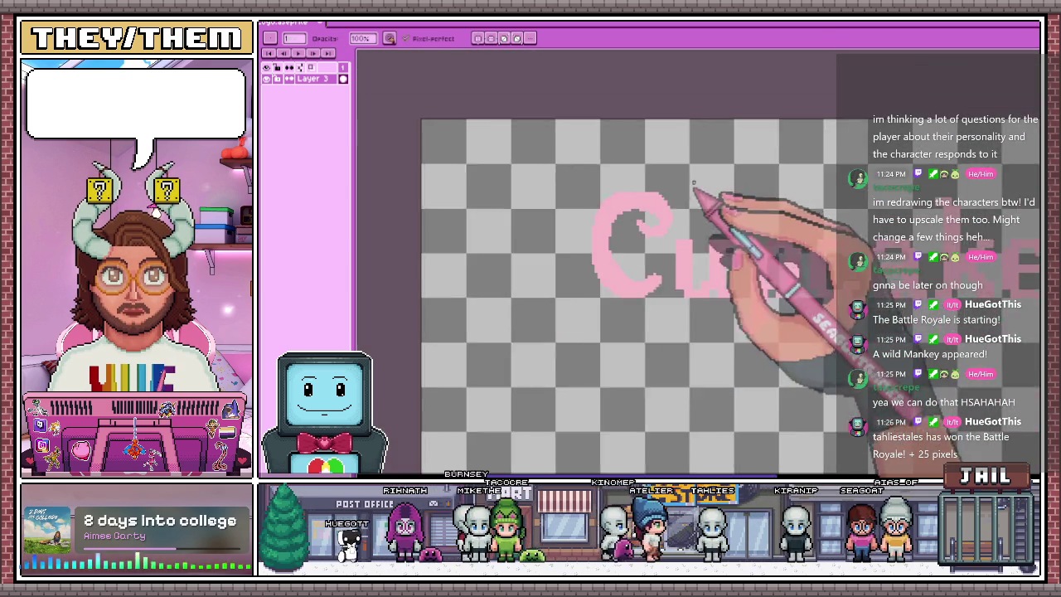
pyautogui.scroll(-2, 664, 296)
pyautogui.scroll(4, 663, 298)
pyautogui.scroll(2, 611, 207)
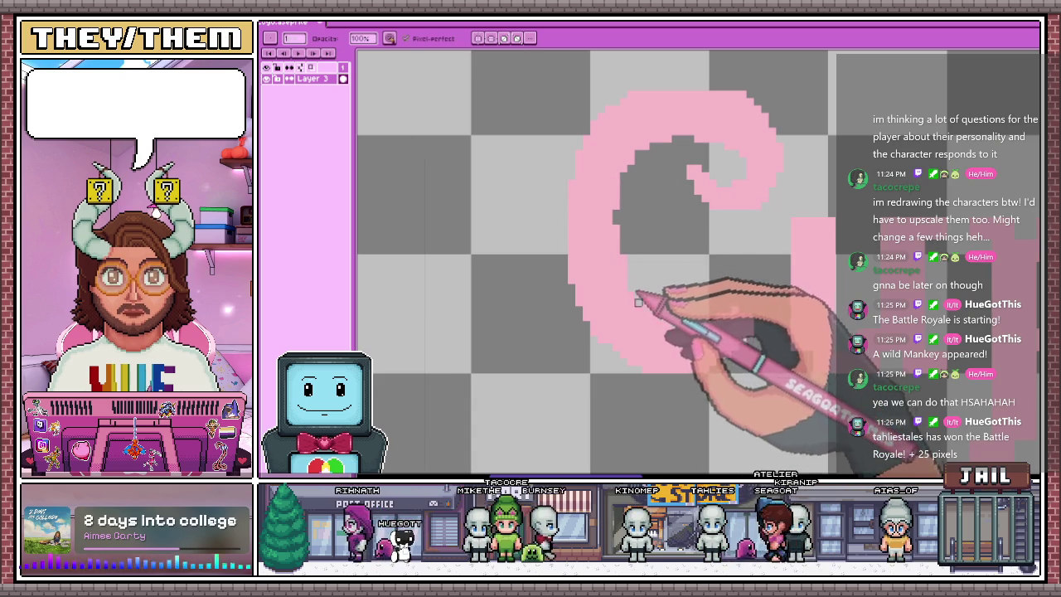
# With the Eraser, clean stray pink pixels from the C's curl and its tip
pyautogui.press('e')
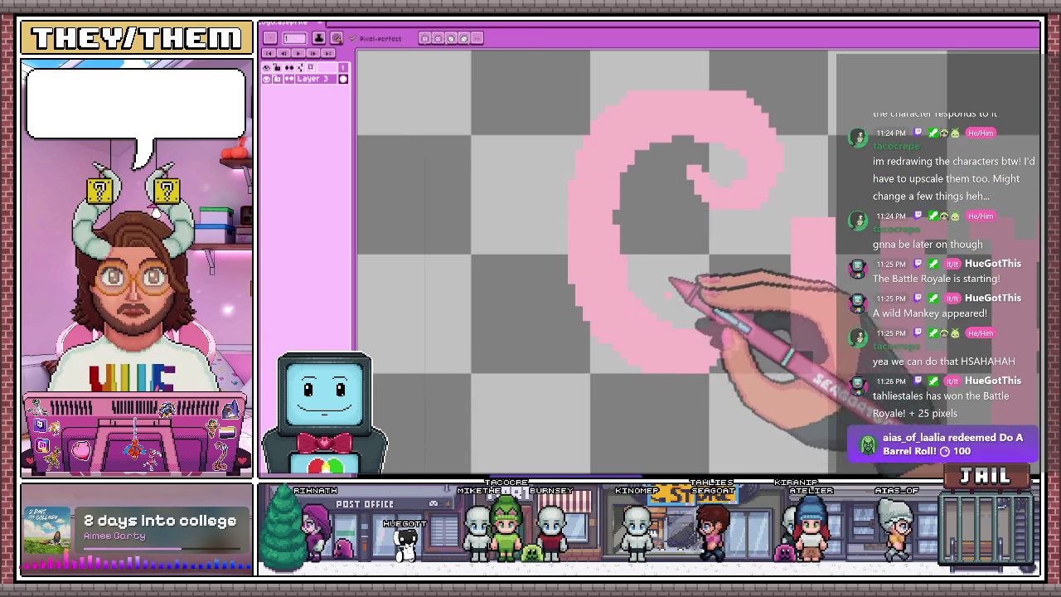
pyautogui.scroll(1, 675, 247)
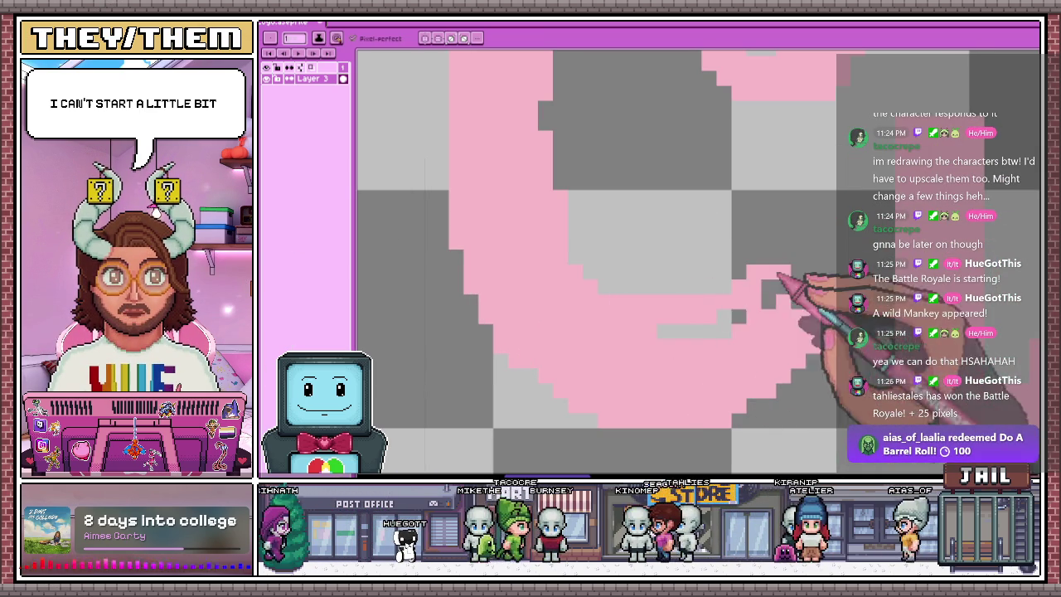
pyautogui.moveTo(779, 277); pyautogui.dragTo(760, 269)
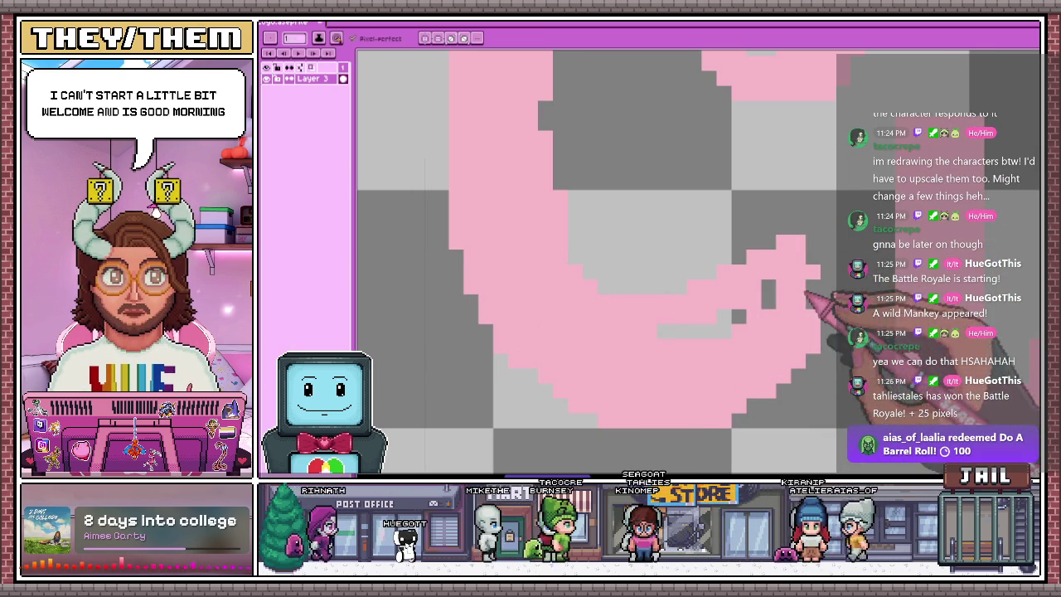
pyautogui.moveTo(775, 249); pyautogui.dragTo(750, 241)
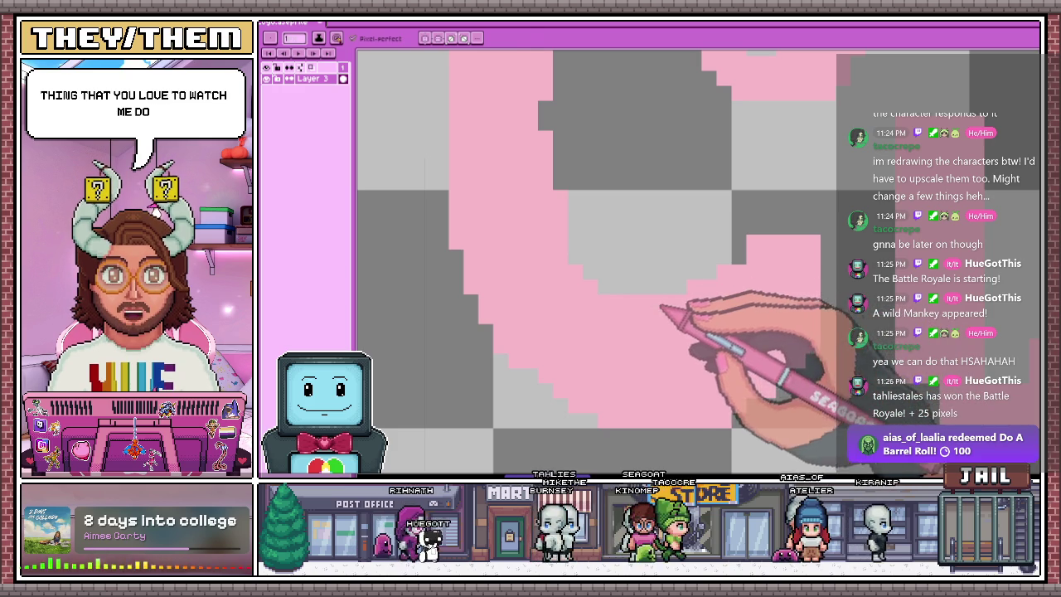
pyautogui.moveTo(678, 302); pyautogui.dragTo(619, 303)
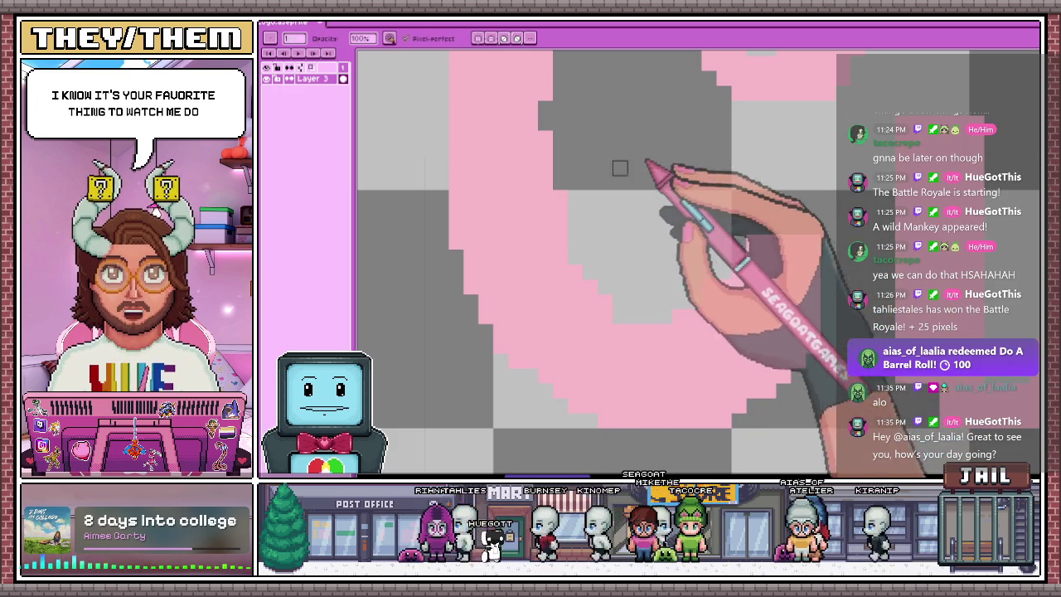
pyautogui.moveTo(759, 217); pyautogui.dragTo(725, 197)
pyautogui.click(726, 197)
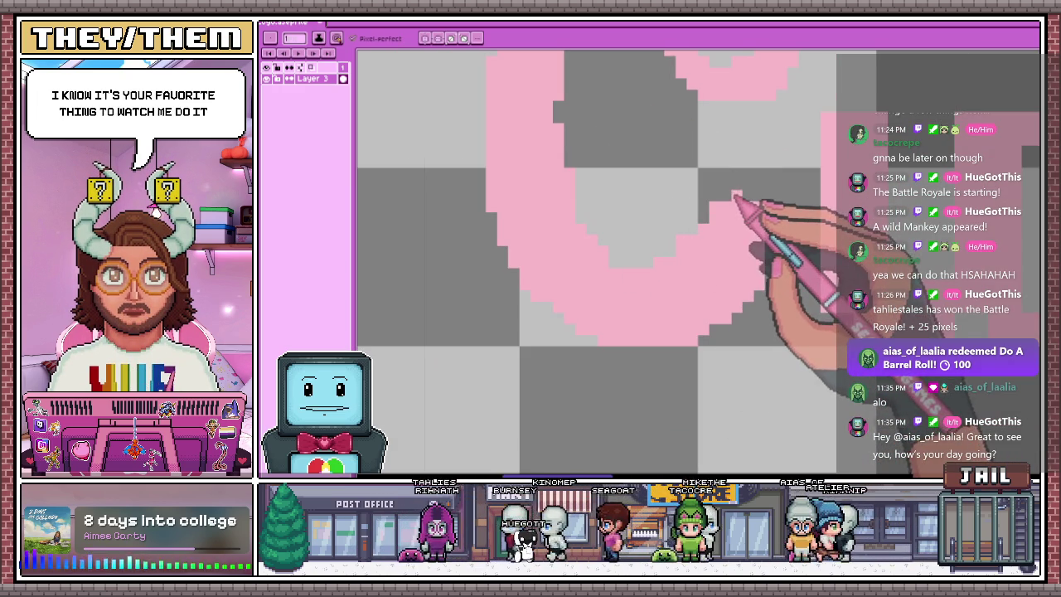
# Pencil in the right side of the pink crescent and zoom to check the curl
pyautogui.press('b')
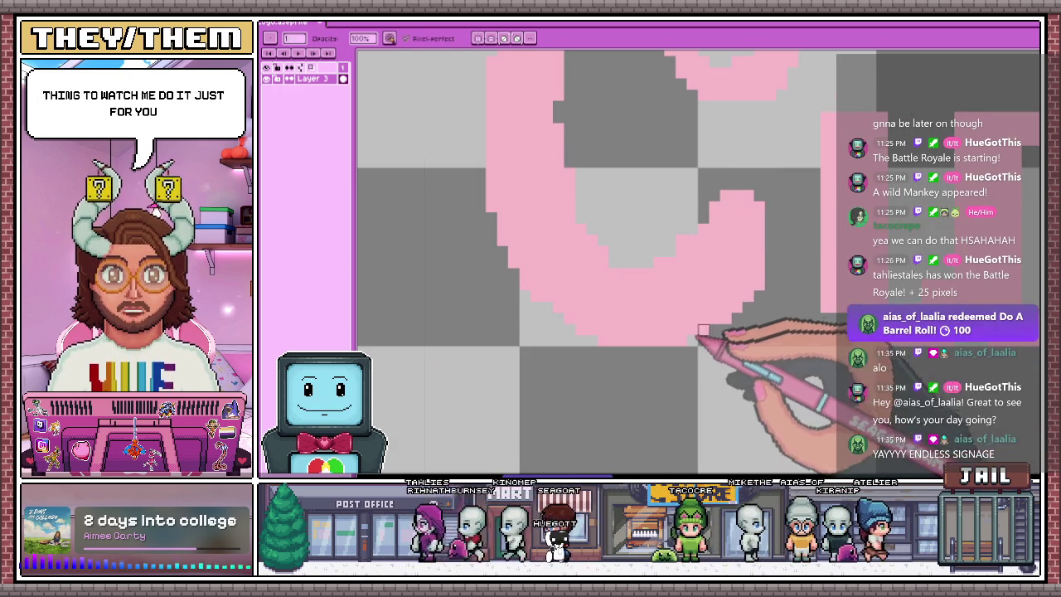
pyautogui.moveTo(737, 196); pyautogui.dragTo(738, 242)
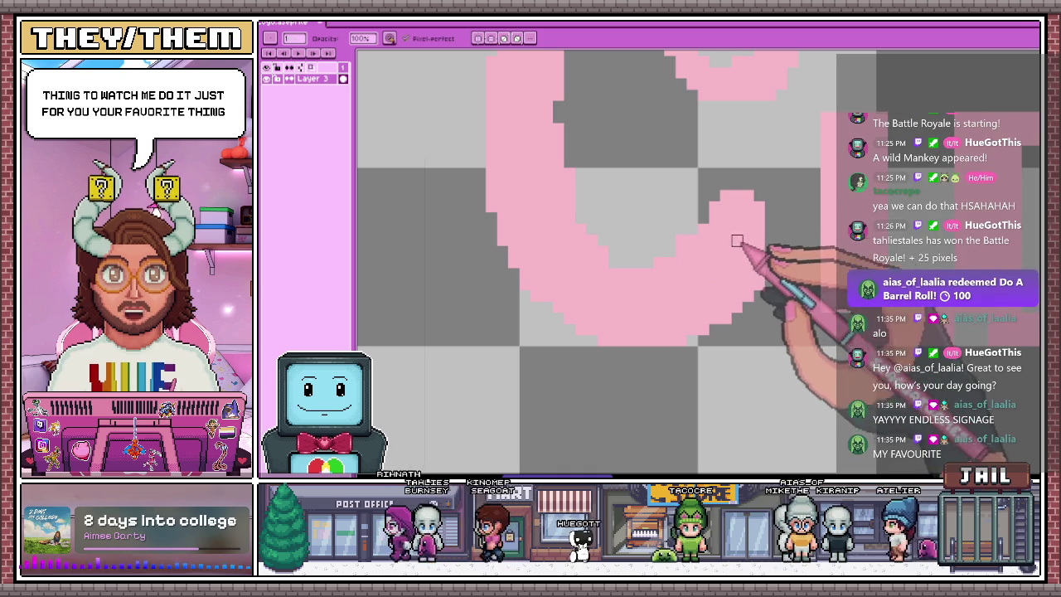
pyautogui.scroll(-4, 760, 275)
pyautogui.scroll(-1, 592, 224)
pyautogui.scroll(2, 621, 266)
pyautogui.scroll(2, 598, 250)
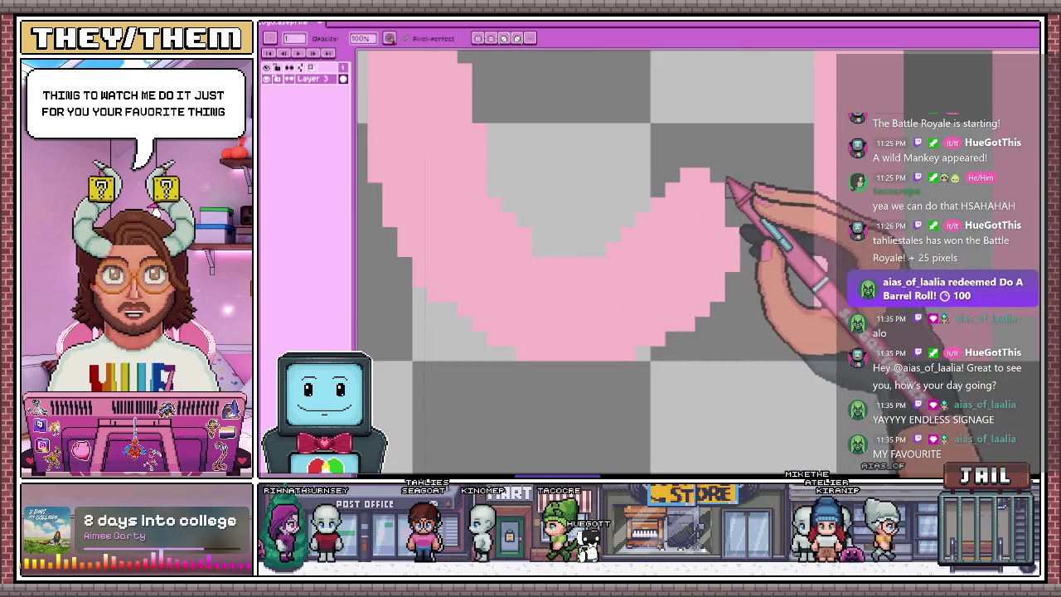
pyautogui.scroll(-4, 733, 250)
pyautogui.scroll(4, 655, 253)
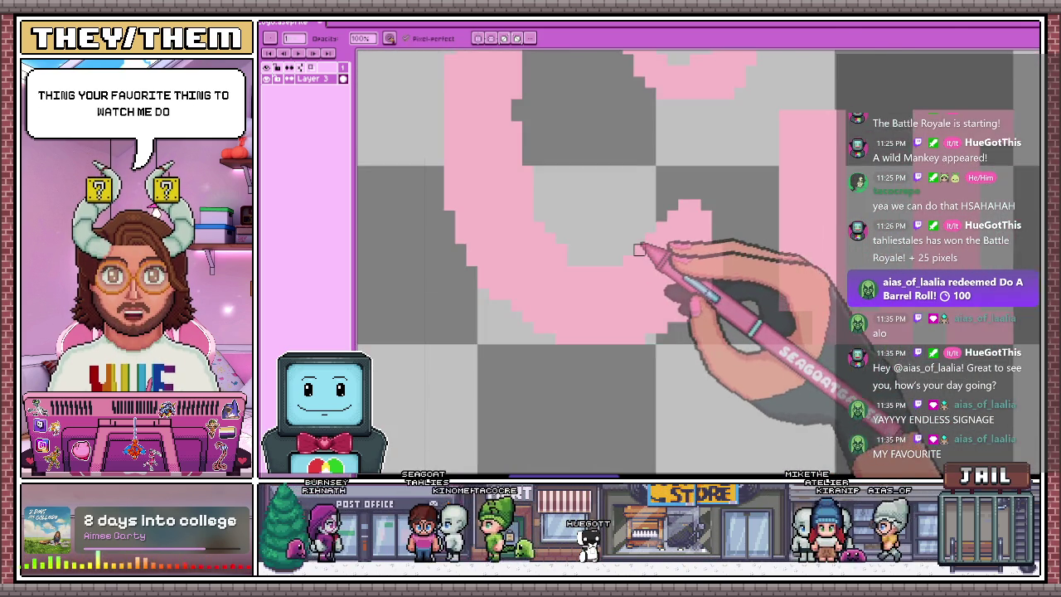
pyautogui.scroll(-3, 668, 220)
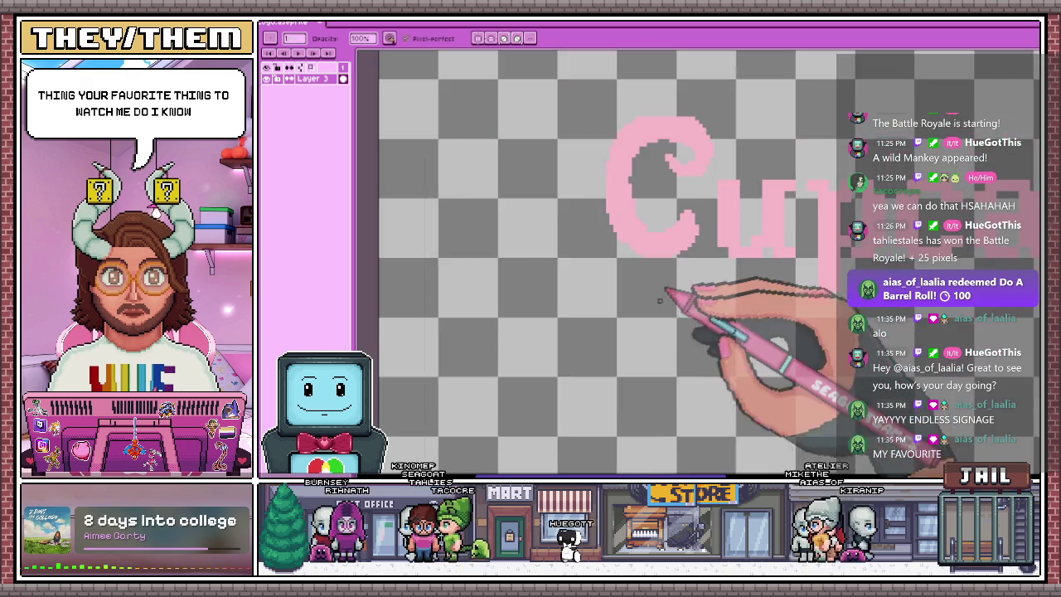
pyautogui.scroll(-1, 664, 296)
pyautogui.scroll(2, 670, 237)
pyautogui.scroll(2, 635, 230)
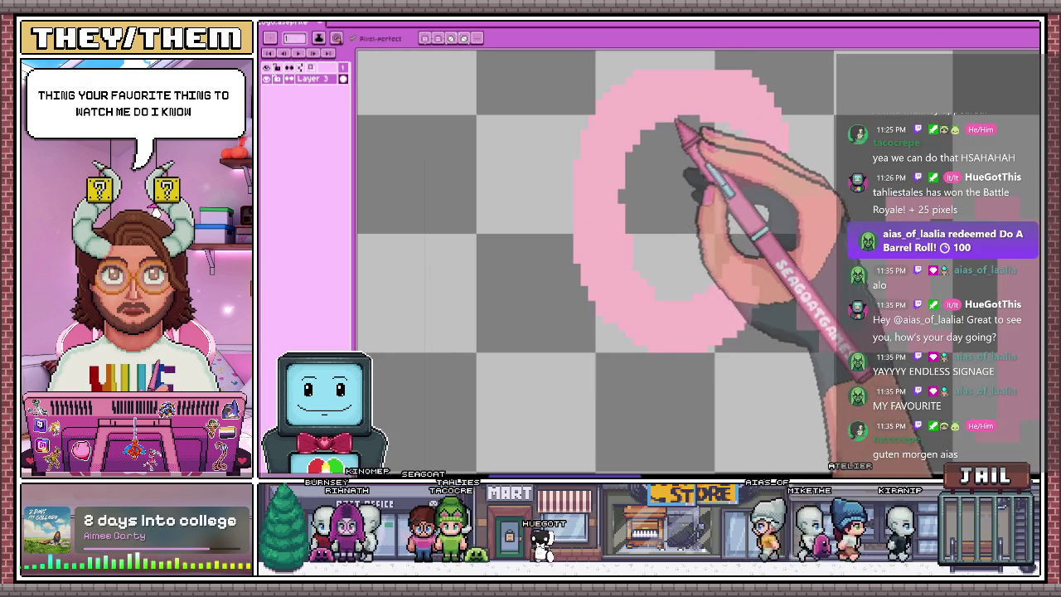
pyautogui.scroll(-1, 655, 157)
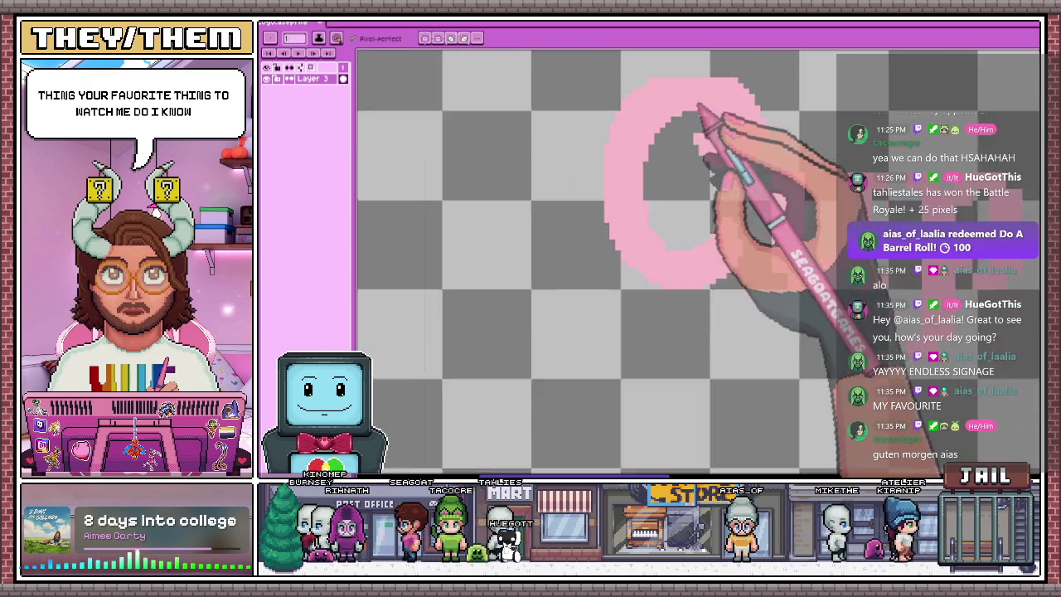
pyautogui.scroll(-2, 689, 232)
pyautogui.scroll(2, 676, 298)
pyautogui.scroll(2, 668, 265)
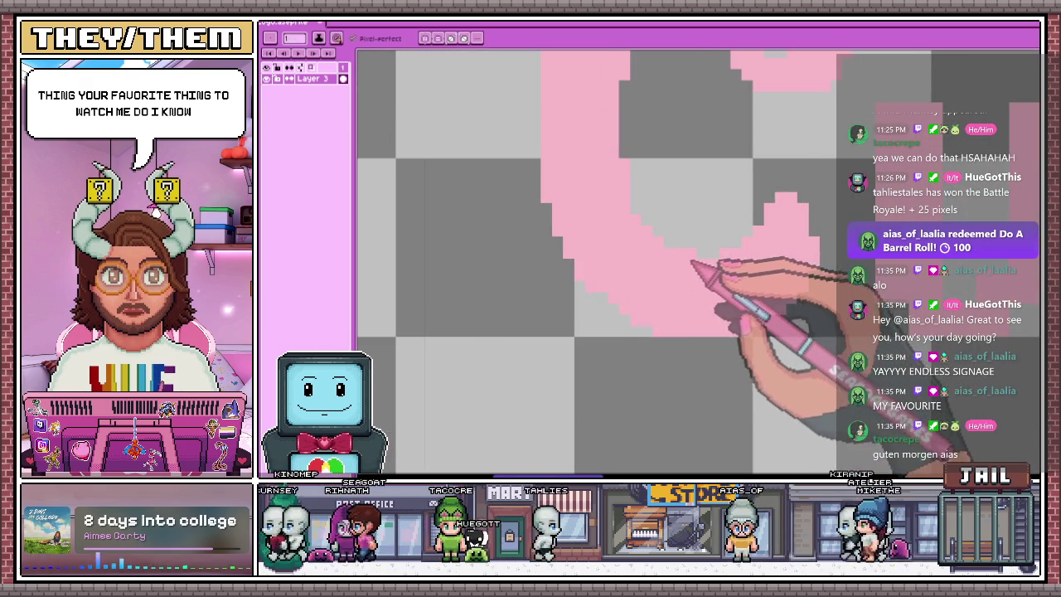
pyautogui.scroll(-2, 692, 264)
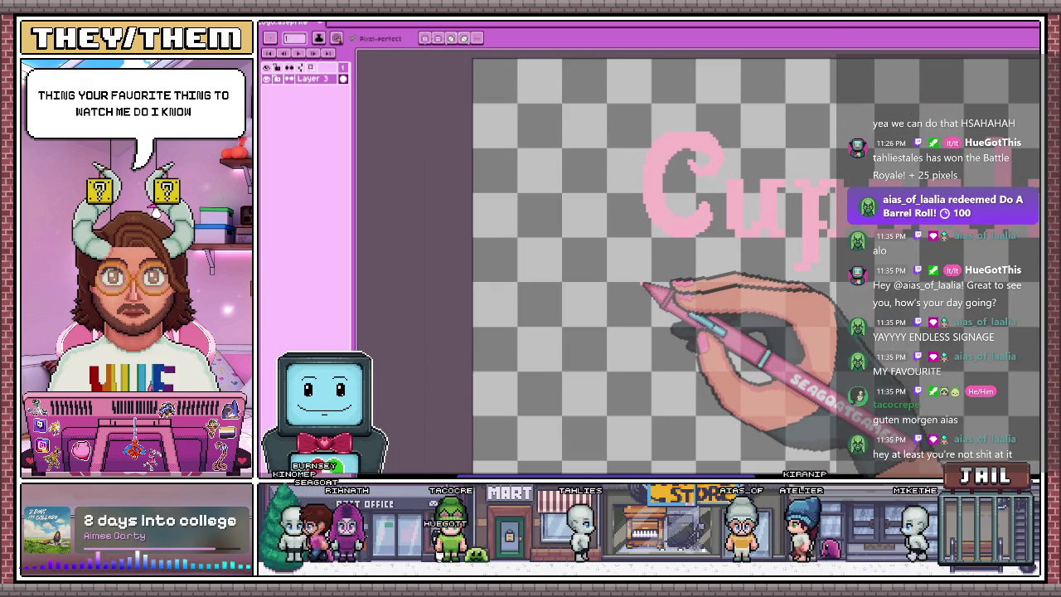
pyautogui.scroll(-2, 622, 232)
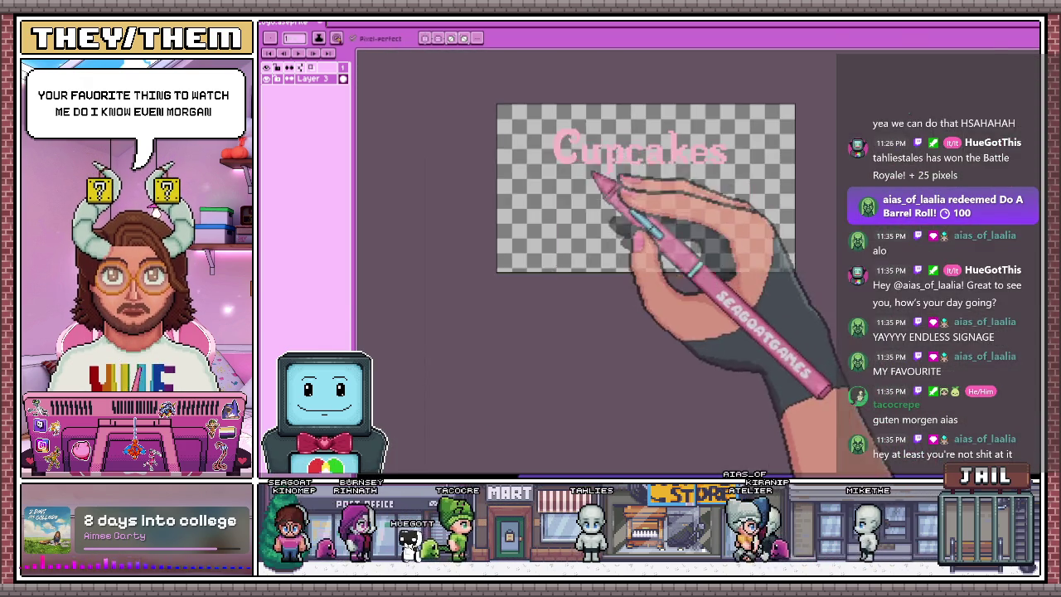
pyautogui.scroll(2, 580, 158)
pyautogui.scroll(1, 569, 145)
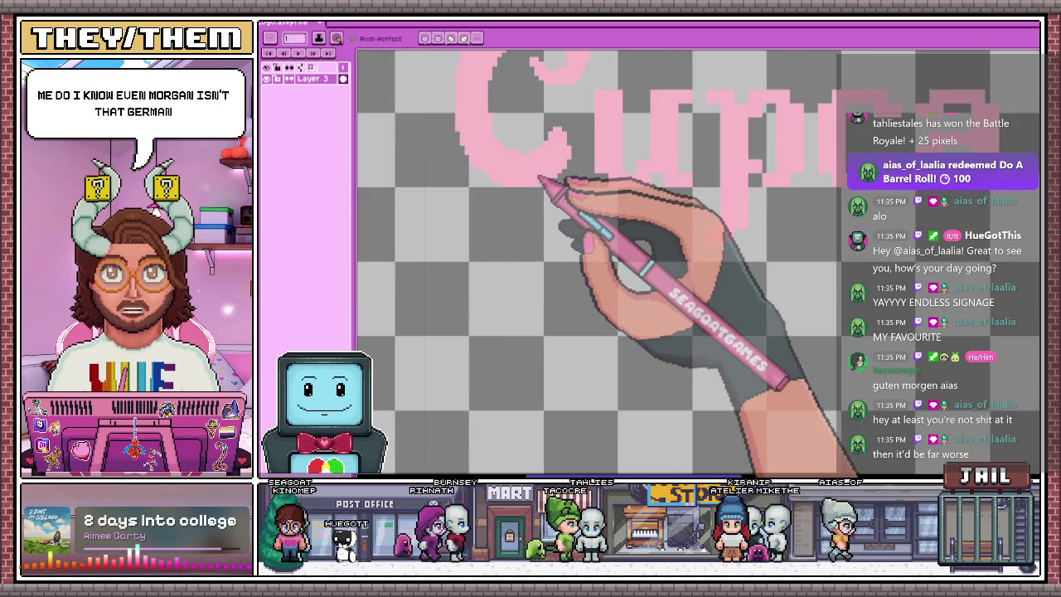
pyautogui.scroll(-2, 535, 201)
pyautogui.scroll(2, 556, 146)
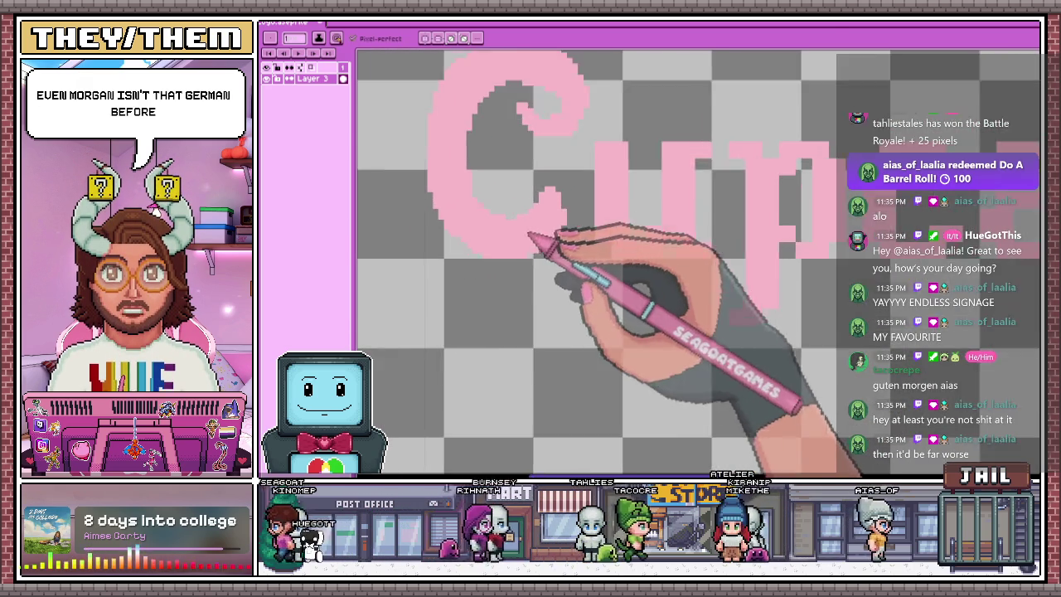
pyautogui.scroll(-1, 549, 273)
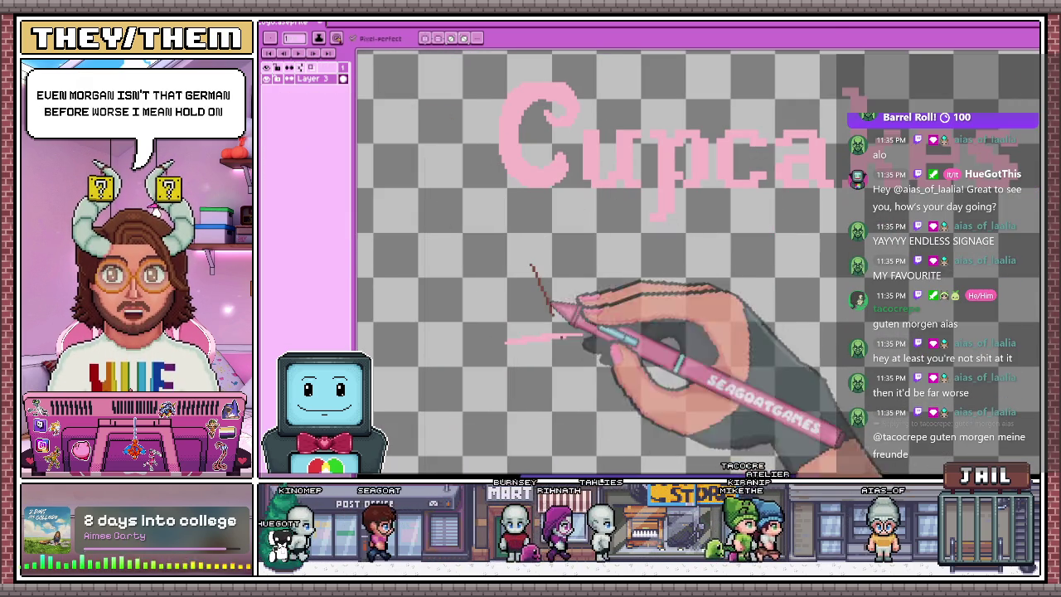
# Sketch a brown swirl with an oval base loop and pointed tip, then bucket-fill it brown
pyautogui.moveTo(507, 340); pyautogui.dragTo(589, 330)
pyautogui.scroll(-3, 571, 226)
pyautogui.scroll(3, 555, 247)
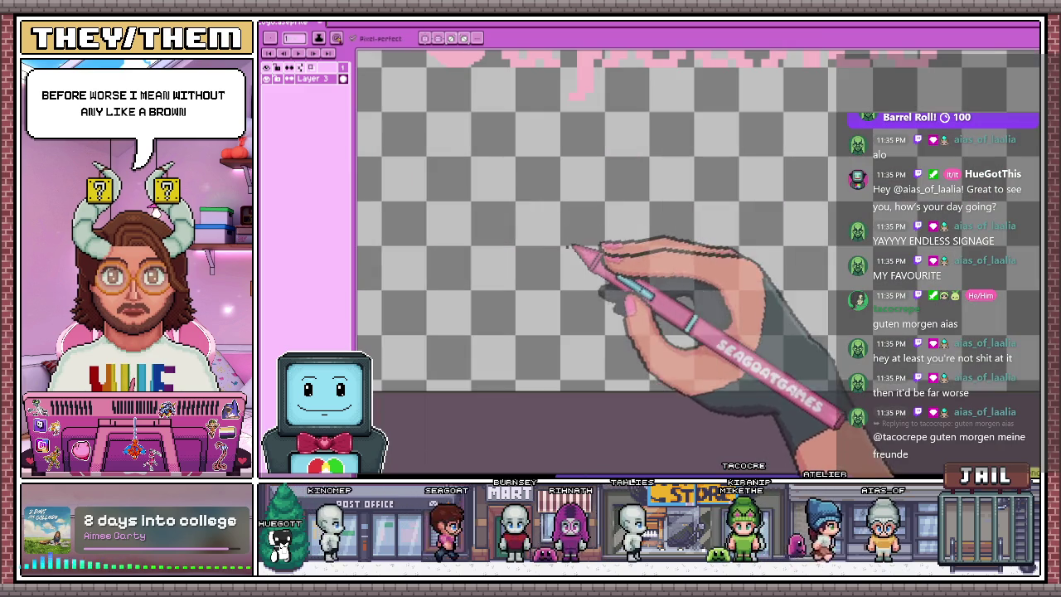
pyautogui.moveTo(531, 242); pyautogui.dragTo(578, 207)
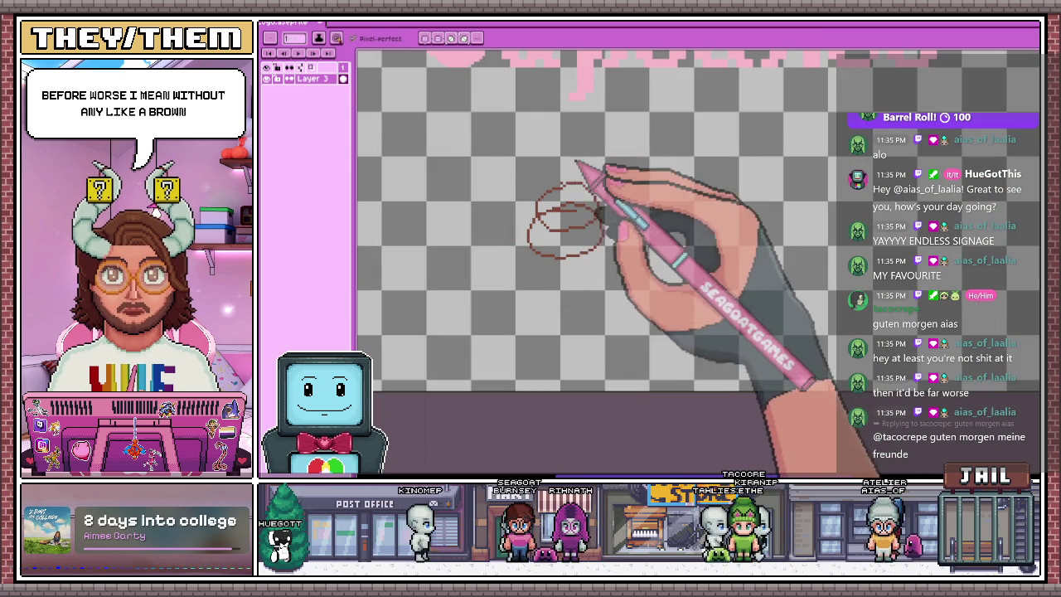
pyautogui.scroll(1, 578, 172)
pyautogui.scroll(1, 572, 170)
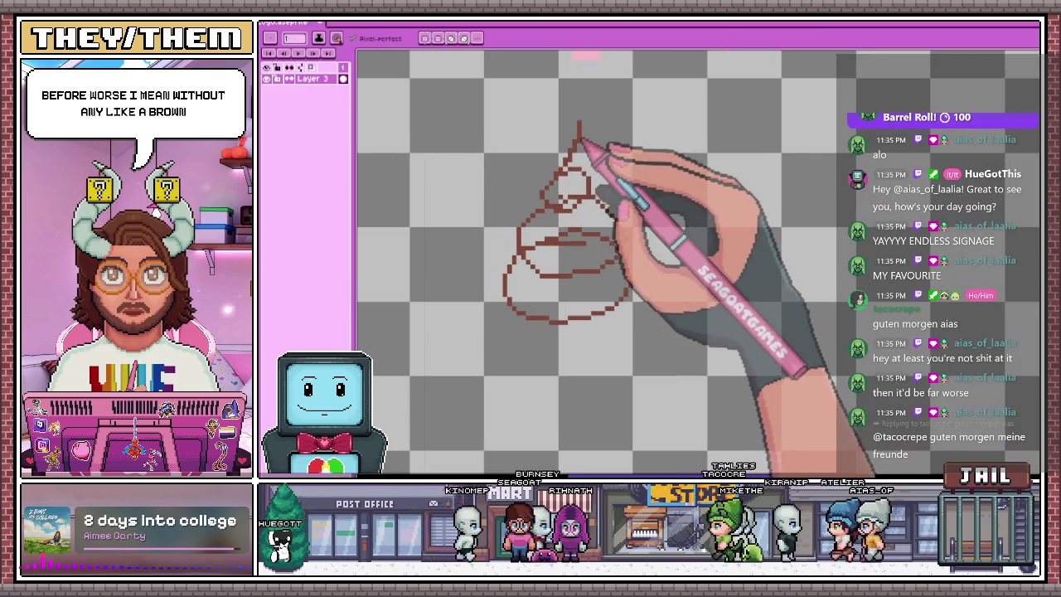
pyautogui.moveTo(572, 166)
pyautogui.mouseDown()
pyautogui.moveTo(587, 157)
pyautogui.moveTo(551, 189)
pyautogui.moveTo(569, 178)
pyautogui.moveTo(549, 210)
pyautogui.mouseUp()
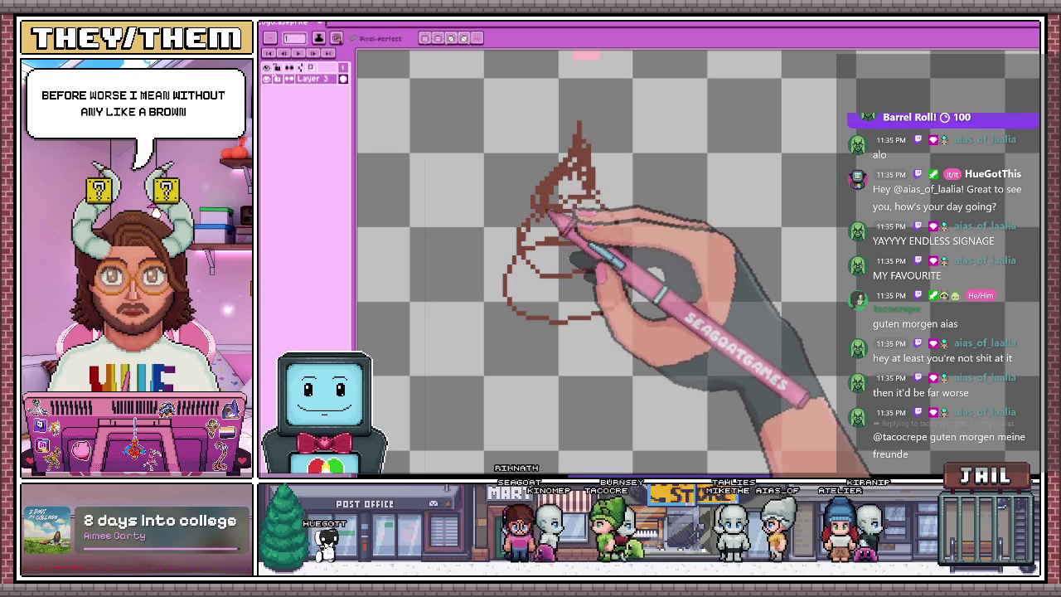
pyautogui.press('g')
pyautogui.click(547, 282)
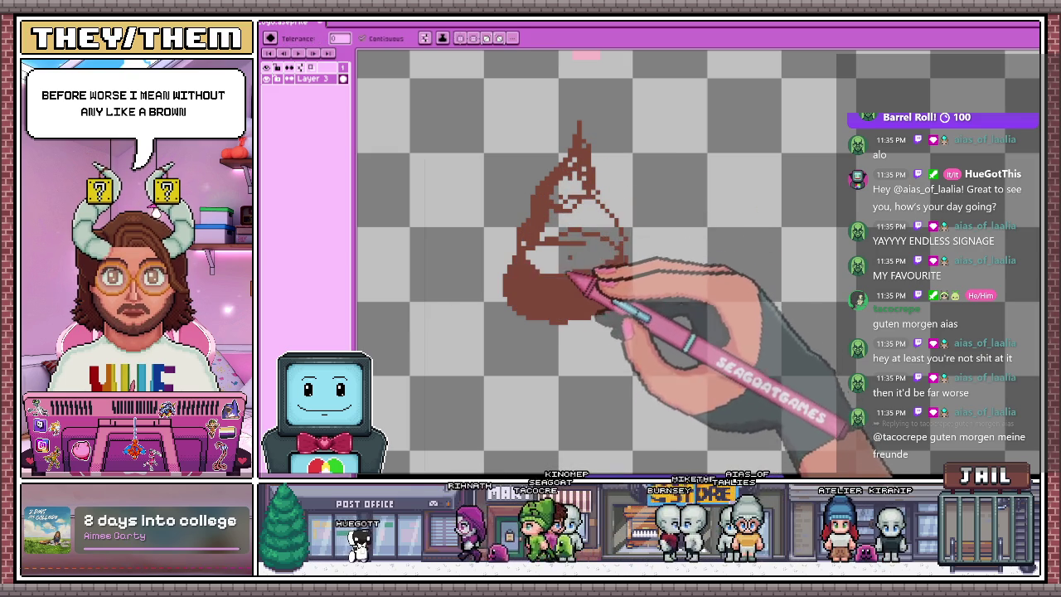
# Fill the remaining swirl area and the gaps in its tip brown
pyautogui.click(573, 220)
pyautogui.click(567, 192)
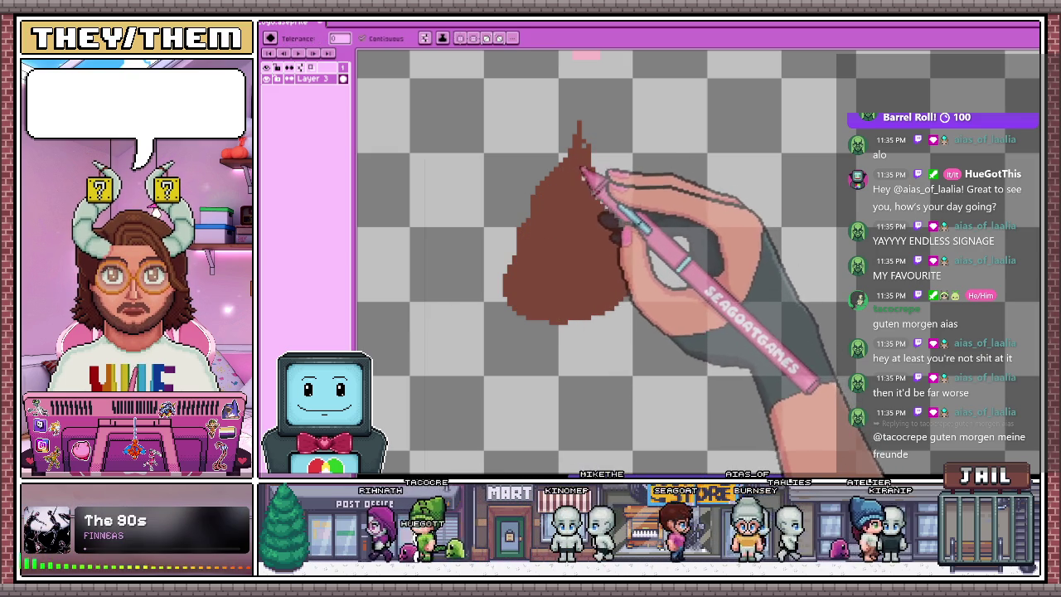
pyautogui.keyDown('alt'); pyautogui.click(571, 209); pyautogui.keyUp('alt')
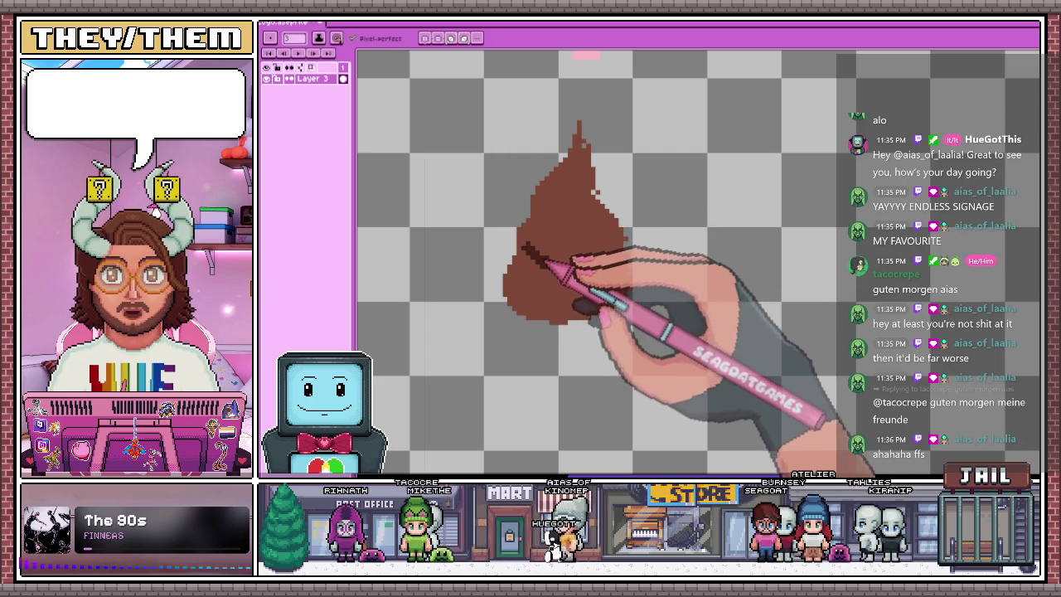
# Paint dark brown stripes across the lower and upper parts of the swirl
pyautogui.moveTo(529, 249); pyautogui.dragTo(551, 264)
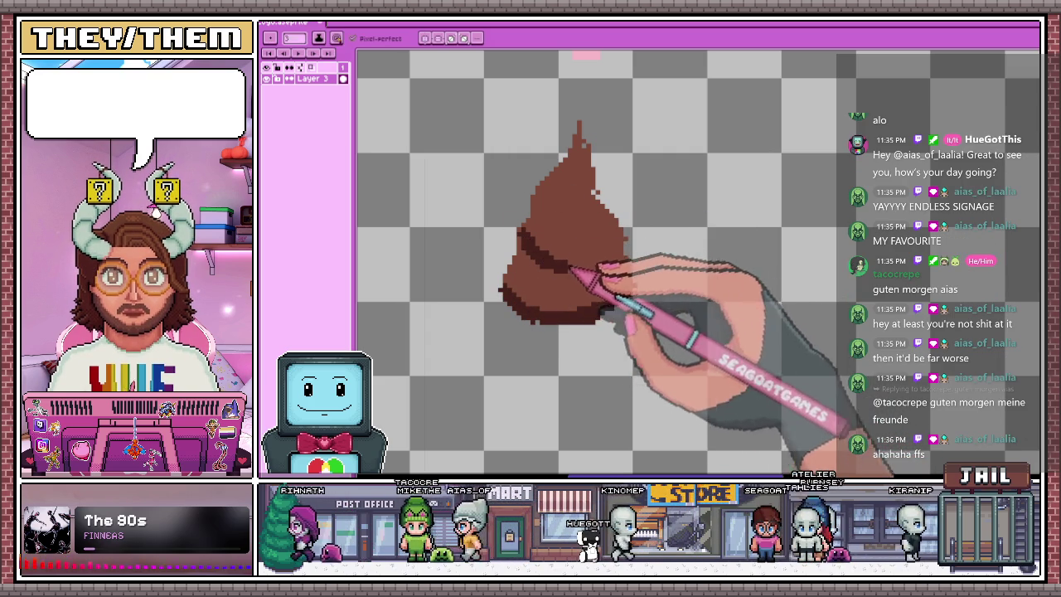
pyautogui.moveTo(594, 191); pyautogui.dragTo(561, 208)
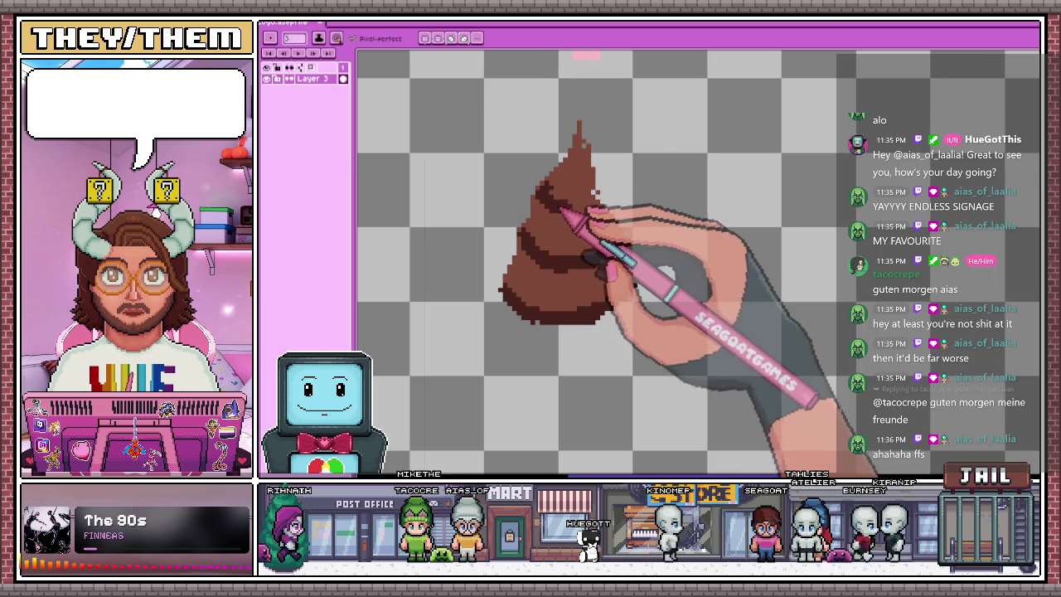
pyautogui.scroll(-3, 579, 273)
pyautogui.scroll(2, 585, 303)
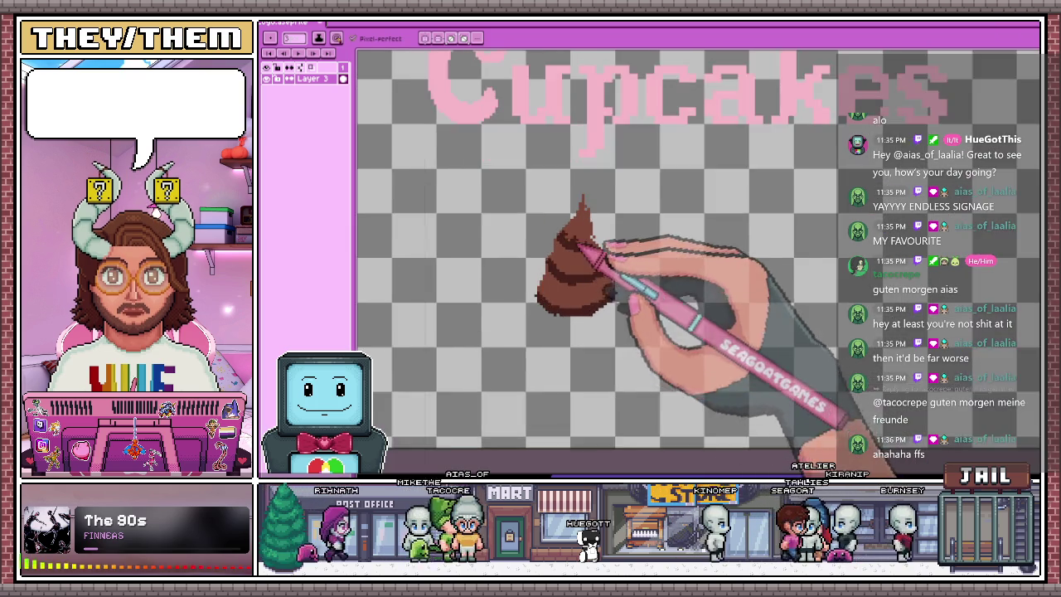
pyautogui.scroll(3, 597, 261)
pyautogui.scroll(2, 580, 224)
pyautogui.scroll(-2, 581, 248)
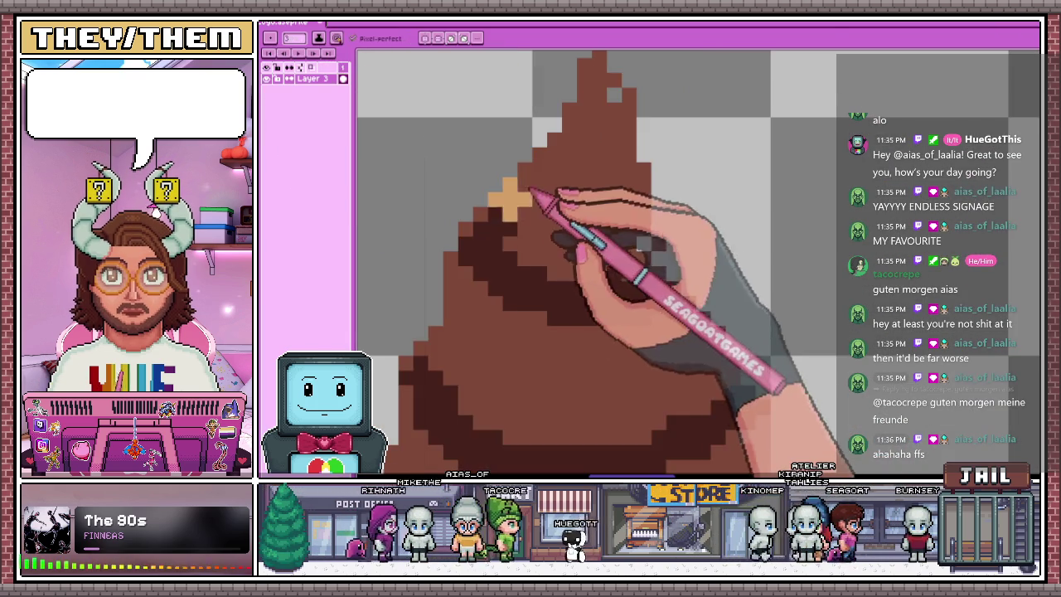
# Pencil tan highlight pixels on the cone's tip and along the swirl's left and lower-left edges
pyautogui.scroll(-2, 572, 207)
pyautogui.moveTo(568, 157)
pyautogui.mouseDown()
pyautogui.moveTo(591, 96)
pyautogui.moveTo(571, 154)
pyautogui.mouseUp()
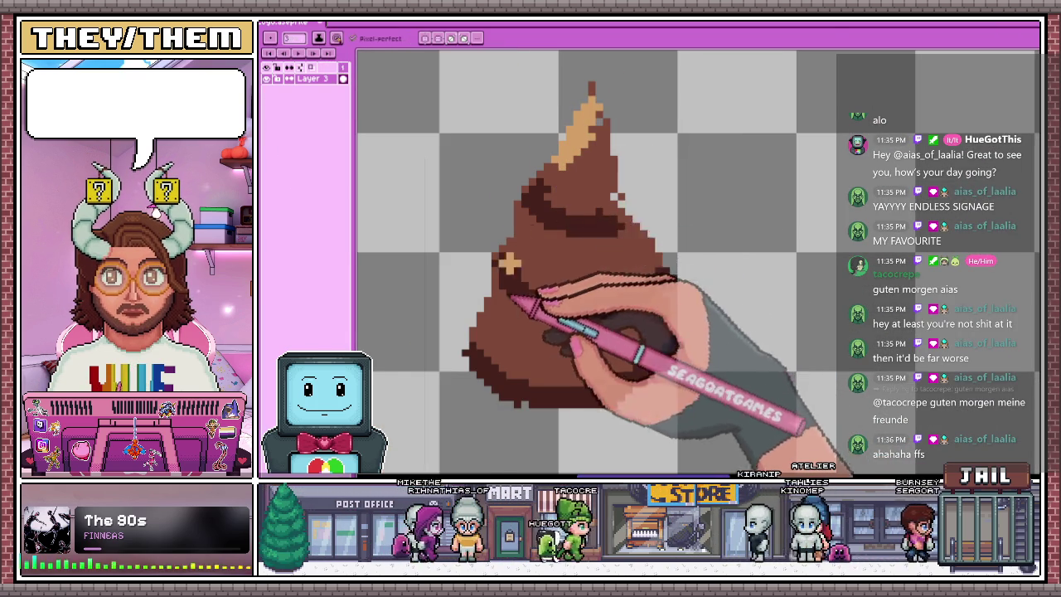
pyautogui.moveTo(530, 211); pyautogui.dragTo(506, 241)
pyautogui.moveTo(498, 297); pyautogui.dragTo(481, 321)
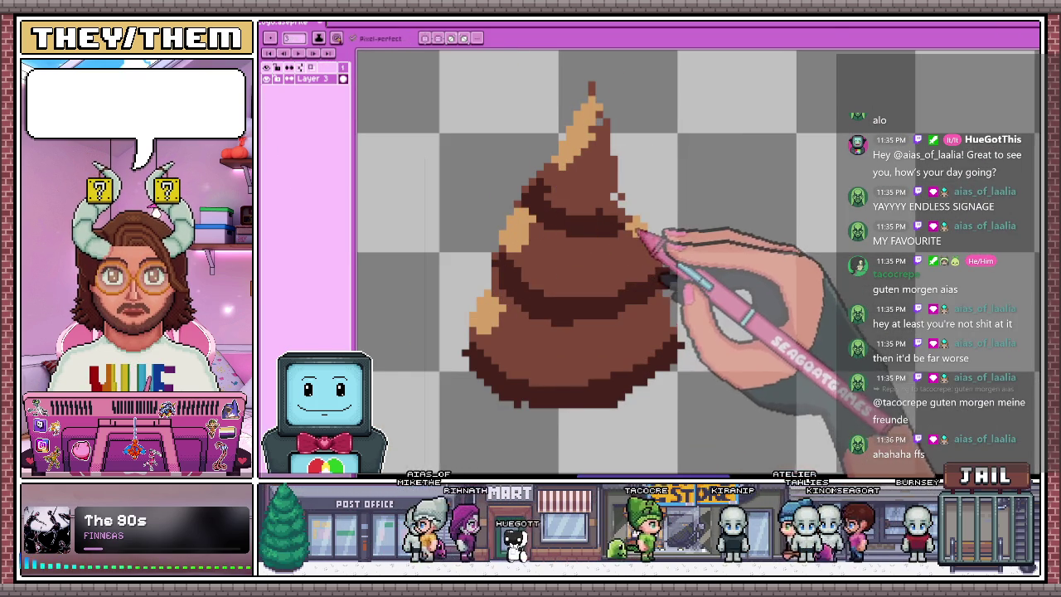
pyautogui.scroll(-2, 680, 299)
pyautogui.scroll(-1, 647, 332)
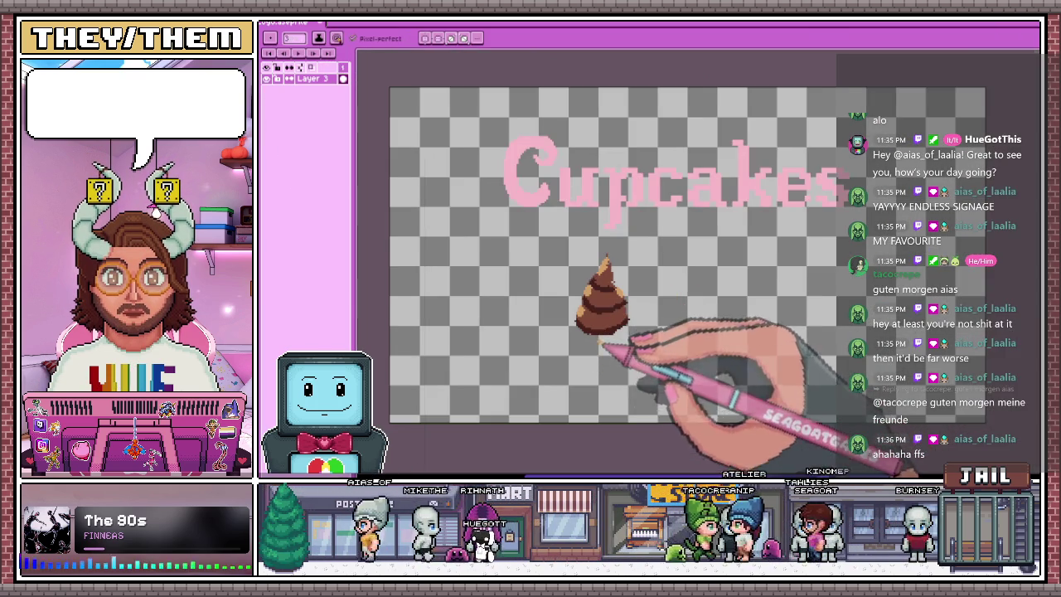
pyautogui.scroll(2, 600, 362)
pyautogui.scroll(2, 612, 303)
pyautogui.scroll(-2, 663, 224)
pyautogui.scroll(1, 664, 263)
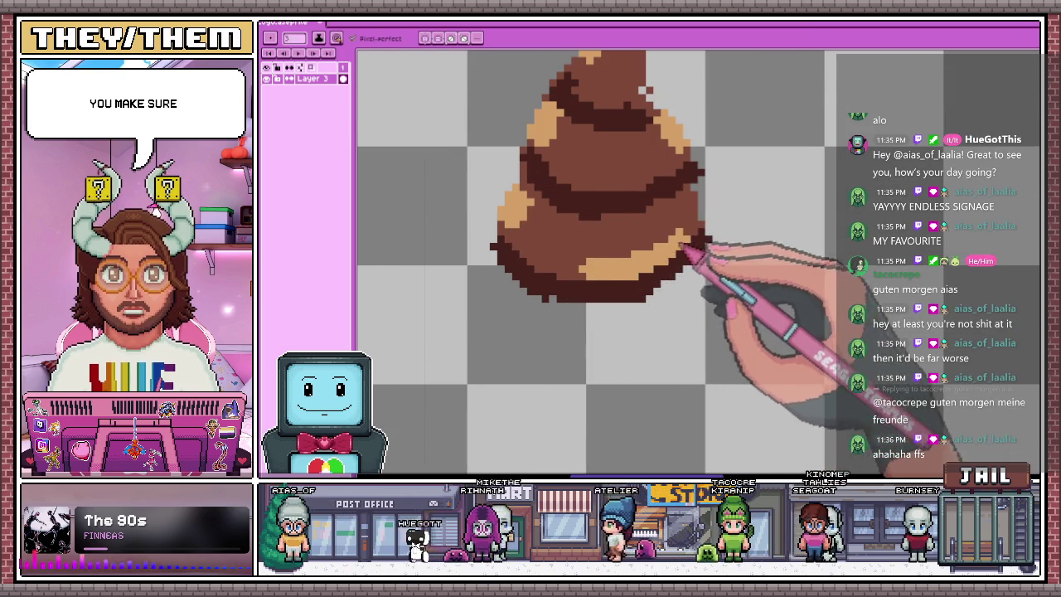
pyautogui.scroll(-3, 589, 332)
pyautogui.scroll(2, 597, 336)
pyautogui.scroll(2, 576, 290)
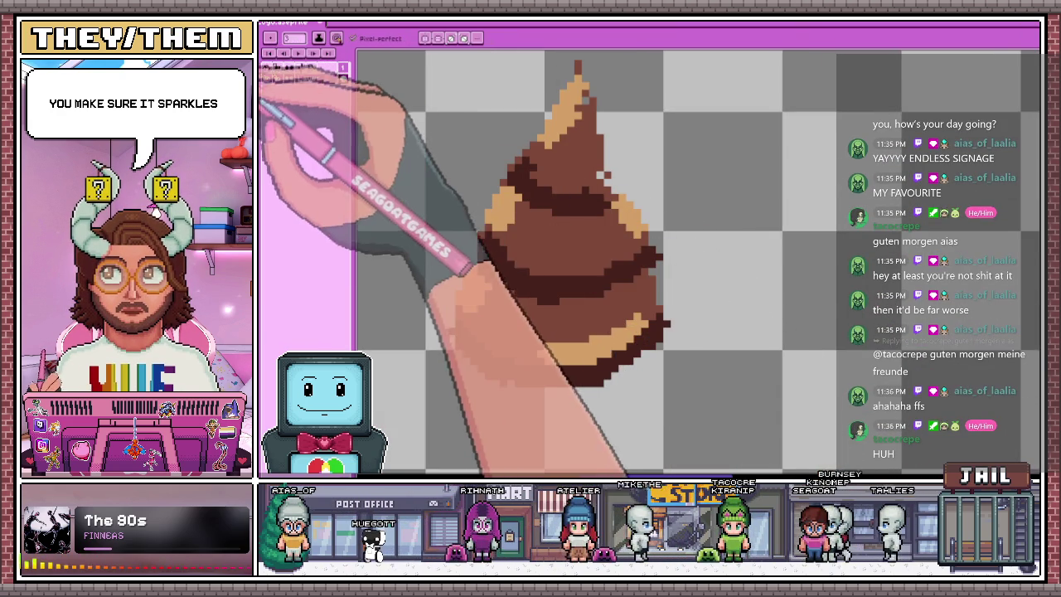
pyautogui.scroll(2, 555, 278)
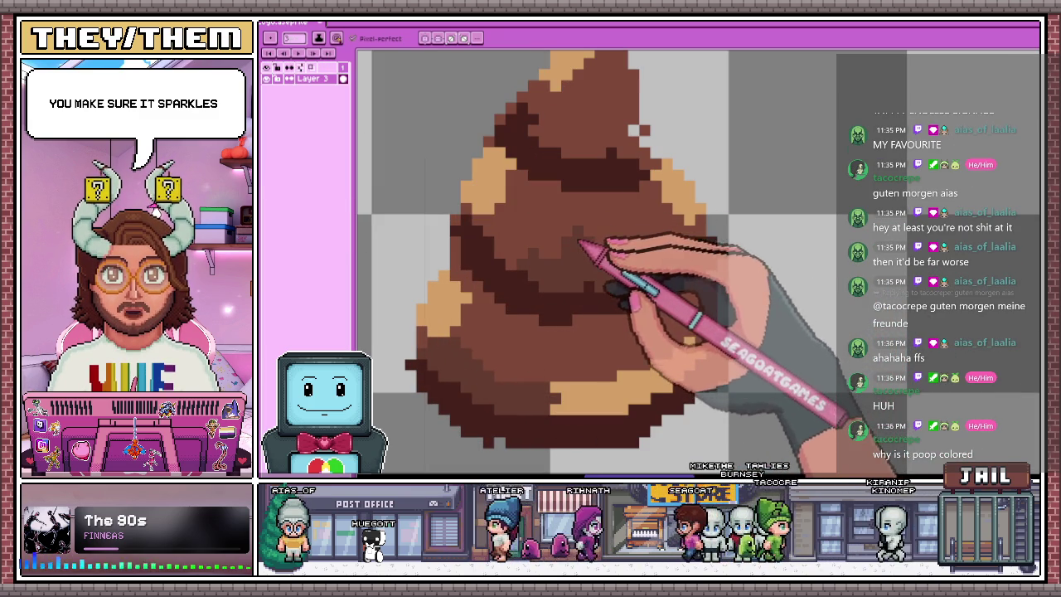
# Repaint the upper-left tan highlight pixels of the swirl brown
pyautogui.scroll(-2, 659, 307)
pyautogui.scroll(-3, 660, 307)
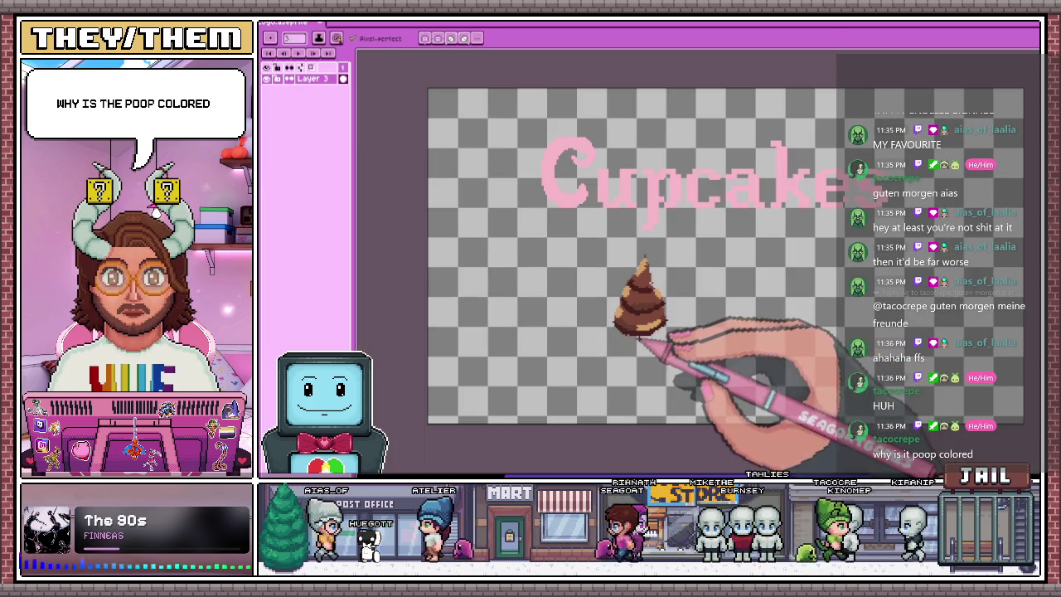
pyautogui.scroll(1, 659, 352)
pyautogui.scroll(1, 663, 349)
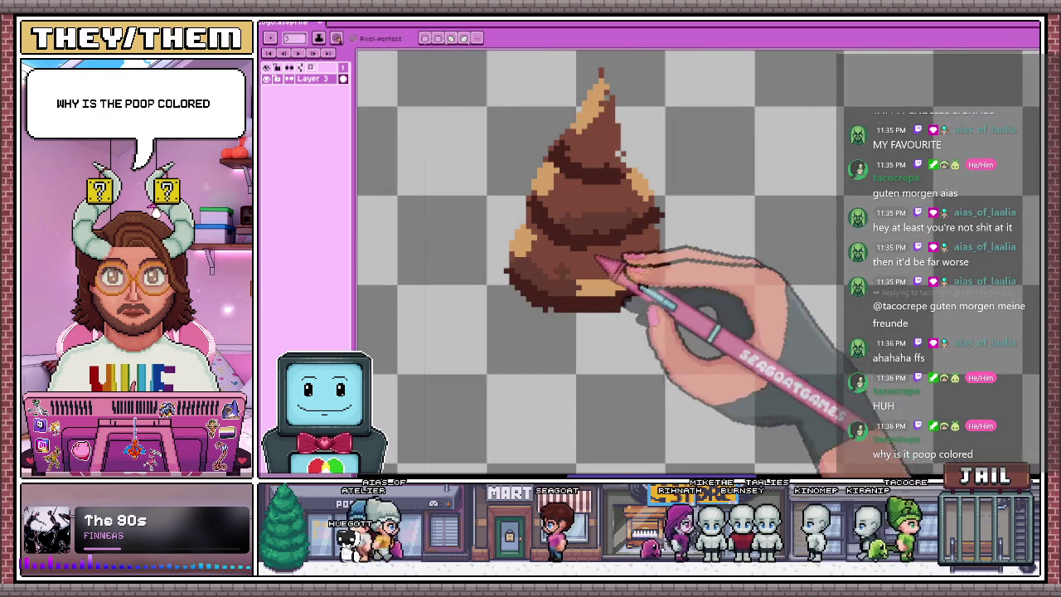
pyautogui.scroll(2, 580, 282)
pyautogui.moveTo(521, 170); pyautogui.dragTo(535, 203)
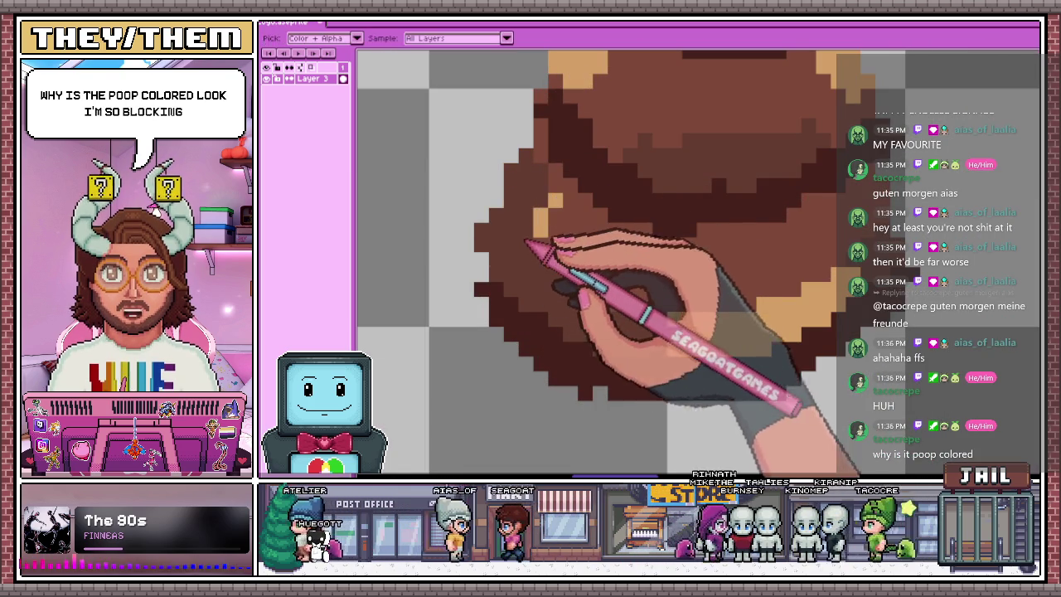
# Sample brown from the swirl with Alt and check the remaining tan highlights near the tip
pyautogui.scroll(-4, 483, 260)
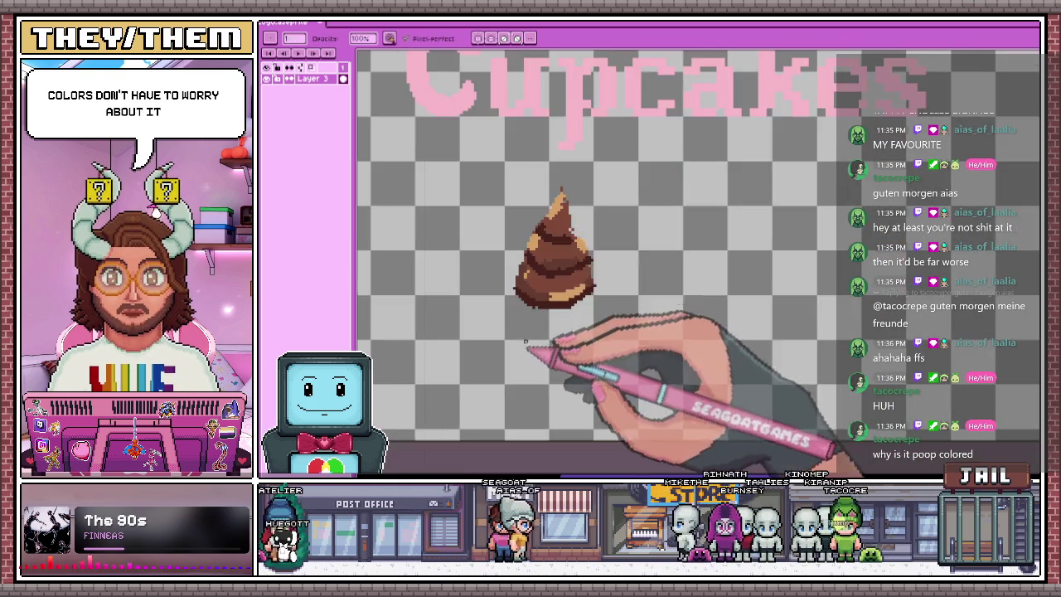
pyautogui.scroll(2, 497, 265)
pyautogui.scroll(1, 514, 282)
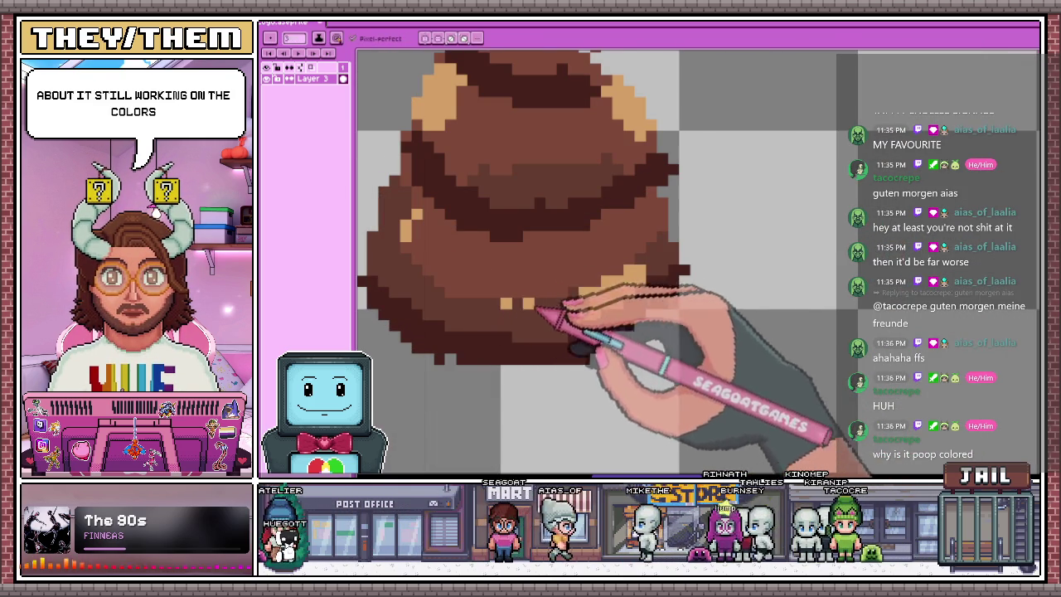
pyautogui.scroll(-1, 590, 305)
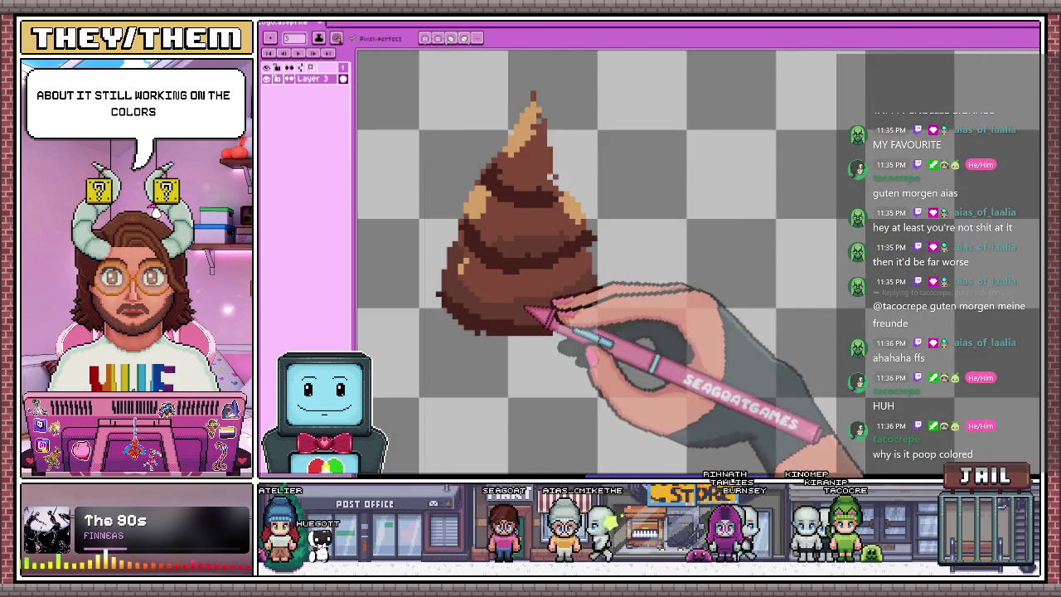
pyautogui.scroll(-2, 580, 365)
pyautogui.scroll(-1, 547, 373)
pyautogui.scroll(1, 534, 356)
pyautogui.scroll(3, 539, 355)
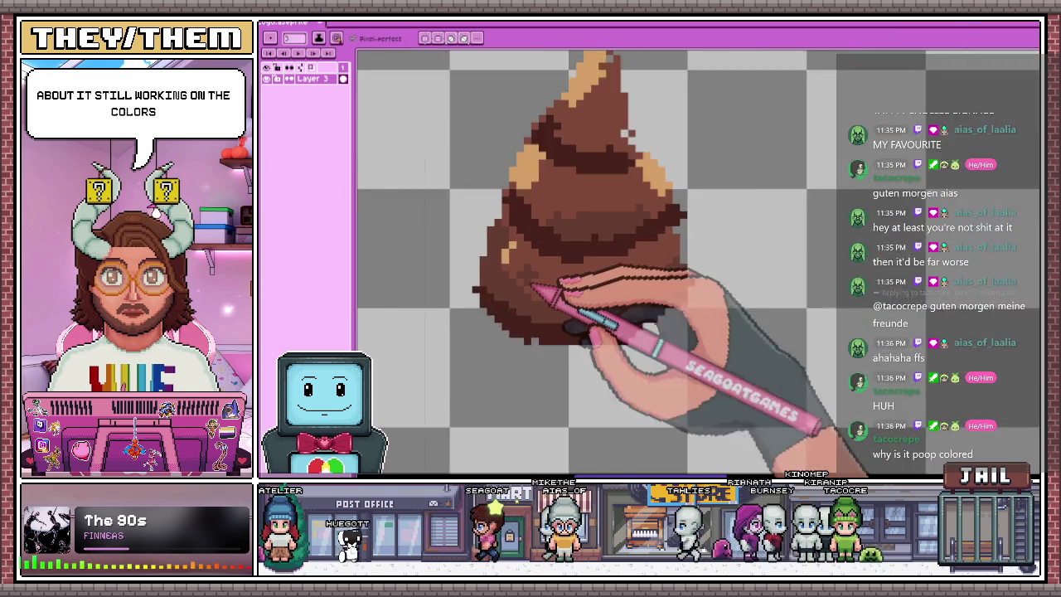
pyautogui.scroll(2, 531, 282)
pyautogui.press('alt')
pyautogui.scroll(1, 510, 230)
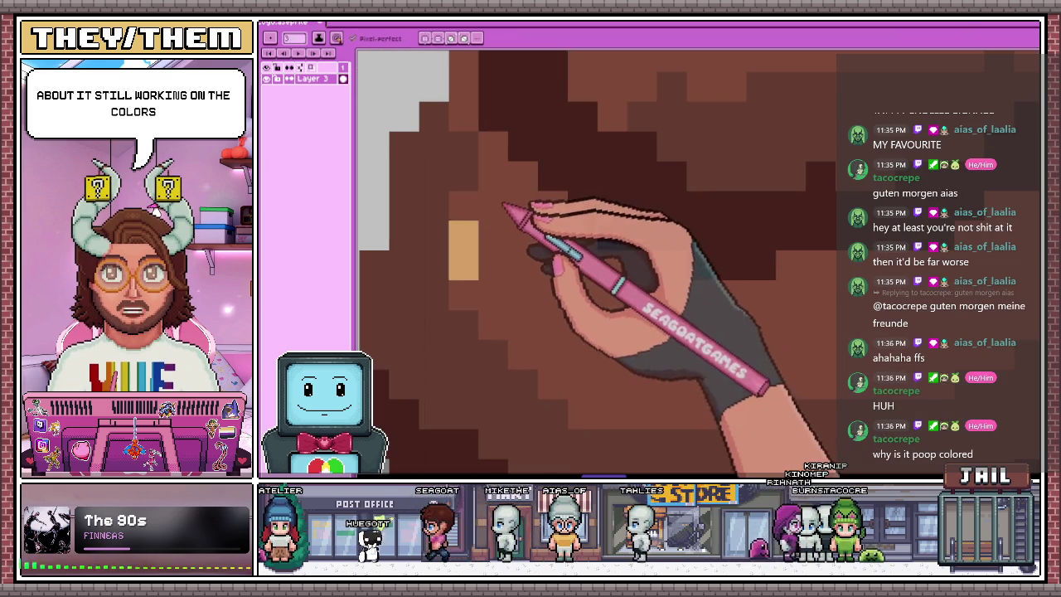
pyautogui.scroll(-2, 481, 214)
pyautogui.scroll(-2, 503, 208)
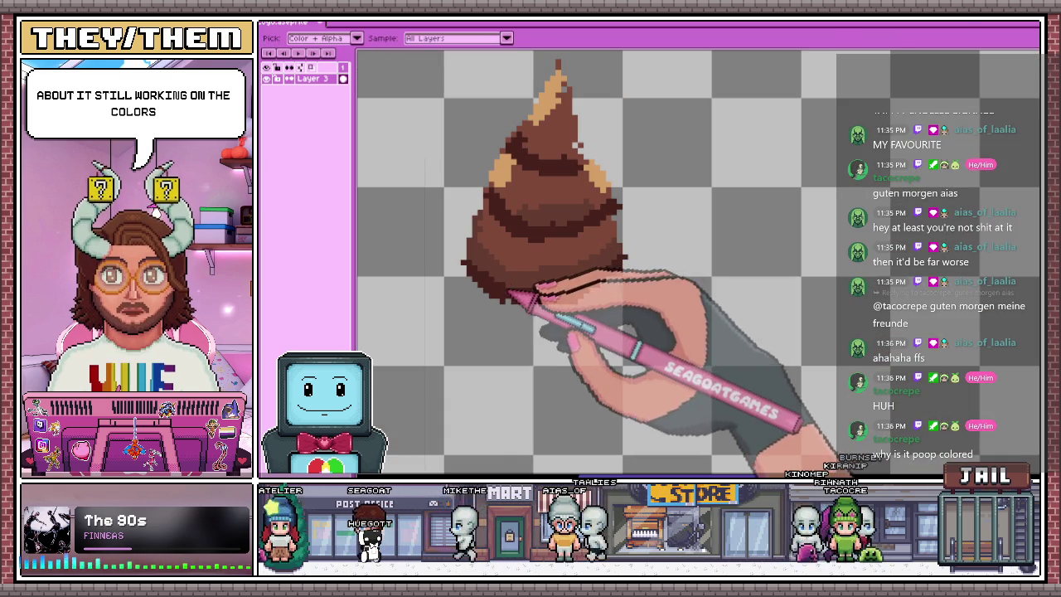
pyautogui.scroll(1, 514, 220)
pyautogui.scroll(2, 535, 214)
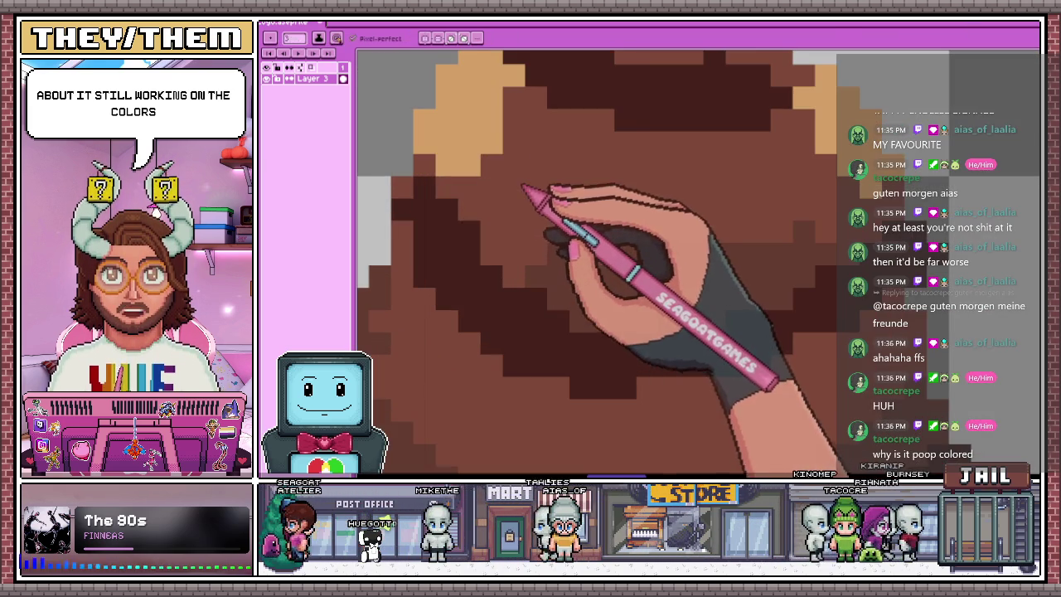
pyautogui.scroll(-2, 491, 146)
pyautogui.scroll(2, 488, 149)
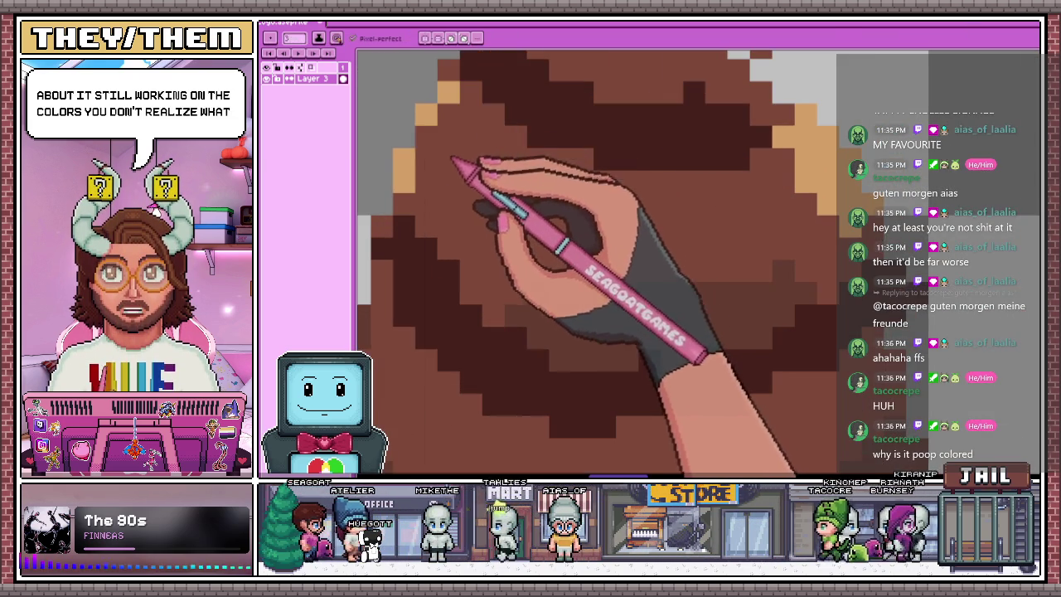
pyautogui.scroll(-2, 581, 183)
pyautogui.scroll(1, 685, 220)
pyautogui.scroll(-3, 697, 222)
pyautogui.scroll(1, 630, 141)
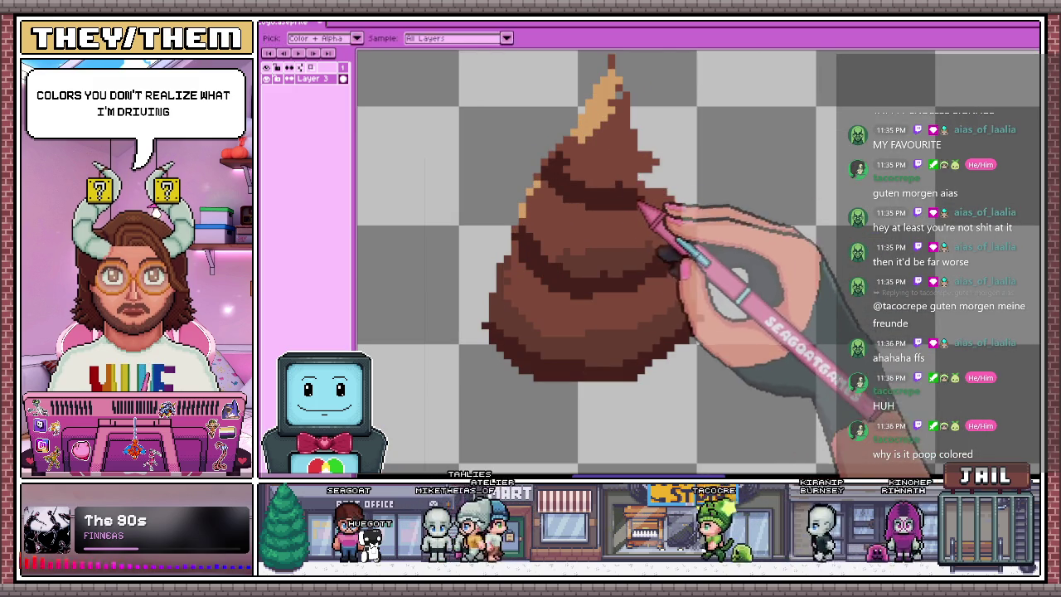
pyautogui.scroll(-1, 652, 193)
pyautogui.scroll(-2, 670, 213)
pyautogui.scroll(2, 635, 237)
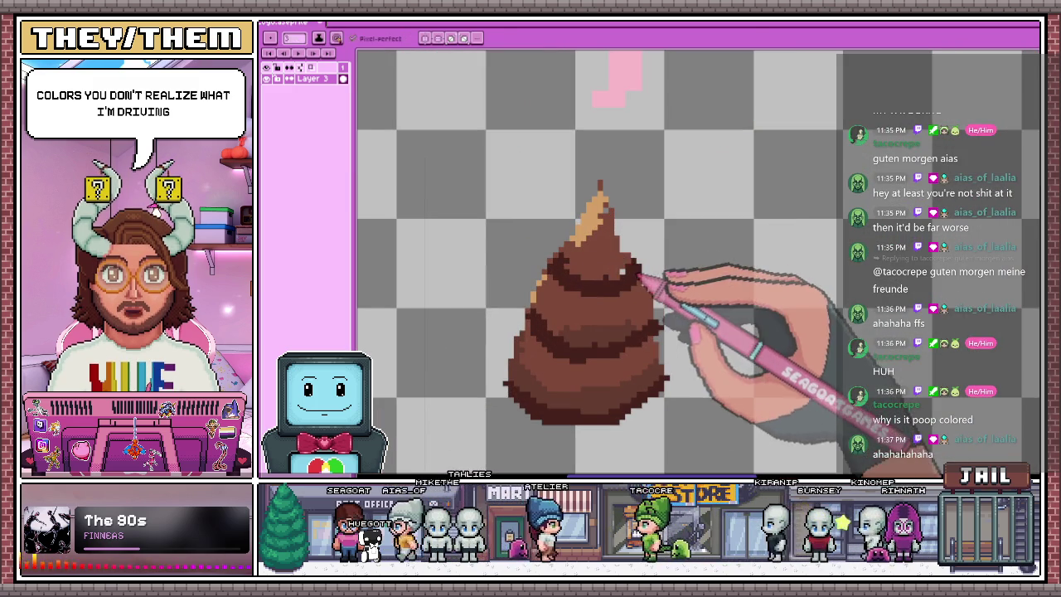
pyautogui.scroll(1, 624, 214)
pyautogui.scroll(1, 655, 219)
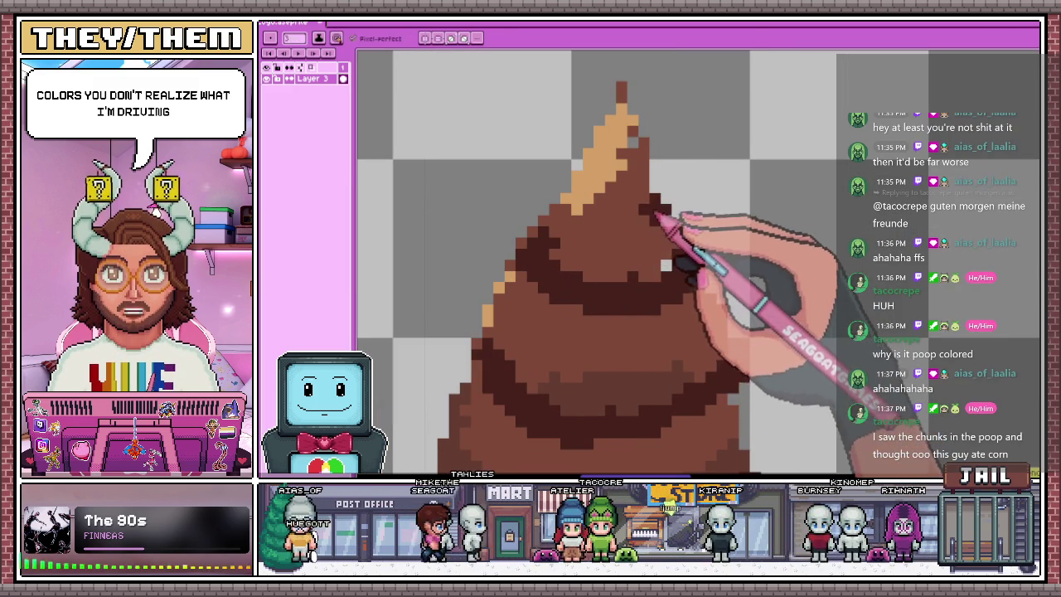
pyautogui.scroll(-2, 630, 215)
pyautogui.scroll(-2, 614, 248)
pyautogui.scroll(1, 585, 249)
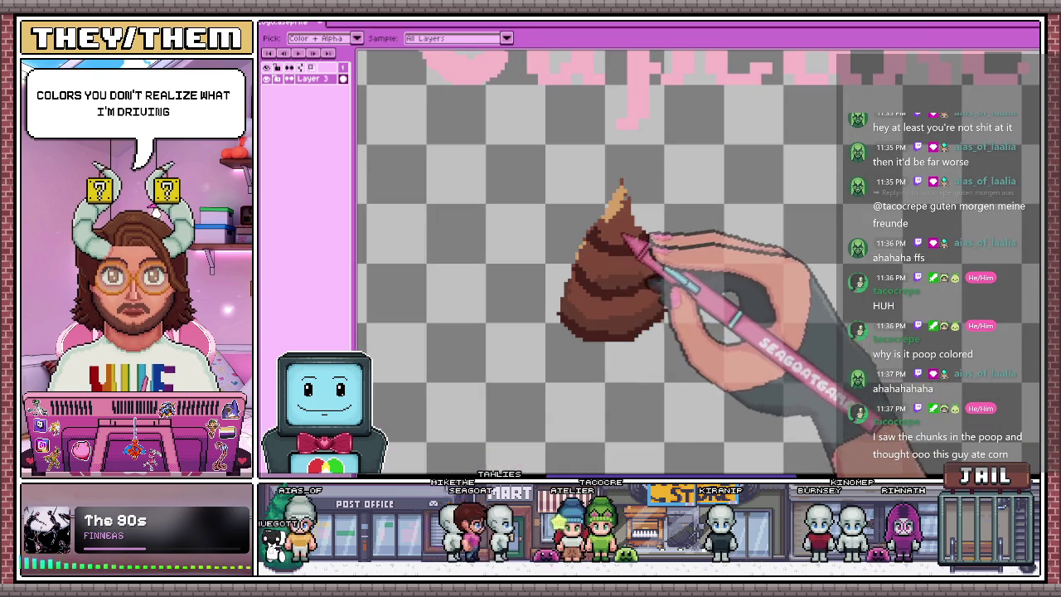
pyautogui.scroll(2, 613, 222)
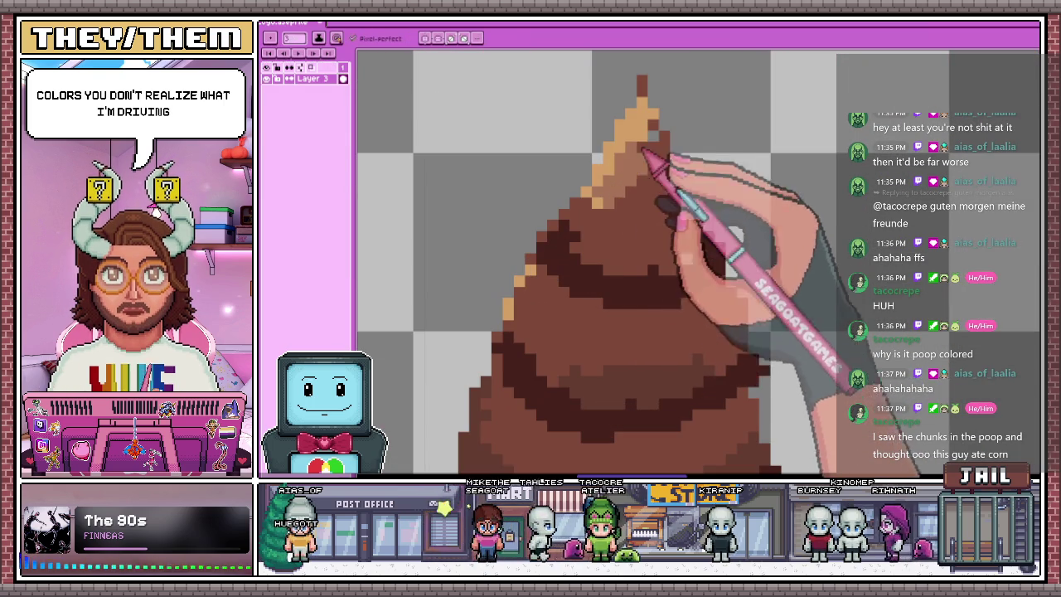
pyautogui.scroll(-2, 646, 116)
pyautogui.scroll(2, 639, 142)
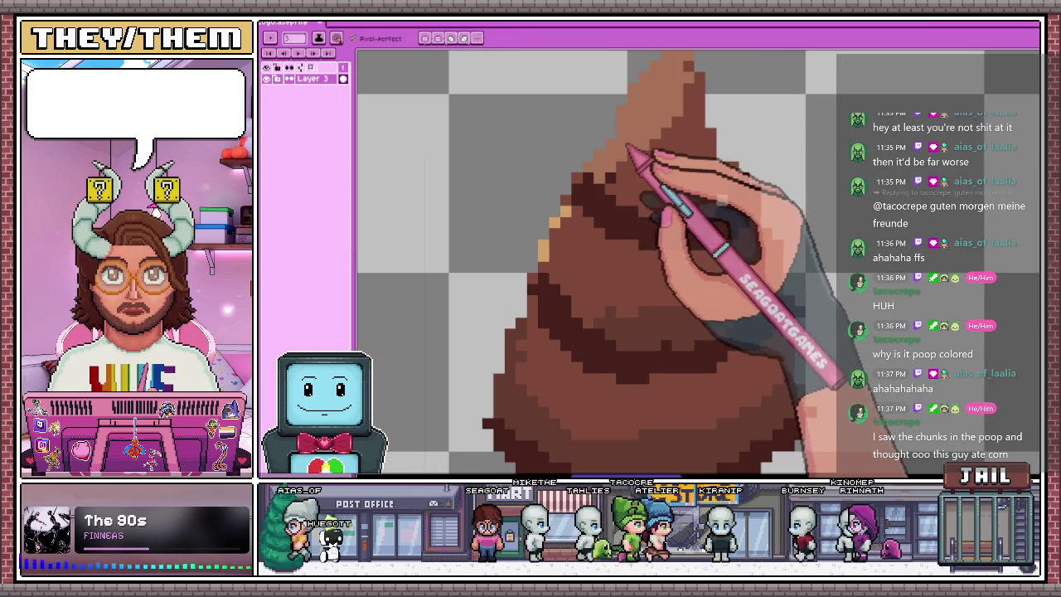
# Zoom in and out repeatedly to inspect the swirl tiers' outline and shading
pyautogui.scroll(-2, 567, 229)
pyautogui.scroll(3, 569, 225)
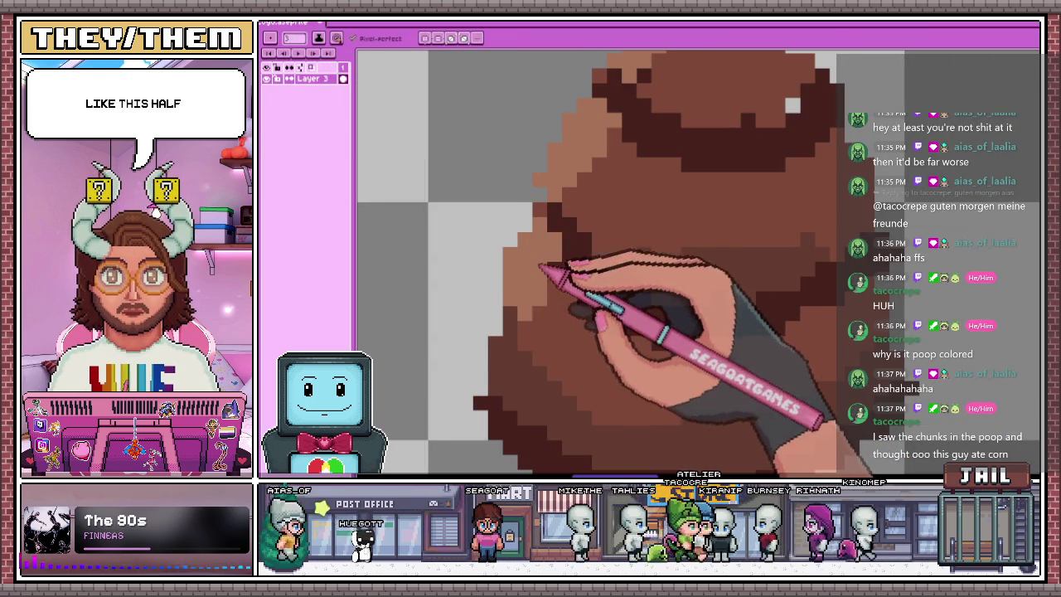
pyautogui.scroll(-1, 697, 124)
pyautogui.scroll(-1, 664, 332)
pyautogui.scroll(-1, 711, 403)
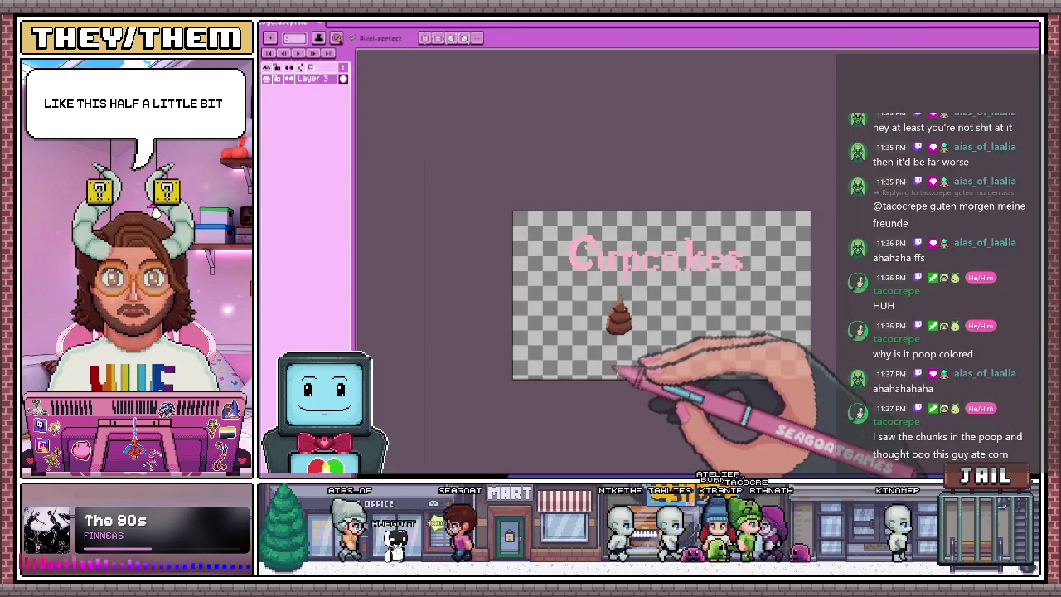
pyautogui.scroll(1, 617, 386)
pyautogui.scroll(2, 663, 340)
pyautogui.scroll(2, 680, 249)
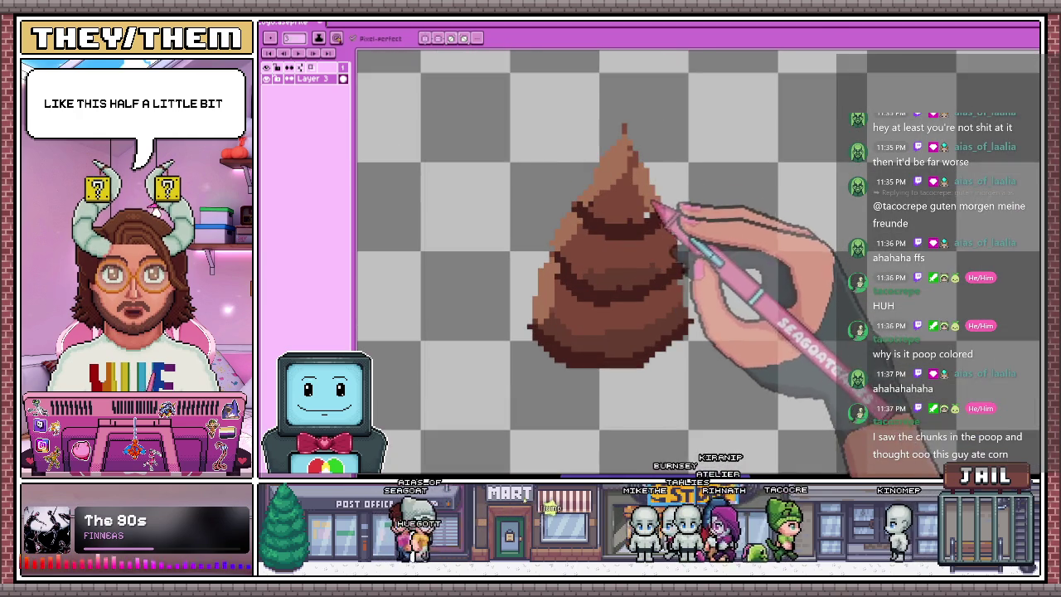
pyautogui.scroll(-1, 685, 298)
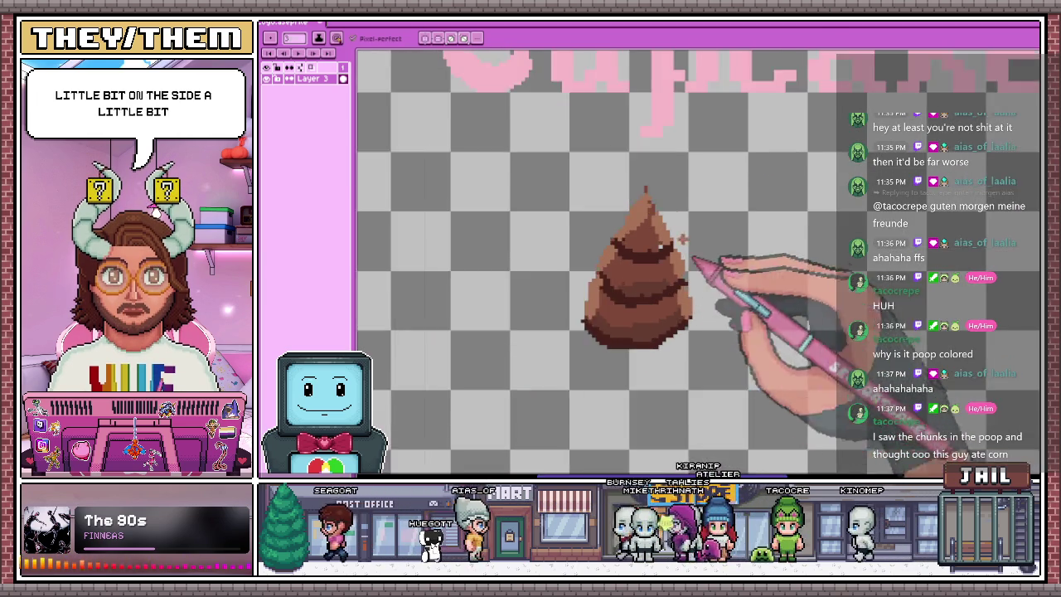
pyautogui.scroll(-2, 718, 267)
pyautogui.scroll(-1, 644, 360)
pyautogui.scroll(3, 643, 357)
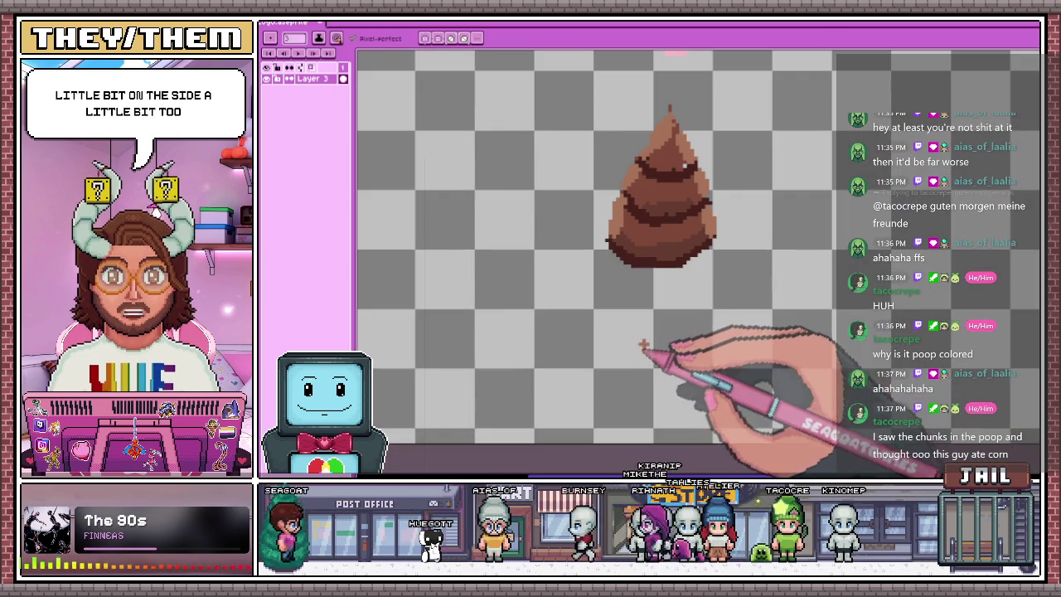
pyautogui.scroll(2, 723, 163)
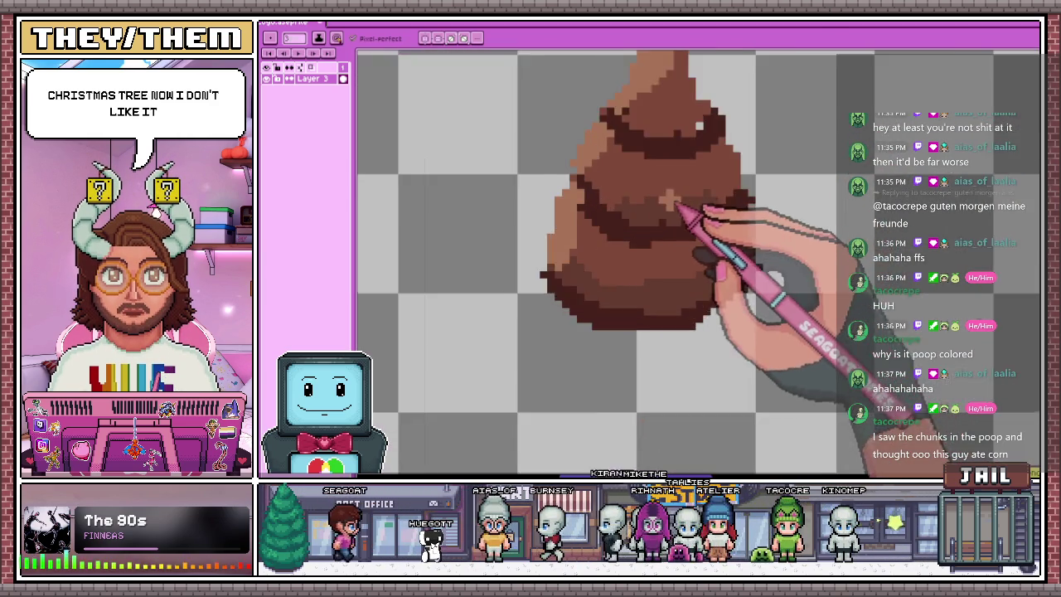
pyautogui.scroll(2, 719, 178)
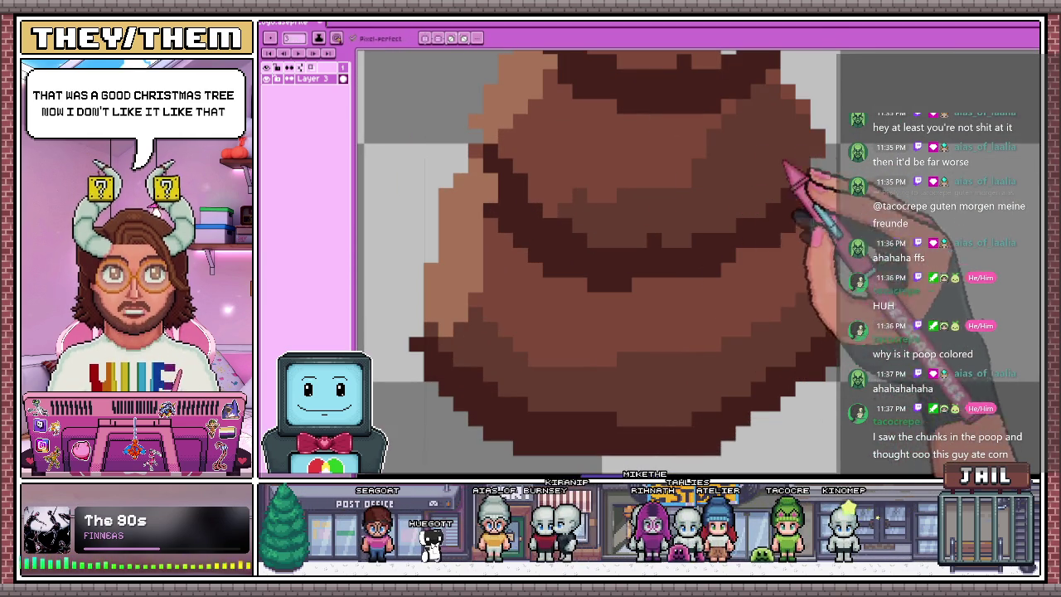
pyautogui.scroll(-1, 784, 166)
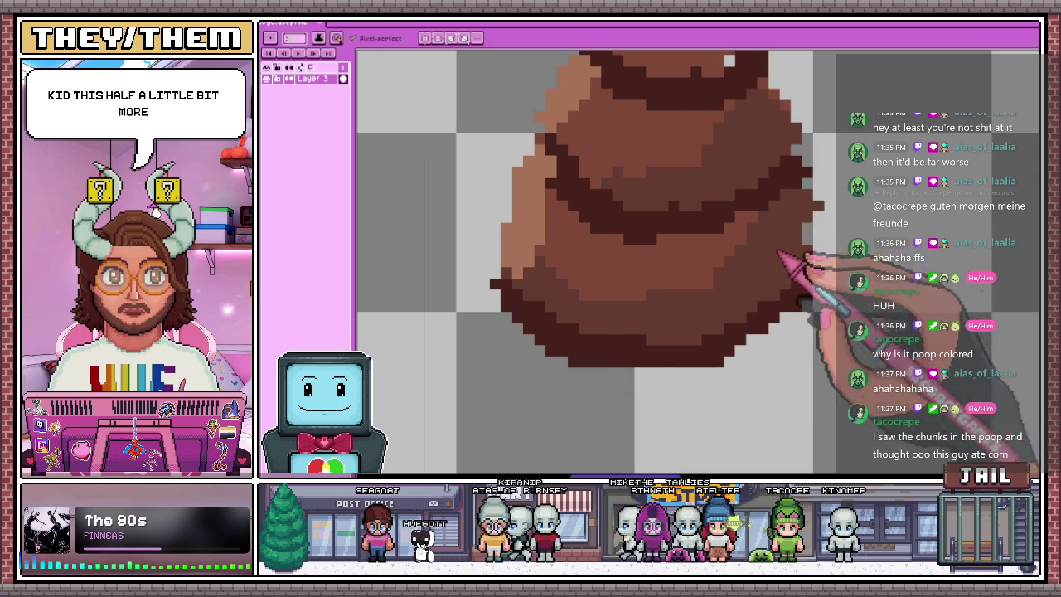
pyautogui.scroll(-3, 747, 249)
pyautogui.scroll(2, 688, 224)
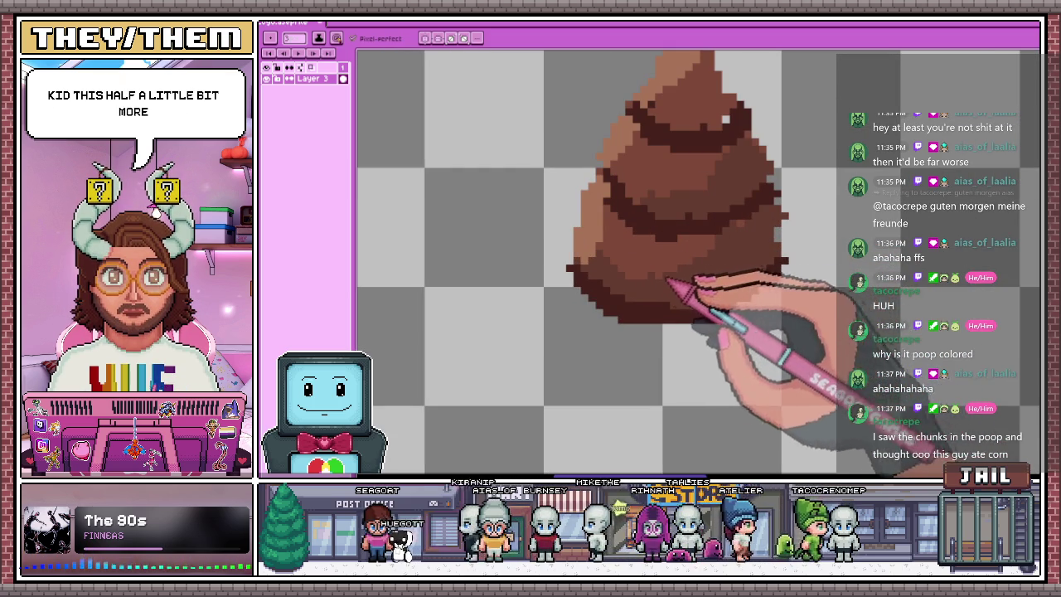
pyautogui.scroll(-2, 711, 124)
pyautogui.scroll(1, 701, 184)
pyautogui.scroll(1, 711, 107)
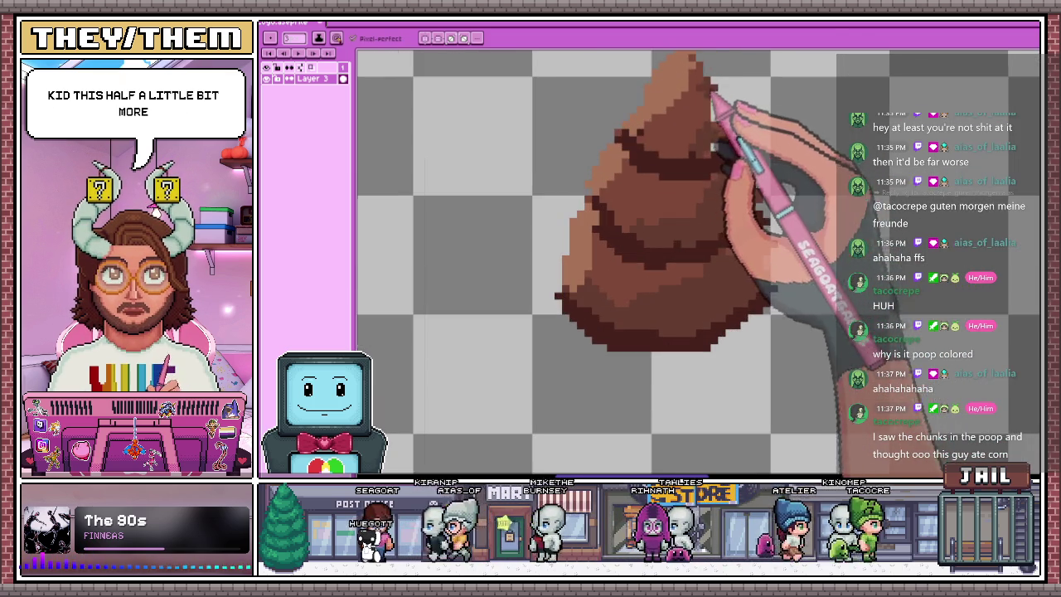
pyautogui.scroll(-1, 720, 137)
pyautogui.scroll(-2, 713, 199)
pyautogui.scroll(2, 721, 199)
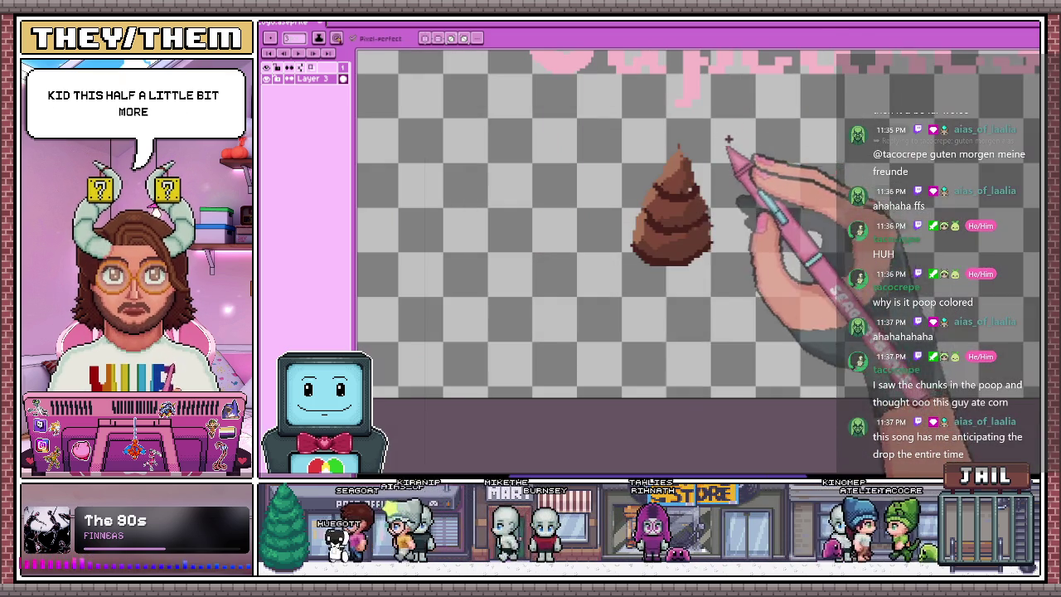
pyautogui.scroll(-1, 701, 299)
pyautogui.scroll(-1, 712, 226)
pyautogui.scroll(1, 705, 217)
pyautogui.scroll(-1, 701, 214)
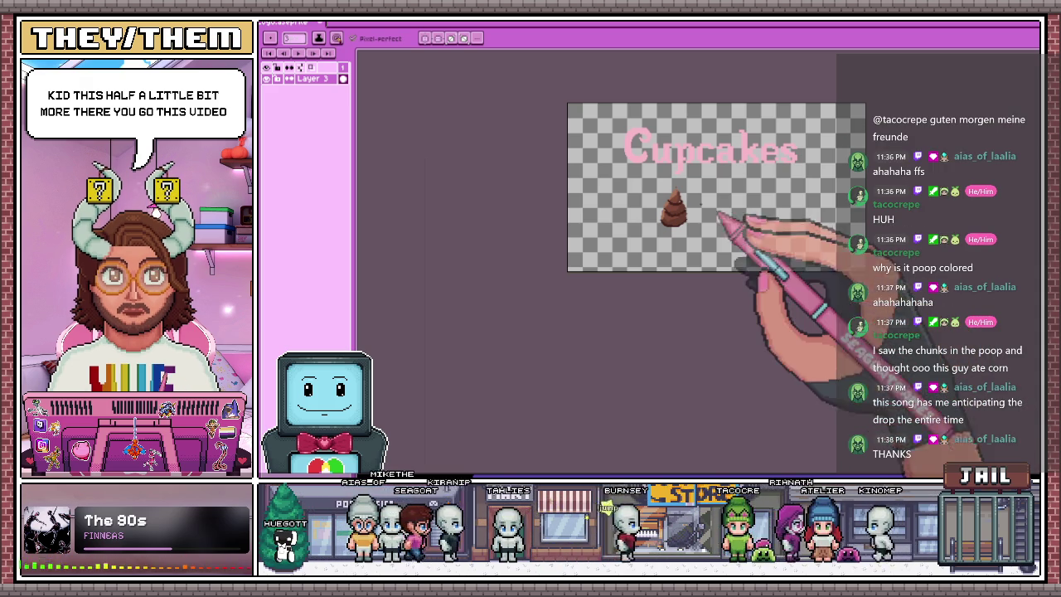
pyautogui.scroll(2, 670, 203)
pyautogui.scroll(-1, 761, 142)
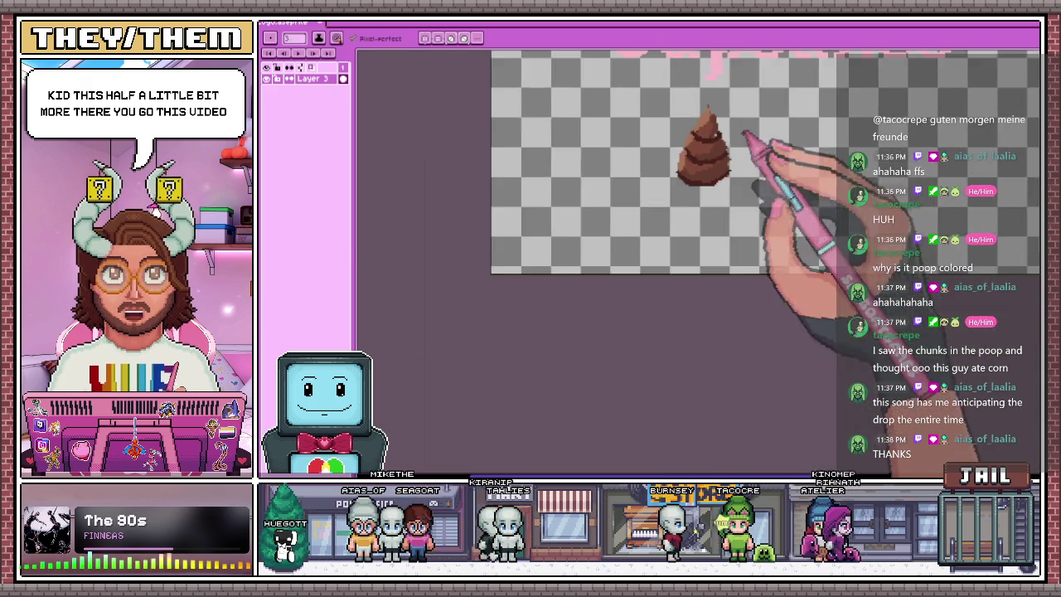
pyautogui.scroll(1, 753, 146)
pyautogui.scroll(2, 696, 161)
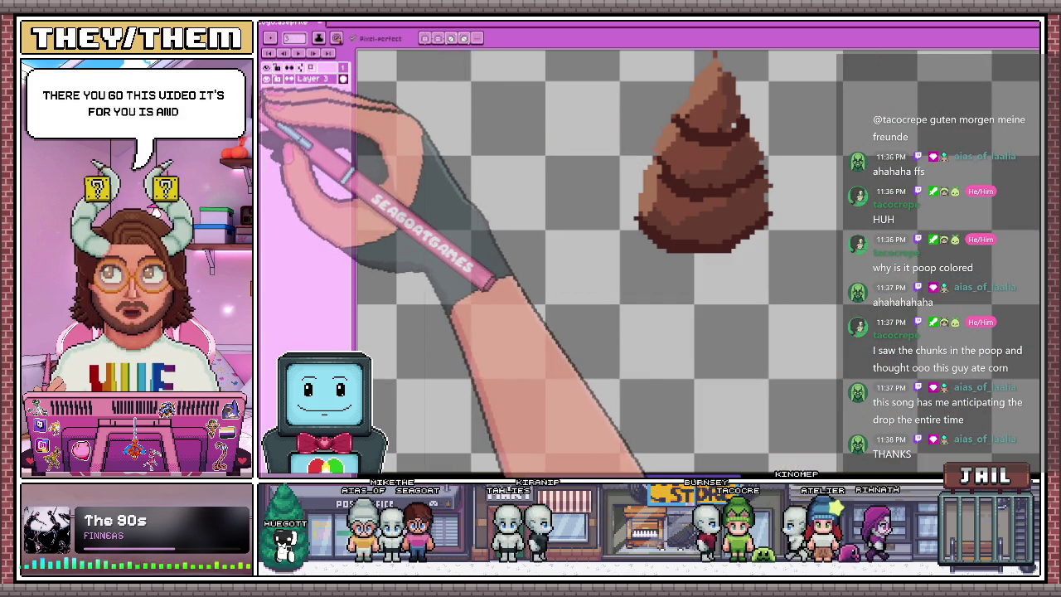
pyautogui.scroll(-2, 597, 244)
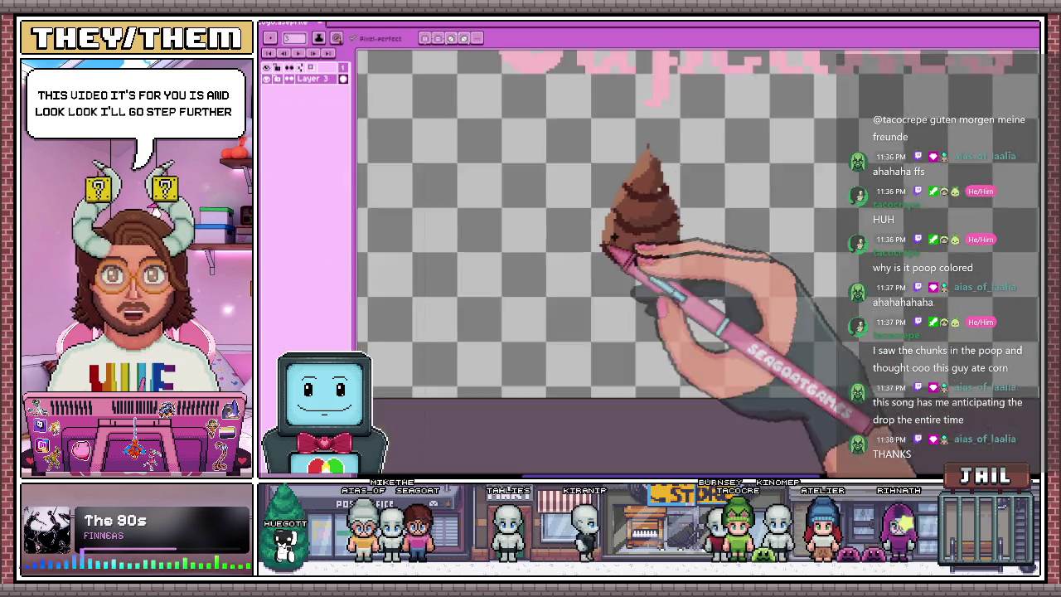
pyautogui.scroll(3, 632, 214)
pyautogui.scroll(1, 632, 214)
# Draw two big black eyes and a wide black smile on the swirl
pyautogui.moveTo(618, 153); pyautogui.dragTo(635, 232)
pyautogui.moveTo(688, 154); pyautogui.dragTo(692, 222)
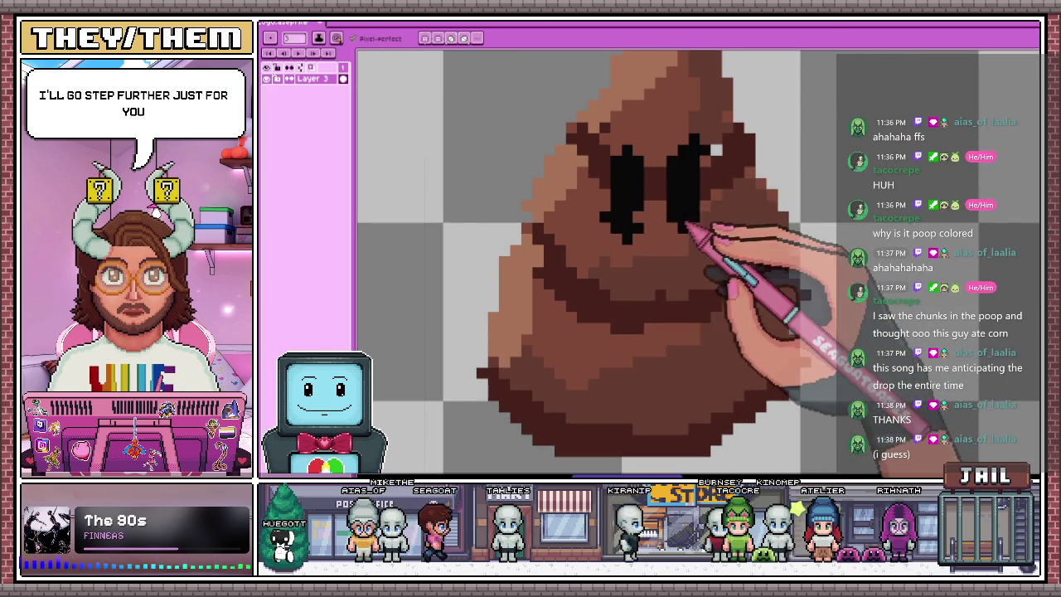
pyautogui.scroll(-2, 661, 272)
pyautogui.scroll(1, 661, 272)
pyautogui.moveTo(618, 232); pyautogui.dragTo(709, 224)
# Add white sparkle crosses inside the eyes
pyautogui.scroll(-2, 622, 332)
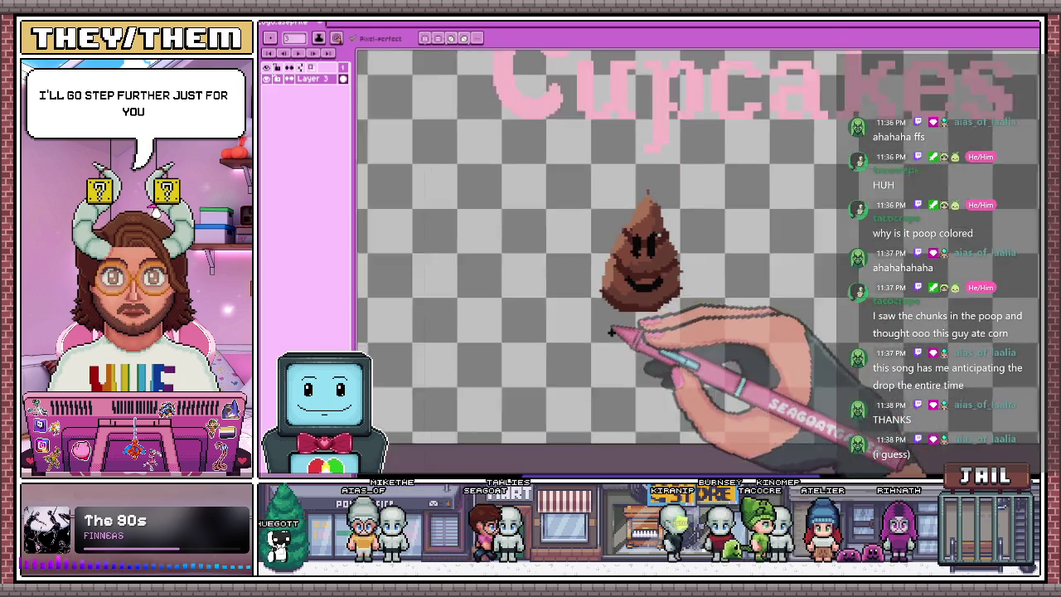
pyautogui.scroll(1, 640, 309)
pyautogui.scroll(1, 638, 306)
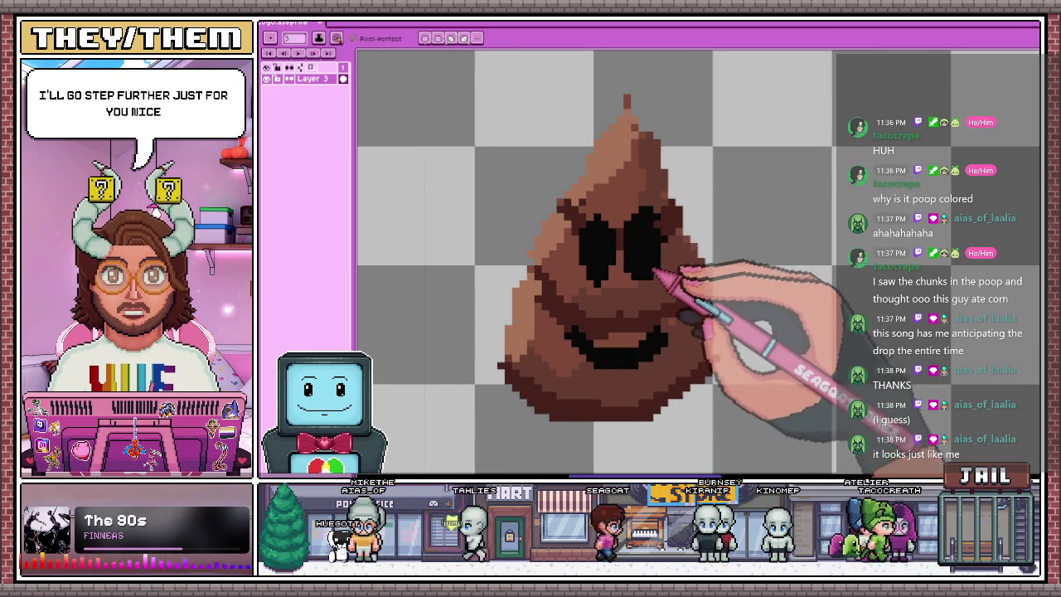
pyautogui.scroll(-1, 647, 249)
pyautogui.scroll(1, 638, 272)
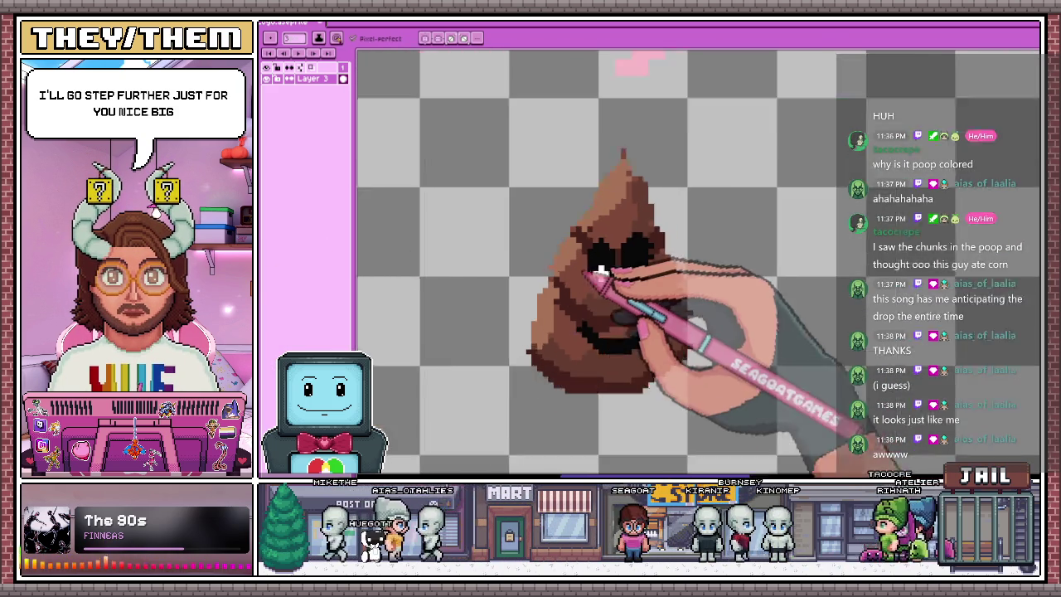
pyautogui.scroll(1, 591, 272)
pyautogui.click(660, 271)
pyautogui.scroll(-1, 627, 387)
pyautogui.scroll(-1, 635, 387)
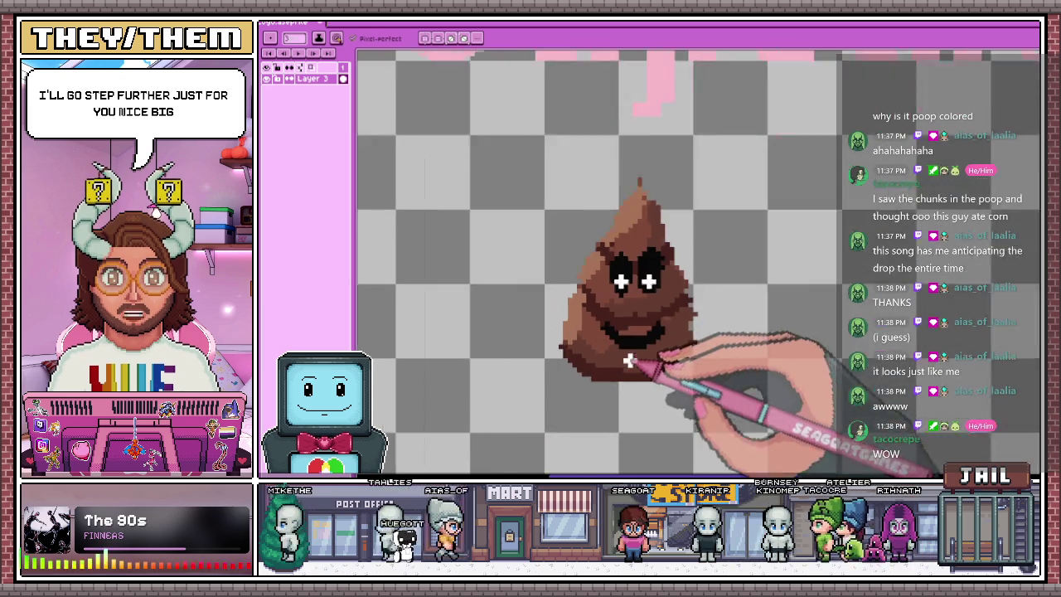
pyautogui.scroll(1, 597, 352)
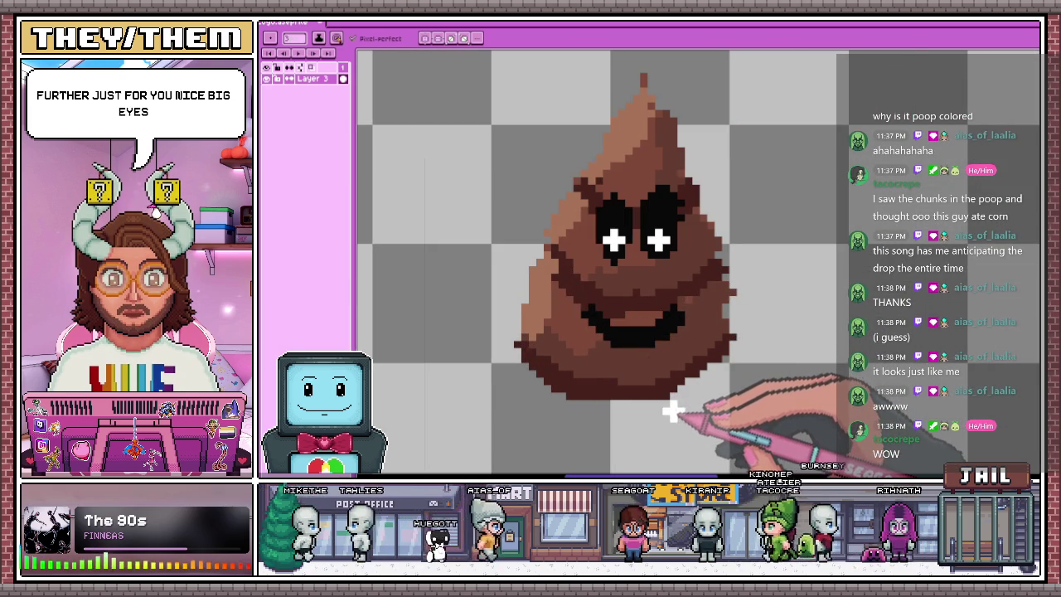
pyautogui.scroll(1, 678, 410)
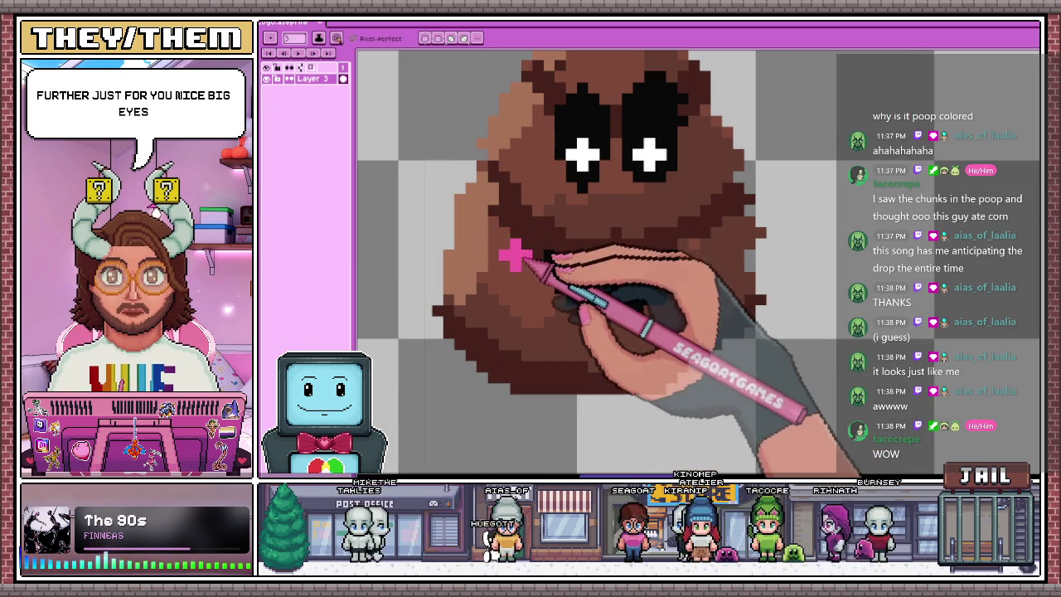
# Add four yellow specks across the swirl and paint a lighter brown curling tip on top
pyautogui.click(267, 124)
pyautogui.click(486, 257)
pyautogui.click(527, 170)
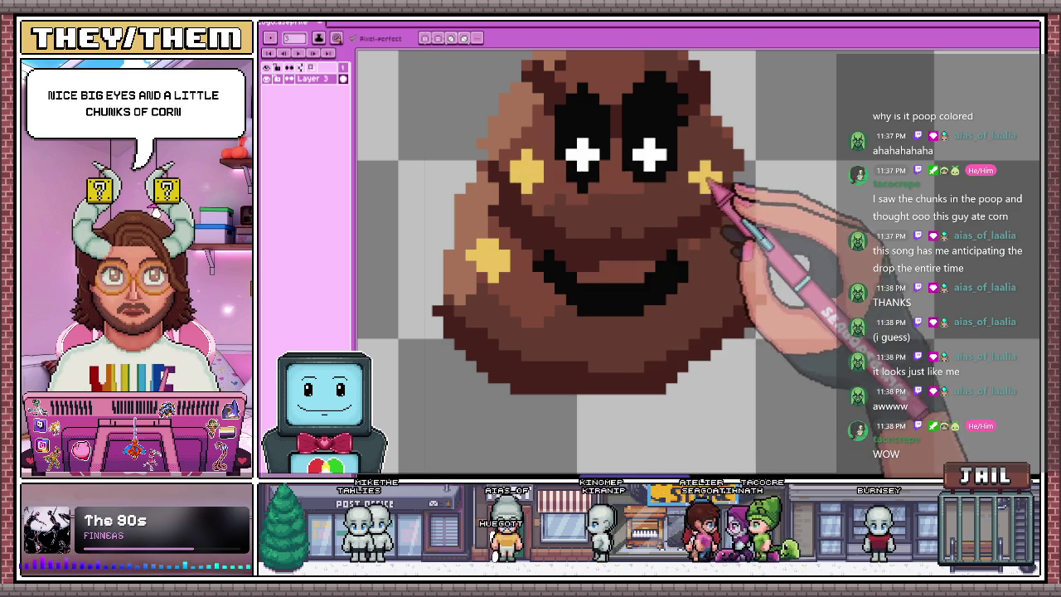
pyautogui.scroll(-2, 707, 176)
pyautogui.scroll(1, 664, 178)
pyautogui.click(643, 122)
pyautogui.click(637, 148)
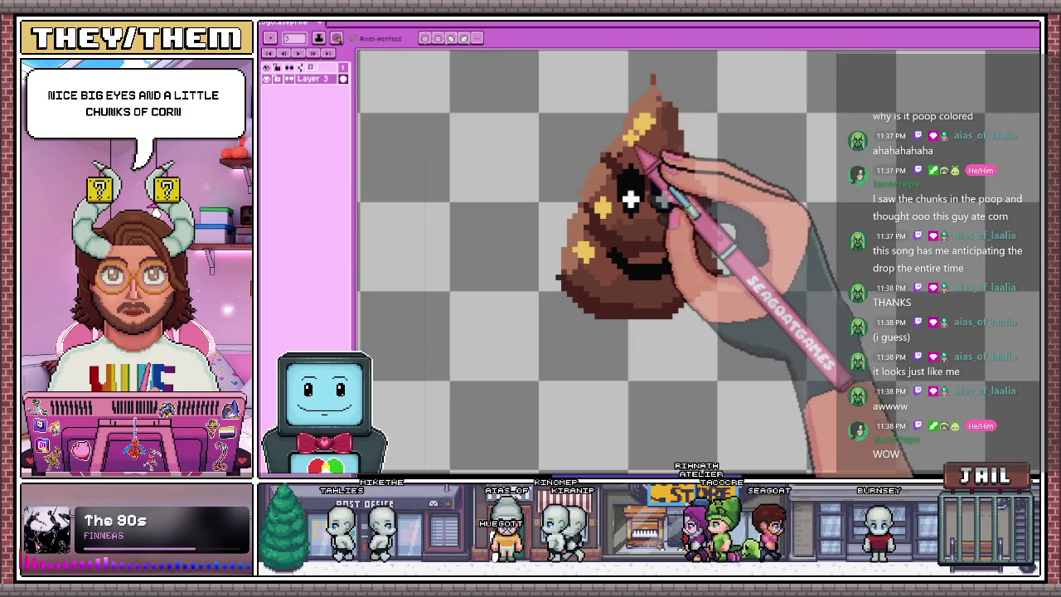
pyautogui.moveTo(673, 83)
pyautogui.mouseDown()
pyautogui.moveTo(670, 107)
pyautogui.moveTo(687, 118)
pyautogui.moveTo(697, 92)
pyautogui.mouseUp()
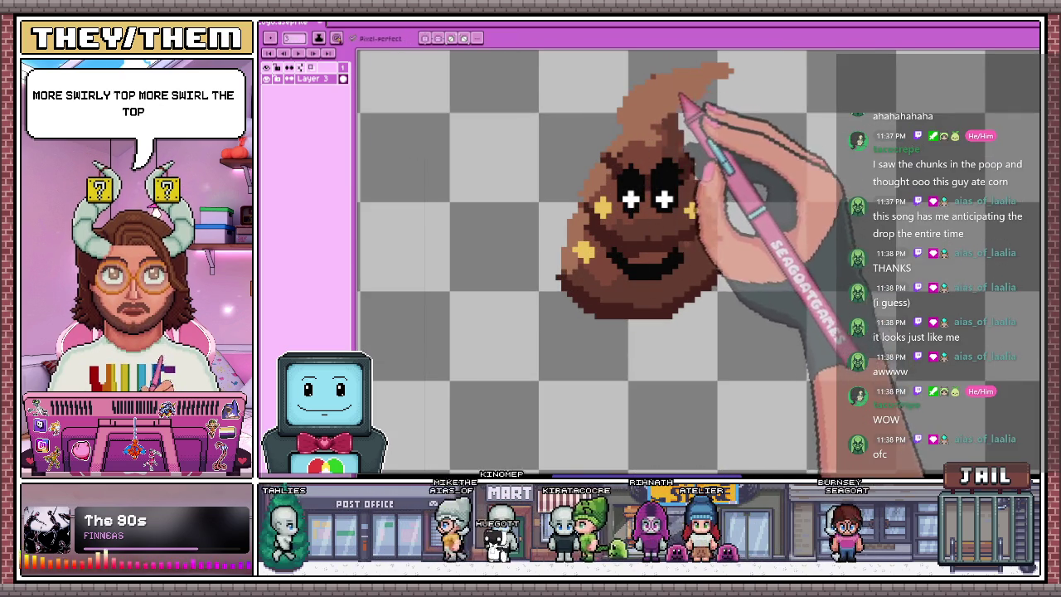
pyautogui.scroll(-3, 632, 292)
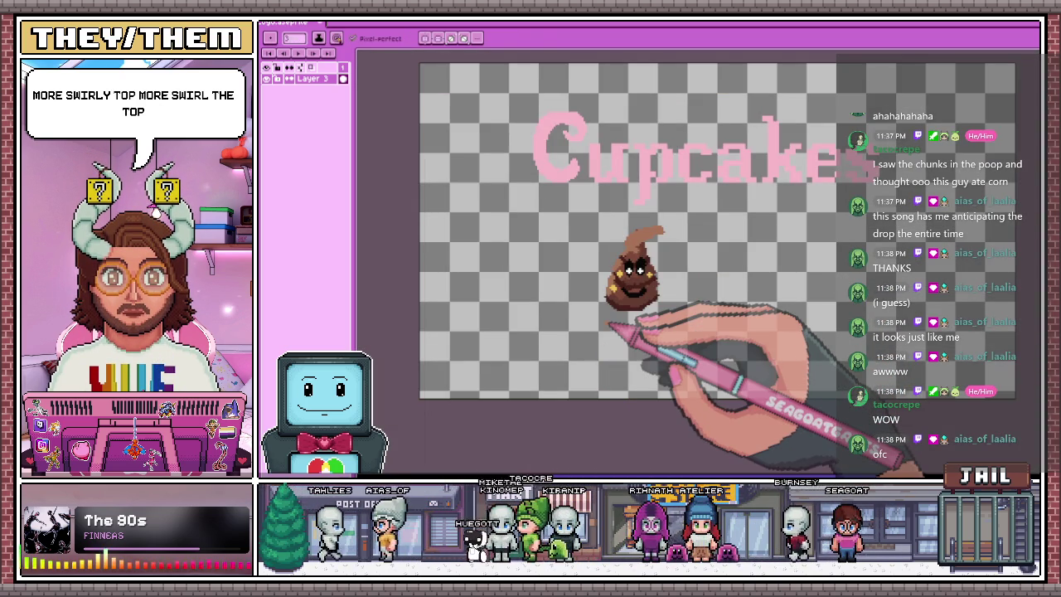
# Draw a rectangular selection around the swirl character
pyautogui.press('m')
pyautogui.moveTo(587, 211); pyautogui.dragTo(718, 362)
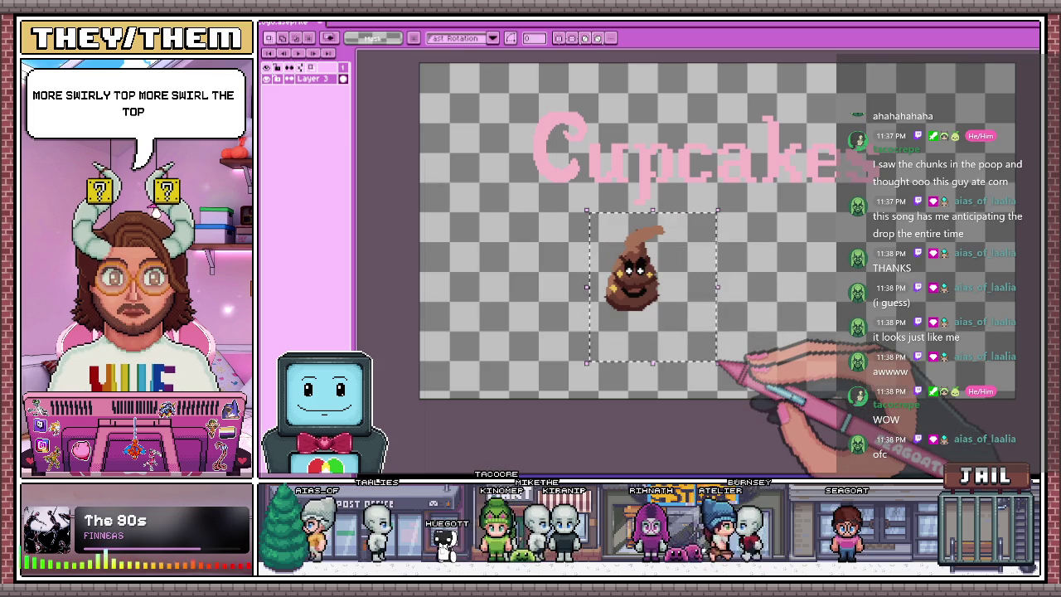
pyautogui.scroll(3, 473, 225)
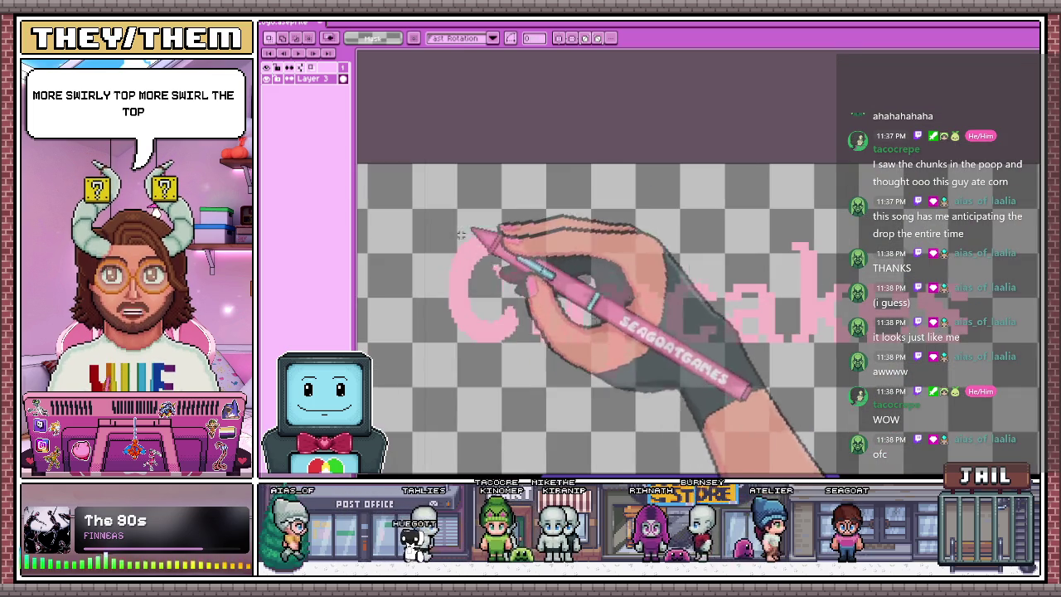